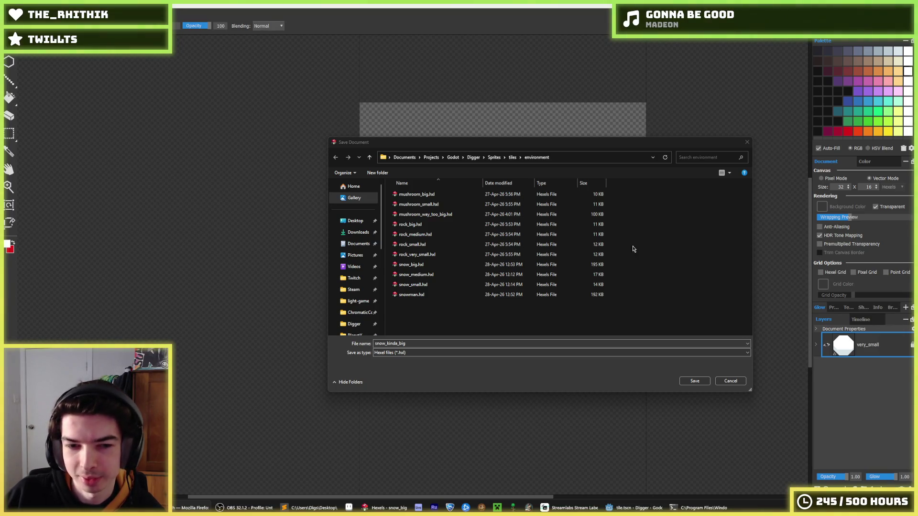
- Confirm the file name snow_kinda_big and save the new Hexels document in the environment folder
left_click(406, 343)
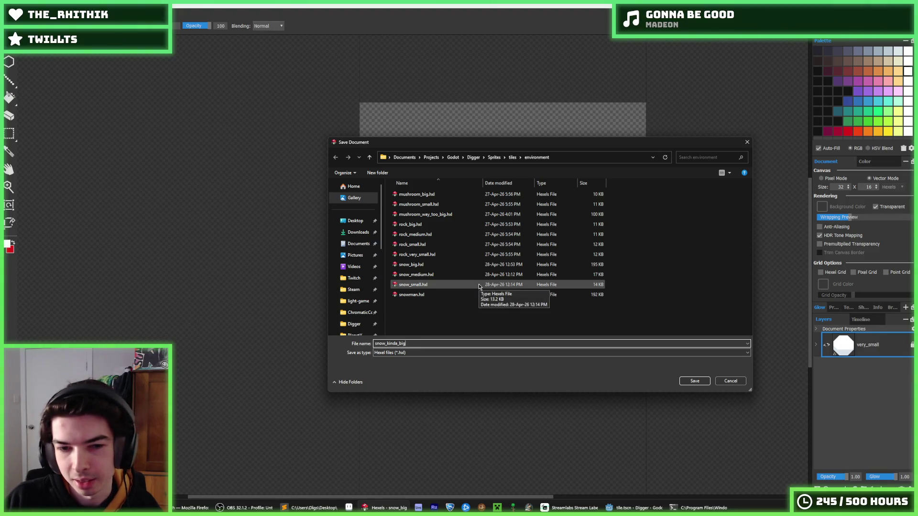
key("Return")
- Erase notches into the snow mound's top edge and smooth its top-right bump
key("e")
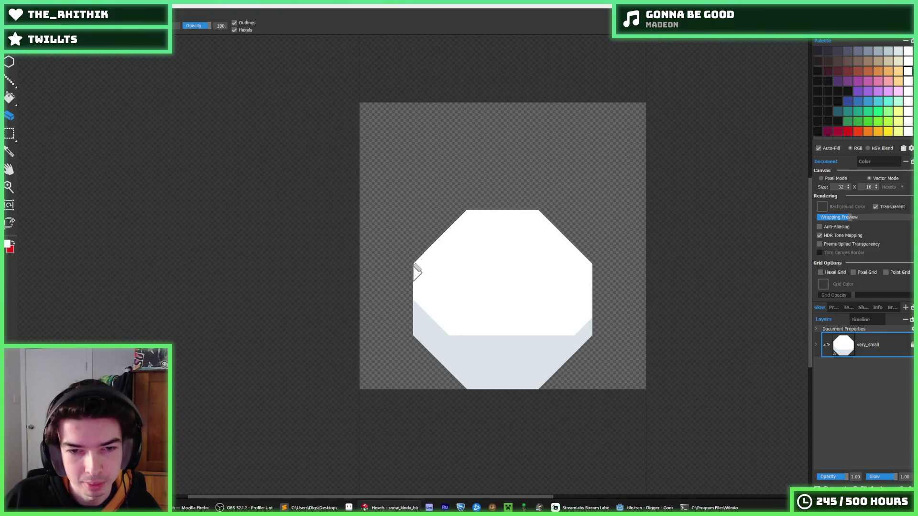
mouse_move(440, 244)
left_mouse_down()
mouse_move(455, 226)
mouse_move(498, 211)
left_mouse_up()
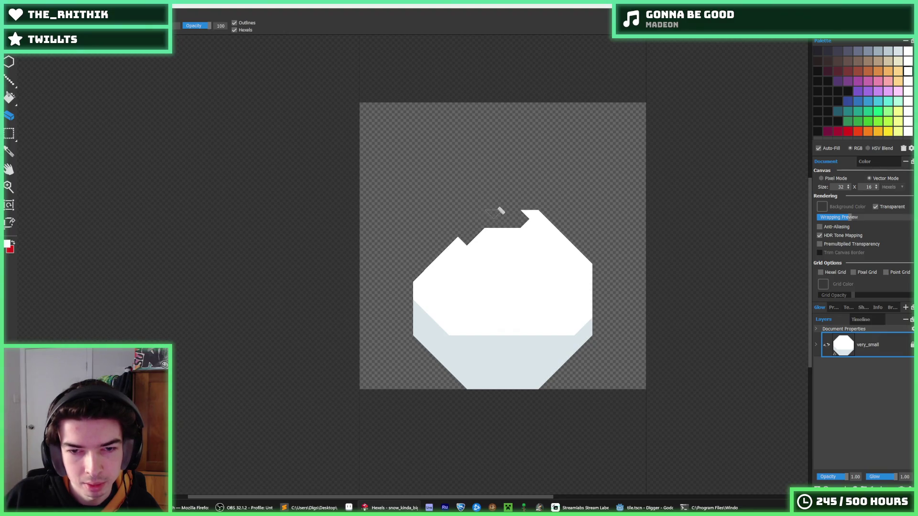
mouse_move(416, 342)
left_mouse_down()
mouse_move(430, 377)
mouse_move(449, 379)
mouse_move(436, 381)
left_mouse_up()
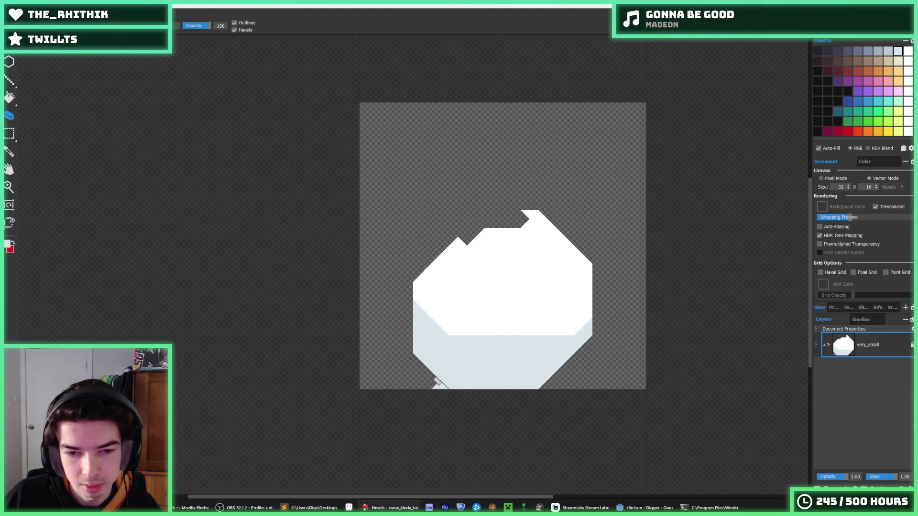
key("alt")
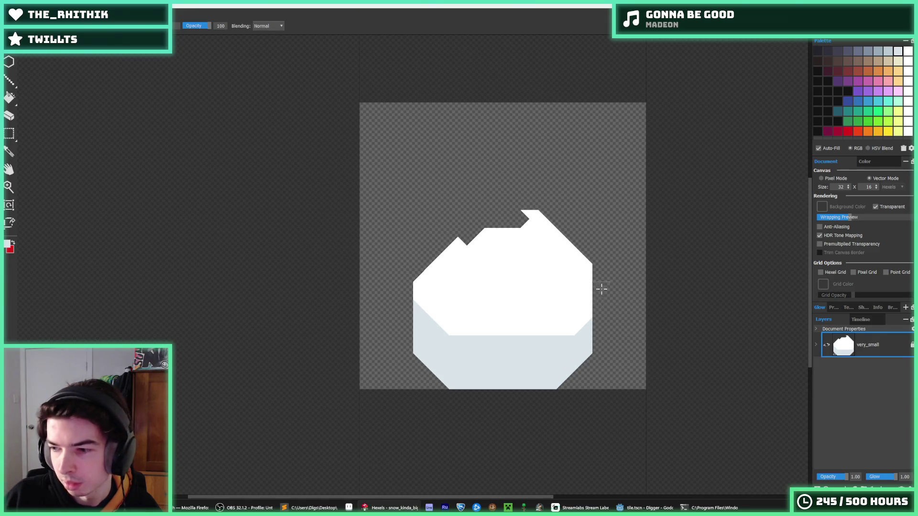
left_click_drag(668, 299, 662, 276)
key("e")
mouse_move(544, 195)
left_mouse_down()
mouse_move(554, 213)
mouse_move(469, 203)
mouse_move(512, 209)
mouse_move(449, 213)
mouse_move(572, 217)
left_mouse_up()
- Undo the uneven erase strokes and trim the mound's top-left corner flatter
key("b")
key("e")
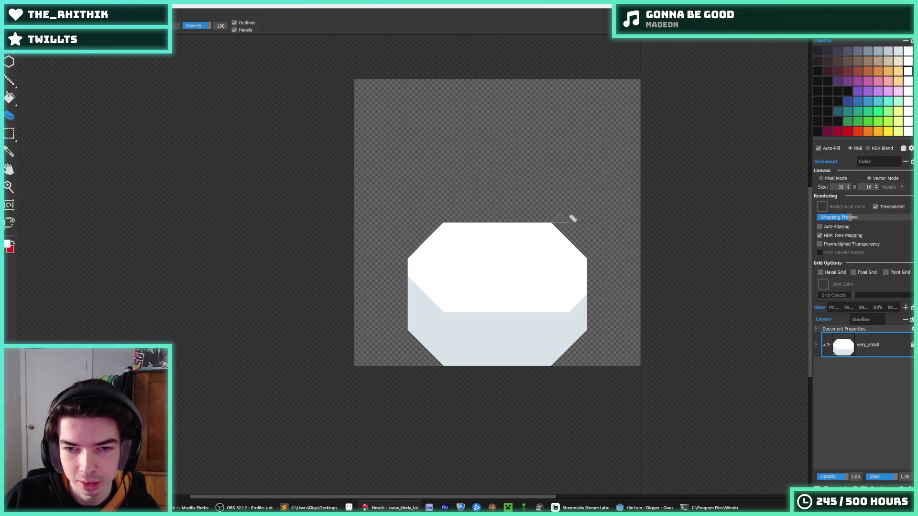
key("i")
key("e")
key("b")
key("e")
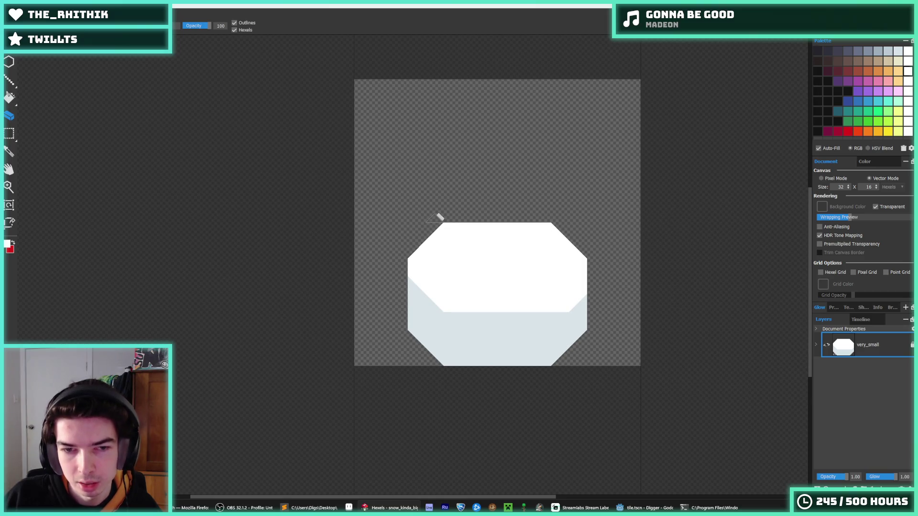
mouse_move(435, 219)
left_mouse_down()
mouse_move(390, 270)
mouse_move(509, 219)
mouse_move(570, 250)
mouse_move(601, 293)
left_mouse_up()
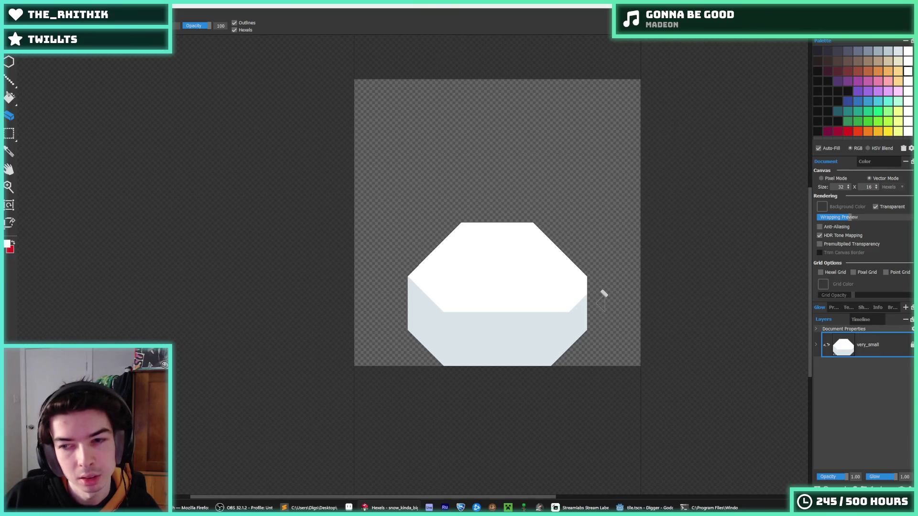
- Export the sprite as a PNG renamed with 'kindbig' beside the other environment tile images
key("ctrl+e")
left_click(392, 343)
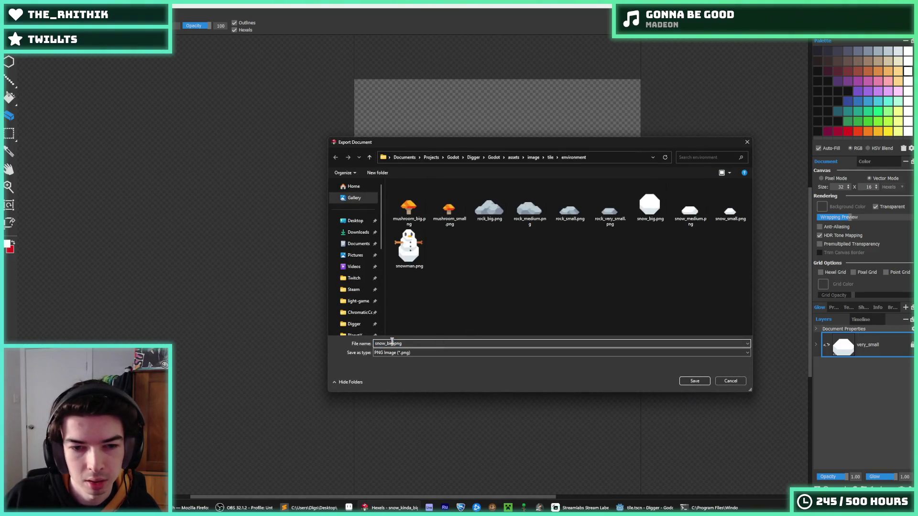
key("BackSpace")
key("BackSpace")
key("BackSpace")
type("kinda_")
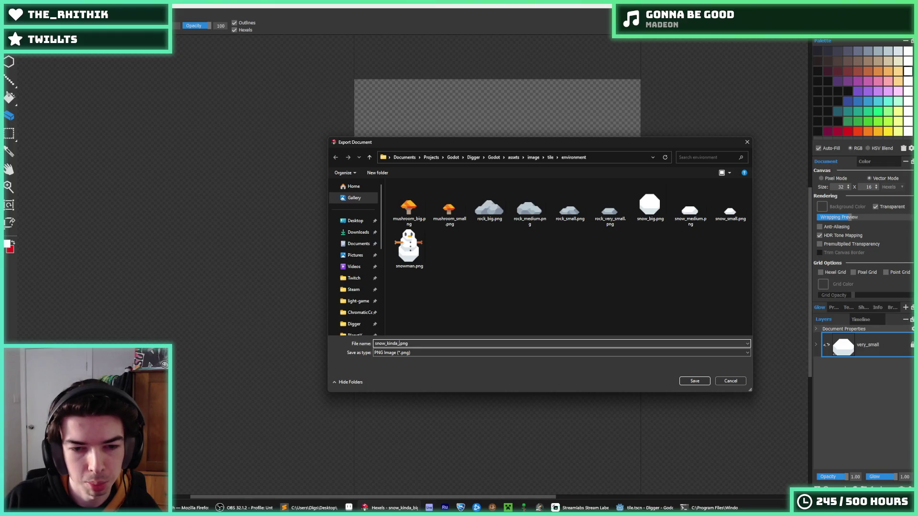
type("big")
key("Return")
left_click(495, 361)
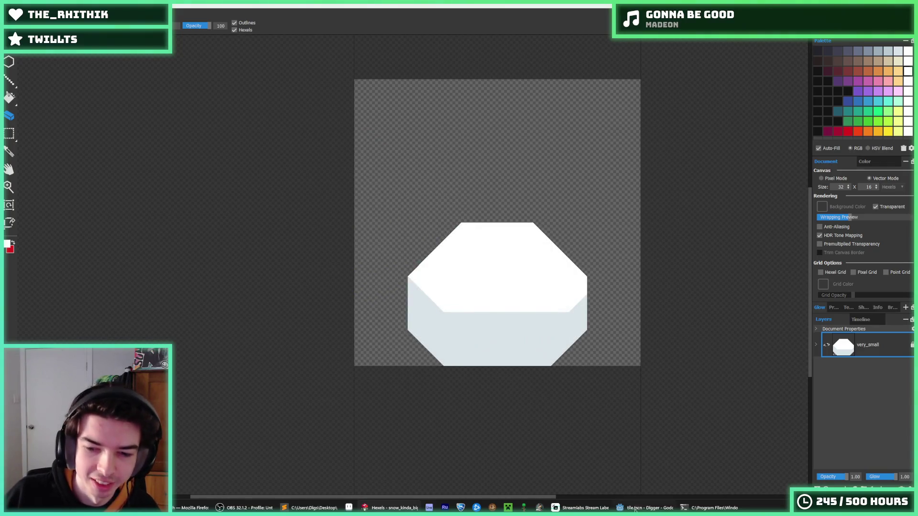
left_click(635, 510)
- Add a new Environment Texture slot 4 and quick-load snow_kinda_big into it
left_click(235, 463)
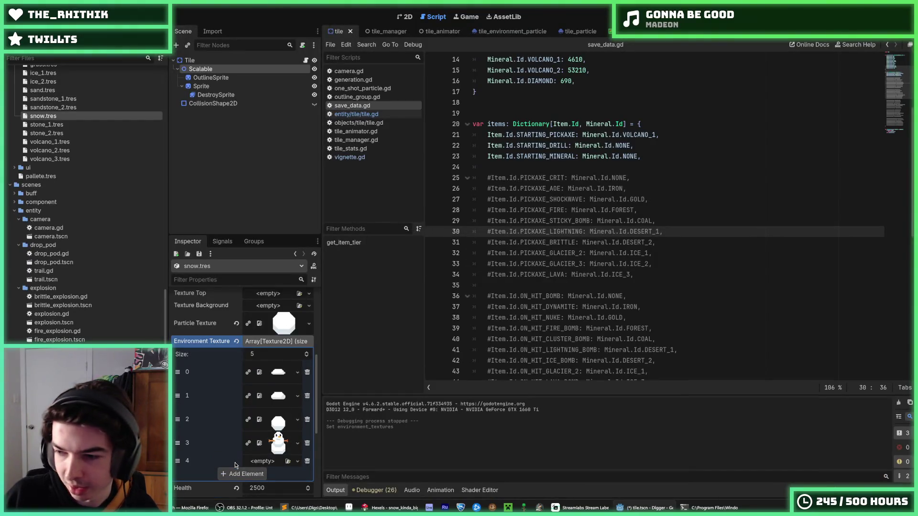
left_click(270, 462)
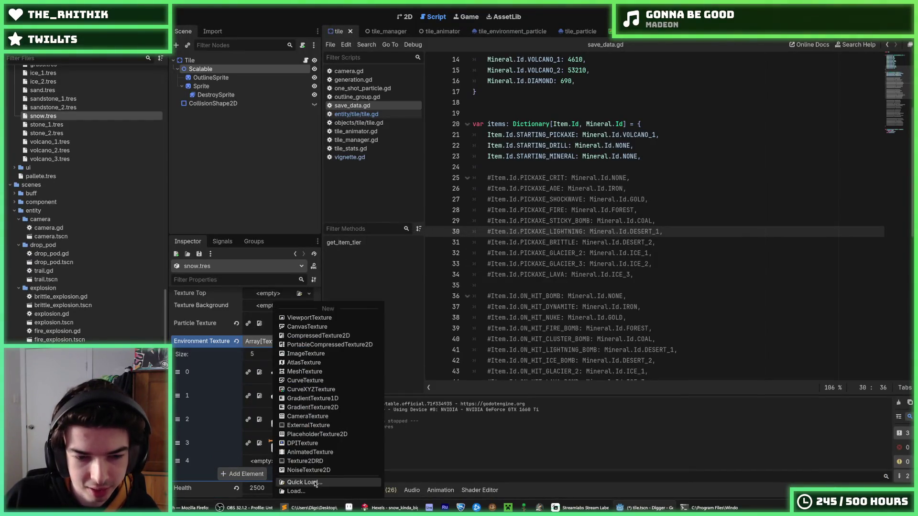
left_click(330, 483)
type("snow_")
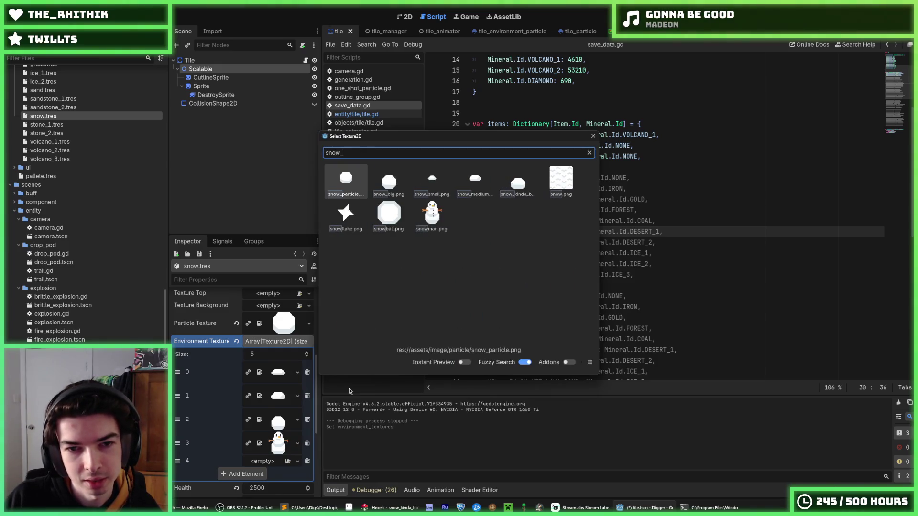
type("kinda")
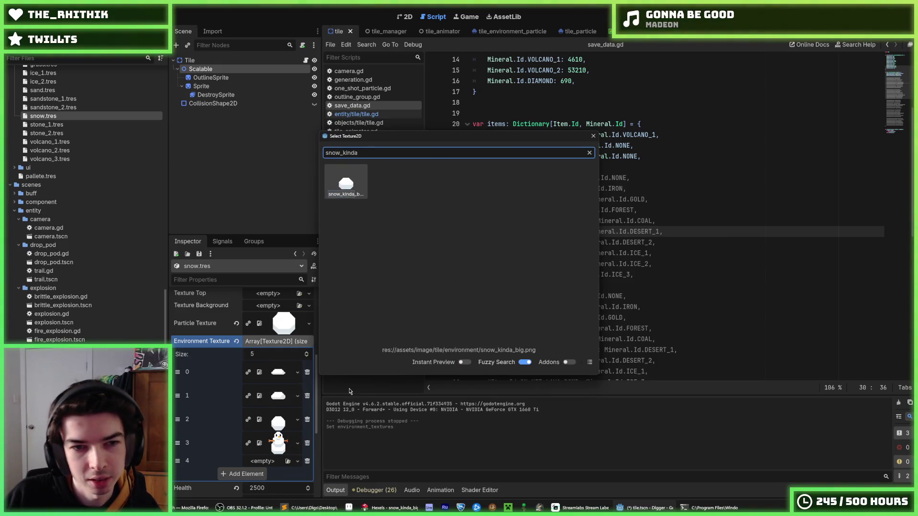
key("Return")
- Move the snowman texture to the last slot, save the scene, and run the game
mouse_move(178, 467)
left_mouse_down()
mouse_move(177, 402)
mouse_move(178, 420)
left_mouse_up()
key("ctrl+s")
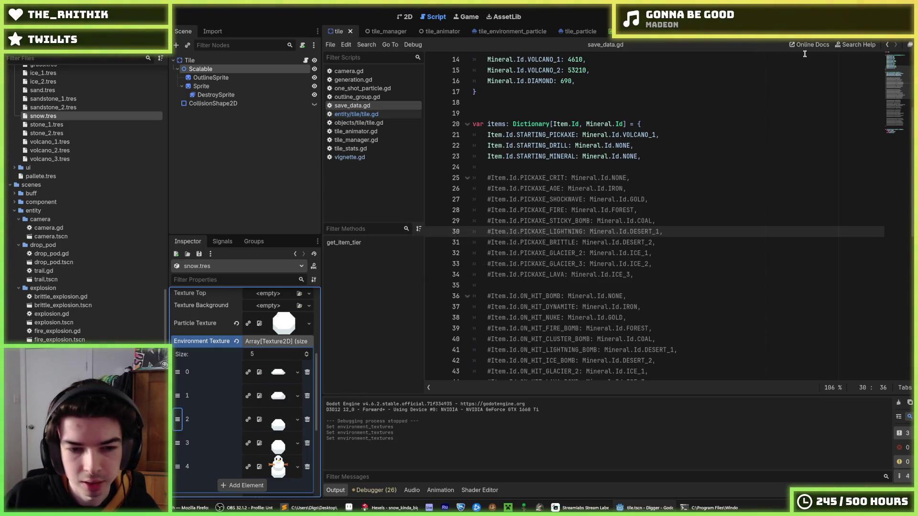
key("F5")
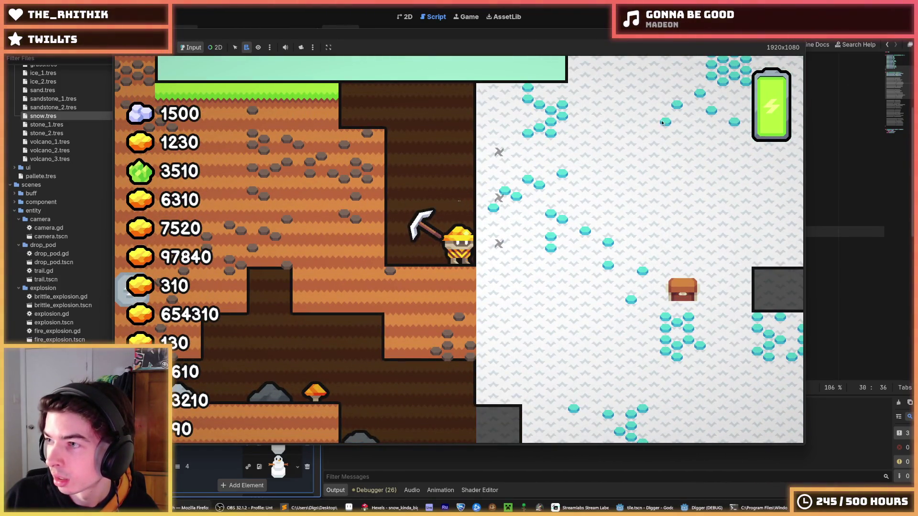
- Drive the miner right and left across the snow, restart the game once, then stop it
left_click(601, 147)
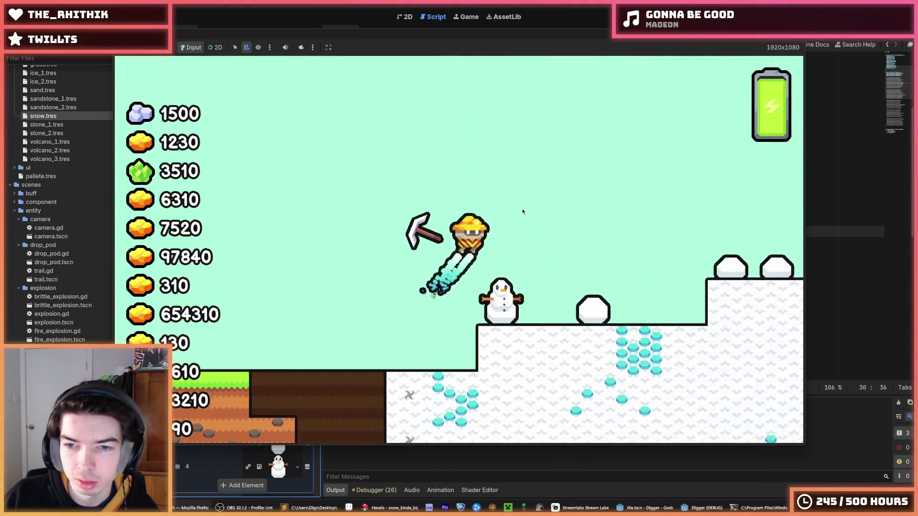
key("d")
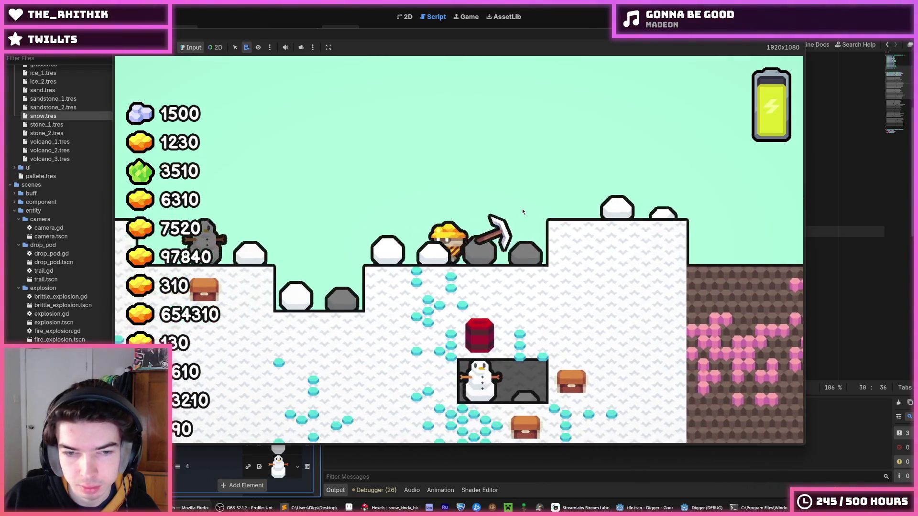
key("a")
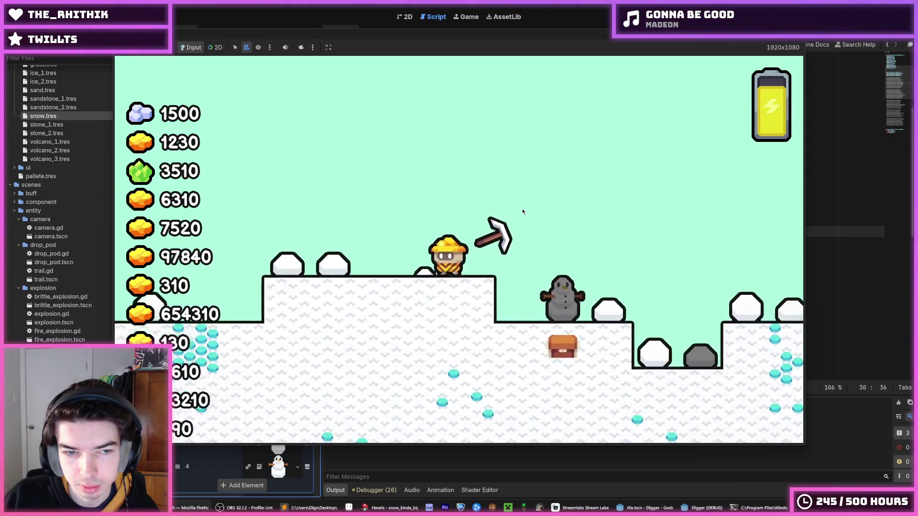
key("F8")
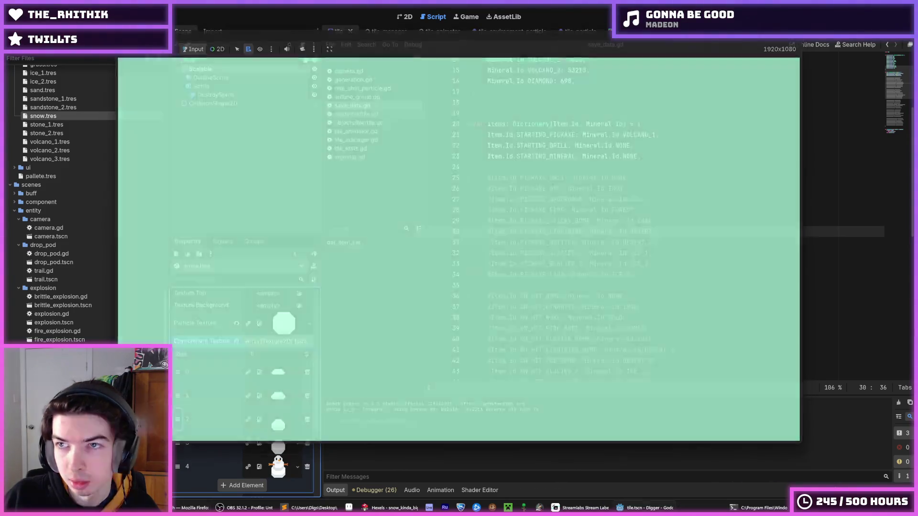
key("F5")
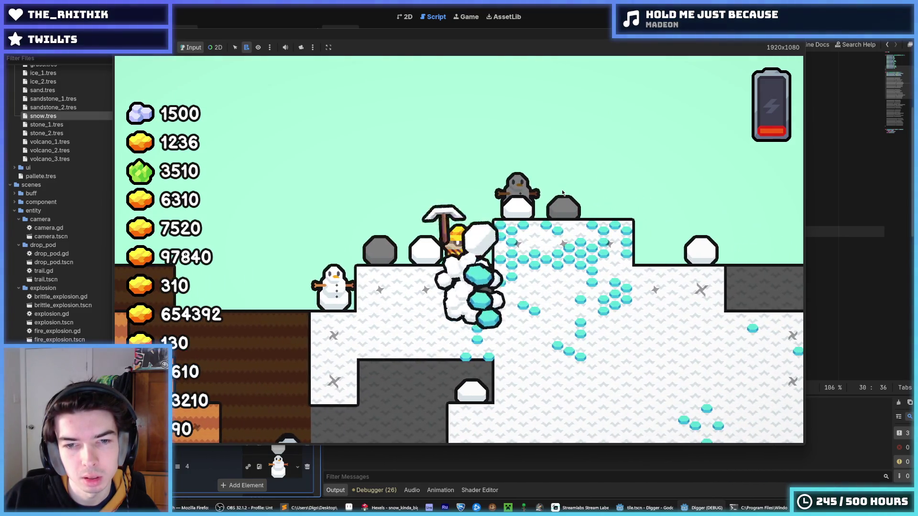
key("F8")
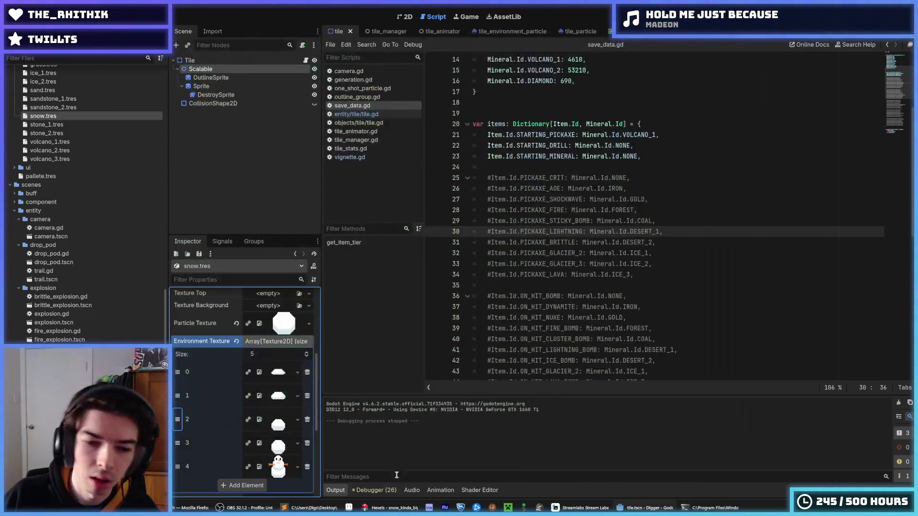
- Erase a strip along the mound's top-left slope and paint white and light grey along its lower right
left_click(390, 508)
key("e")
mouse_move(432, 271)
left_mouse_down()
mouse_move(423, 275)
mouse_move(488, 212)
mouse_move(528, 230)
mouse_move(598, 294)
left_mouse_up()
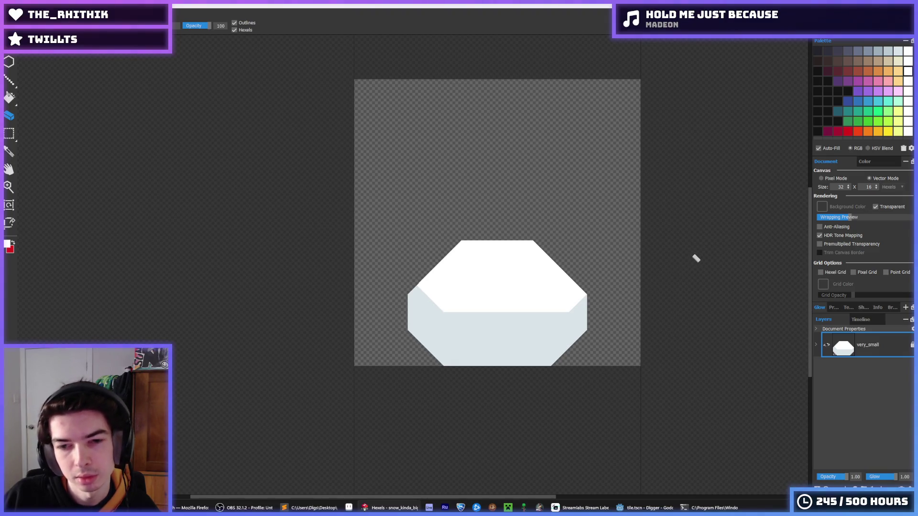
key("b")
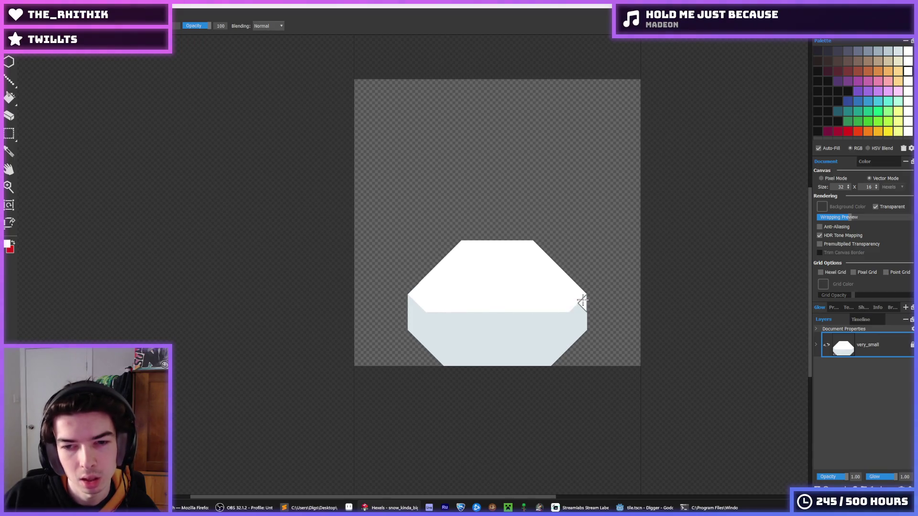
mouse_move(581, 302)
left_mouse_down()
mouse_move(498, 321)
mouse_move(416, 304)
mouse_move(447, 322)
mouse_move(429, 322)
left_mouse_up()
left_click(440, 331, "alt")
left_click_drag(579, 307, 561, 326)
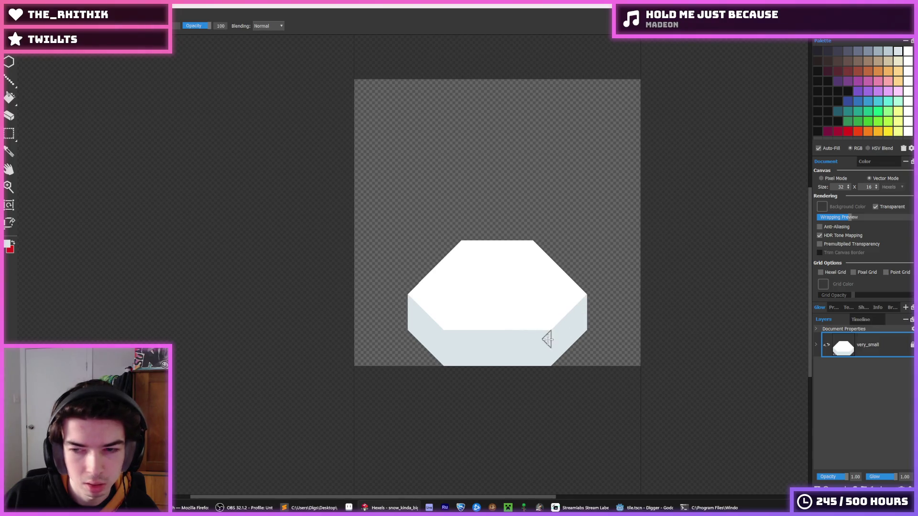
left_click(514, 303, "alt")
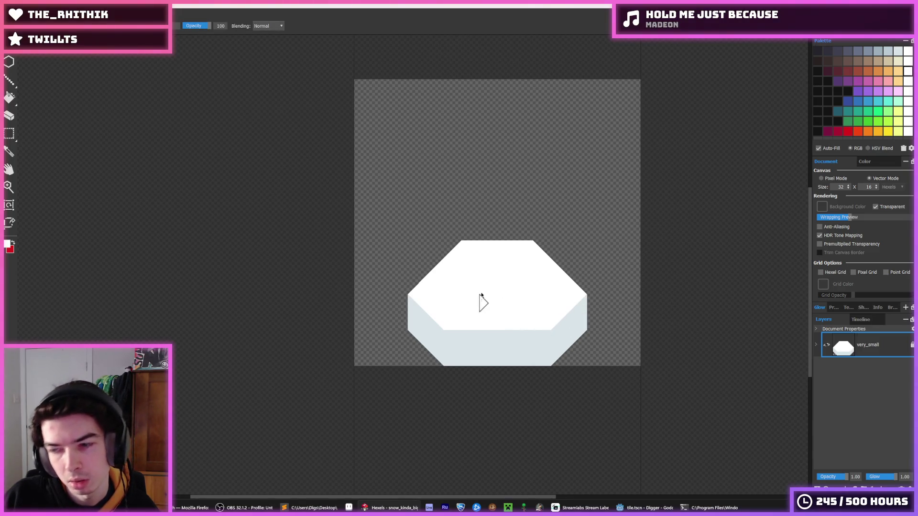
- Export the sprite over snow_kinda_big.png, accepting the replace prompt
key("ctrl+e")
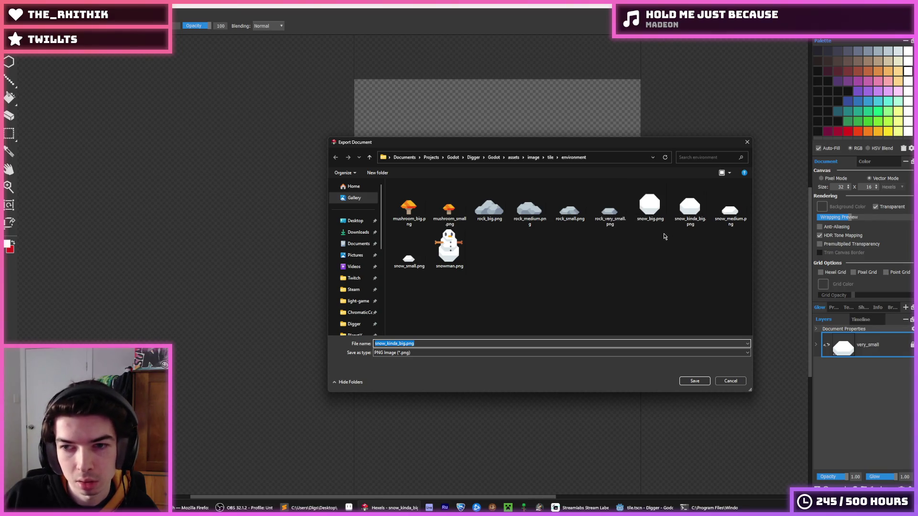
double_click(682, 214)
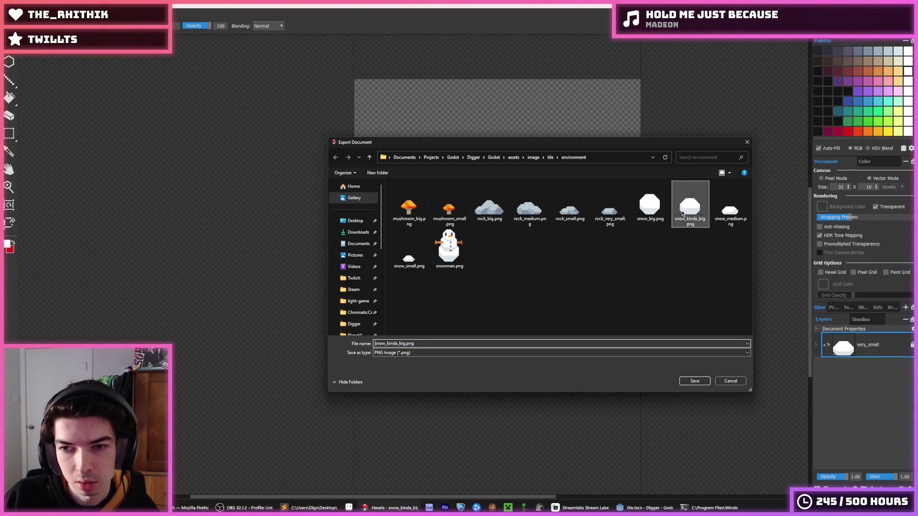
key("y")
left_click(496, 362)
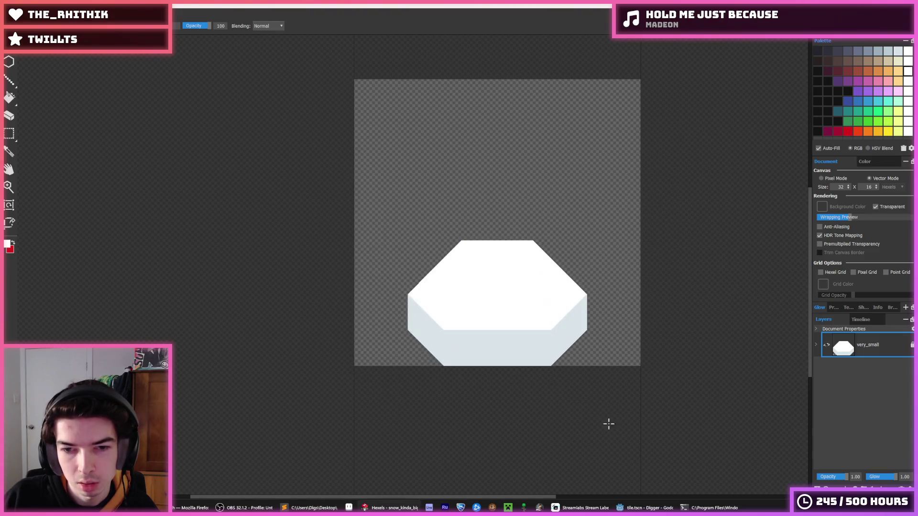
key("alt+Tab")
- Launch Digger, walk the miner right, restart the game, and jump onto snow blocks
key("F5")
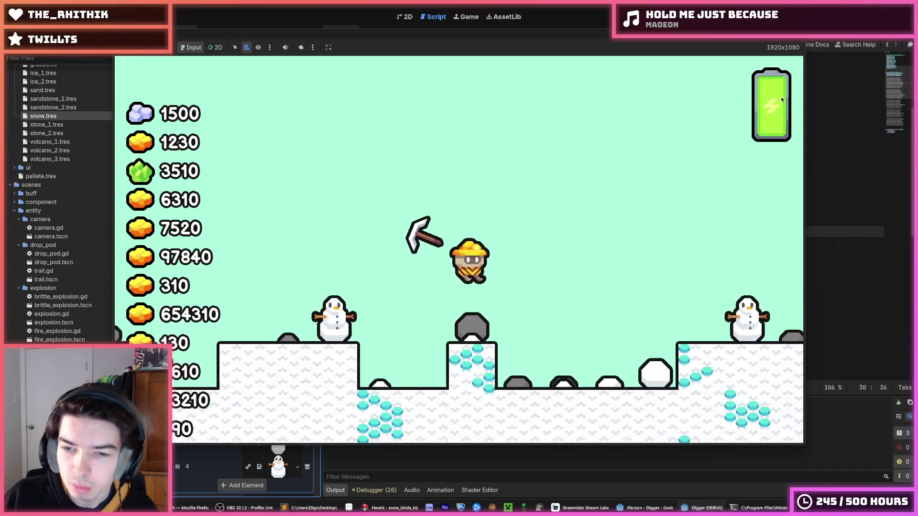
key("d")
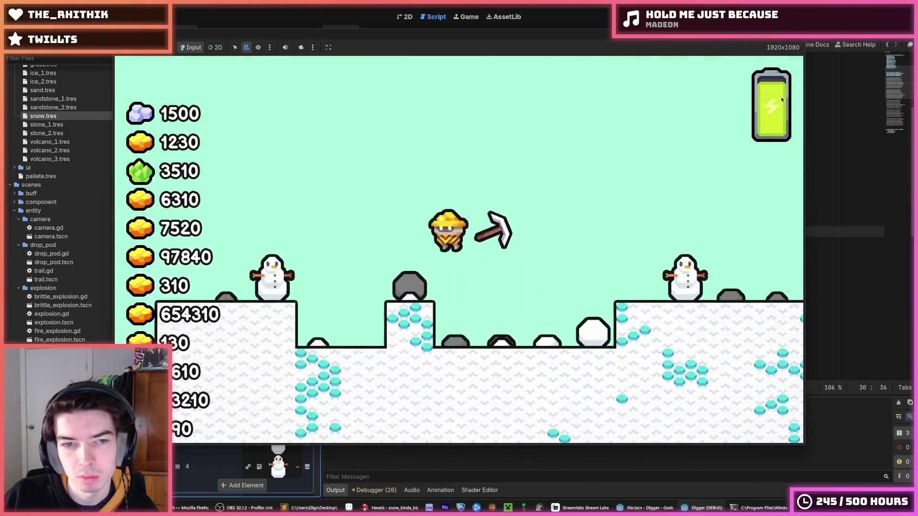
key("F8")
key("F5")
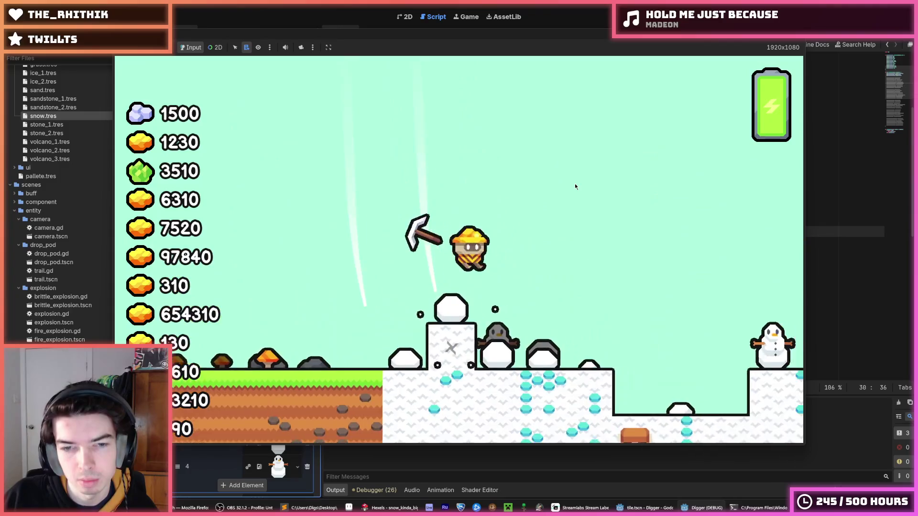
key("d")
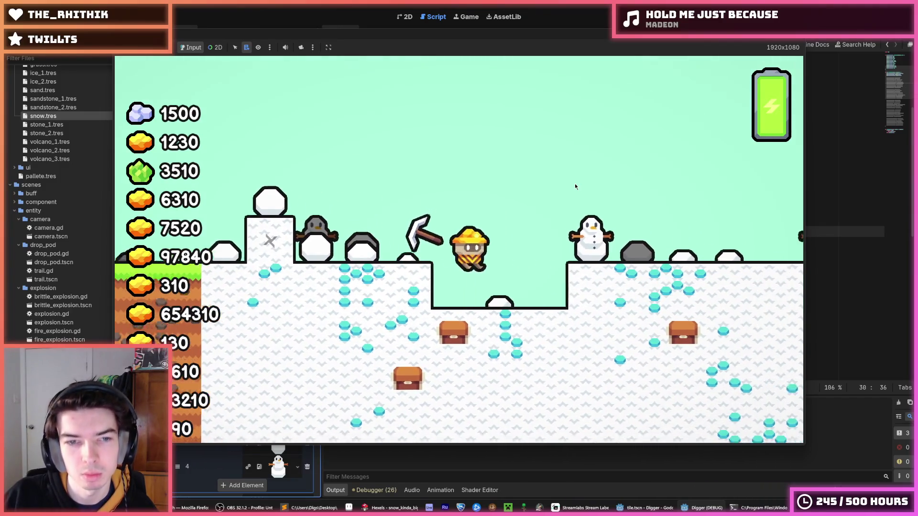
key("space")
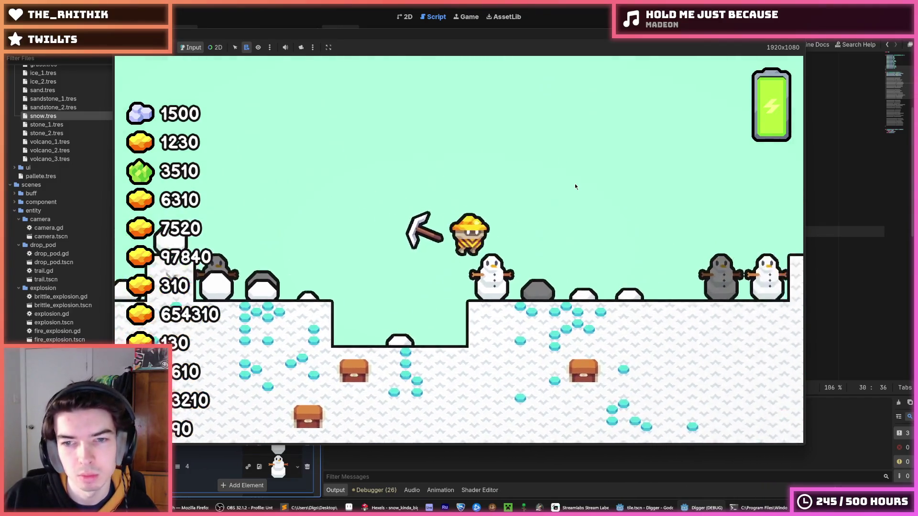
key("d")
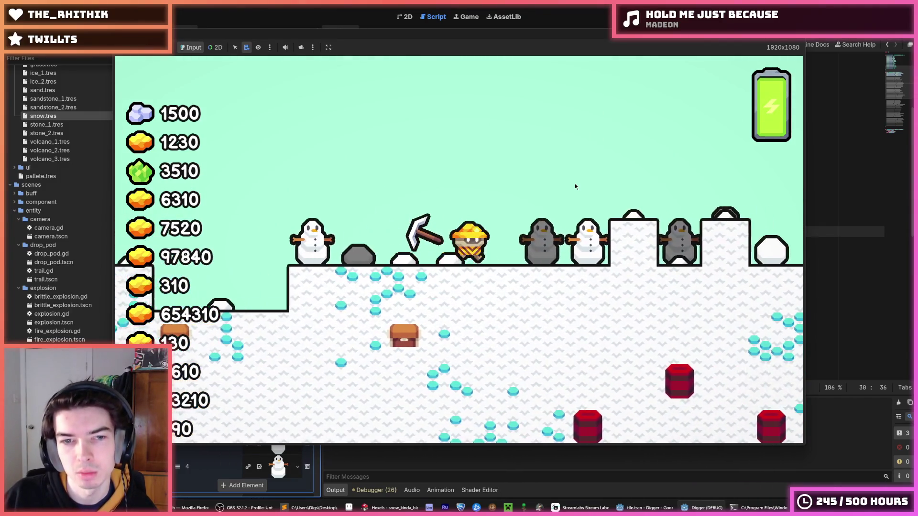
key("d")
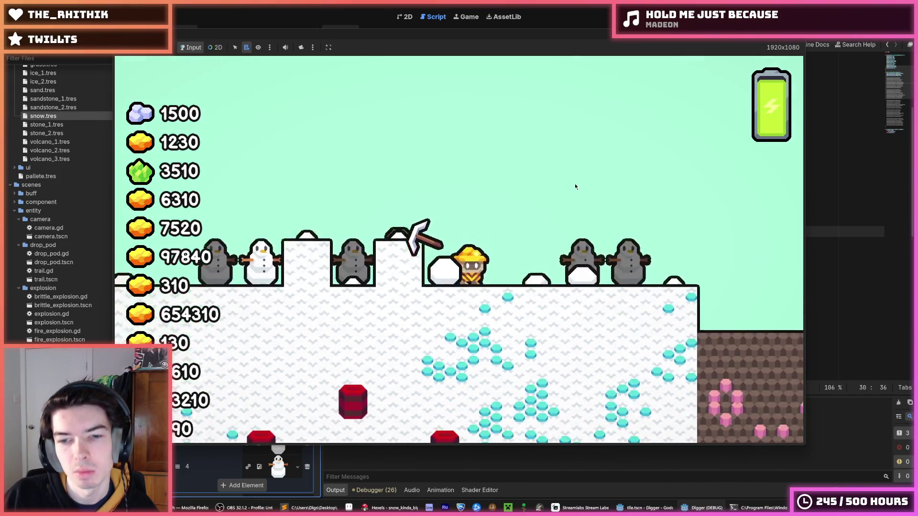
key("space")
key("space")
- Jump back and forth and dig through the snow, then fly the miner upward
key("a")
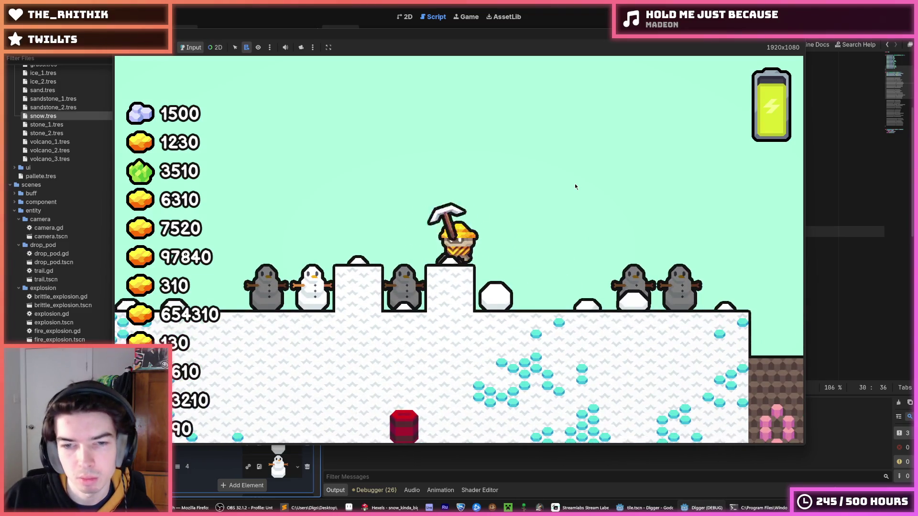
key("d")
key("space")
key("a")
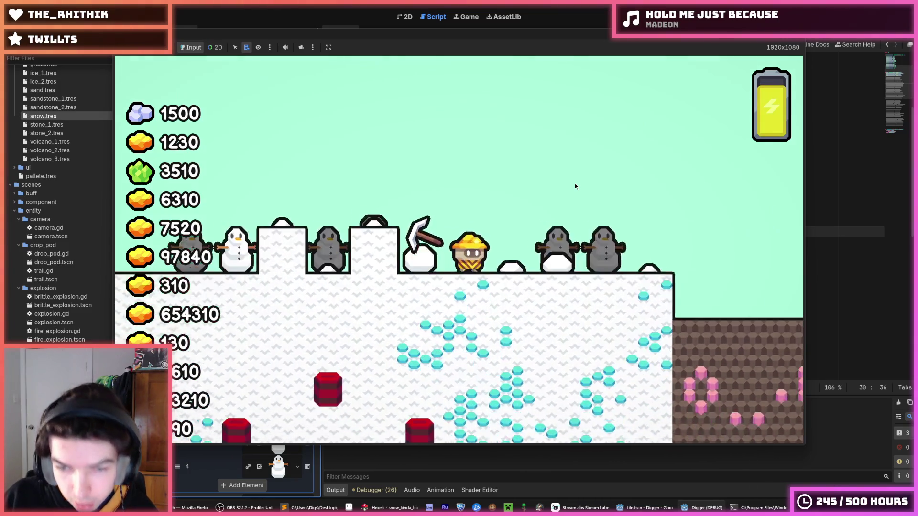
key("d")
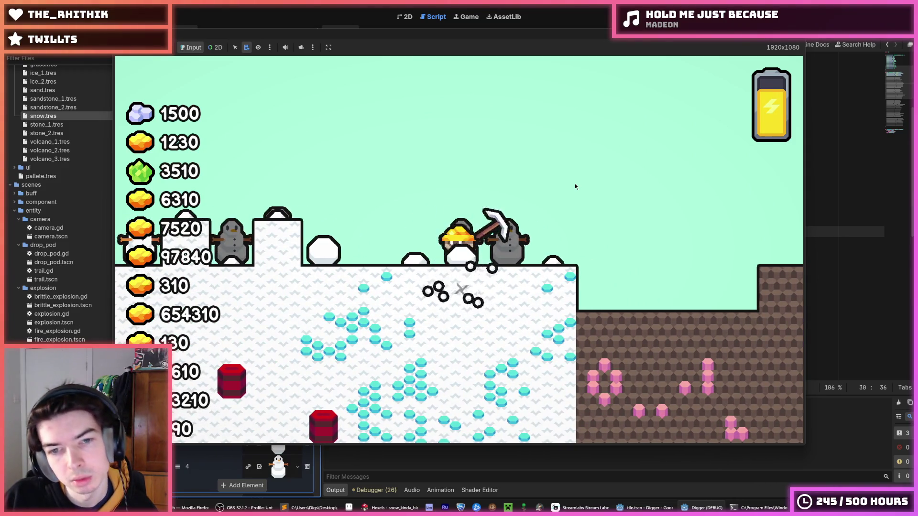
key("space")
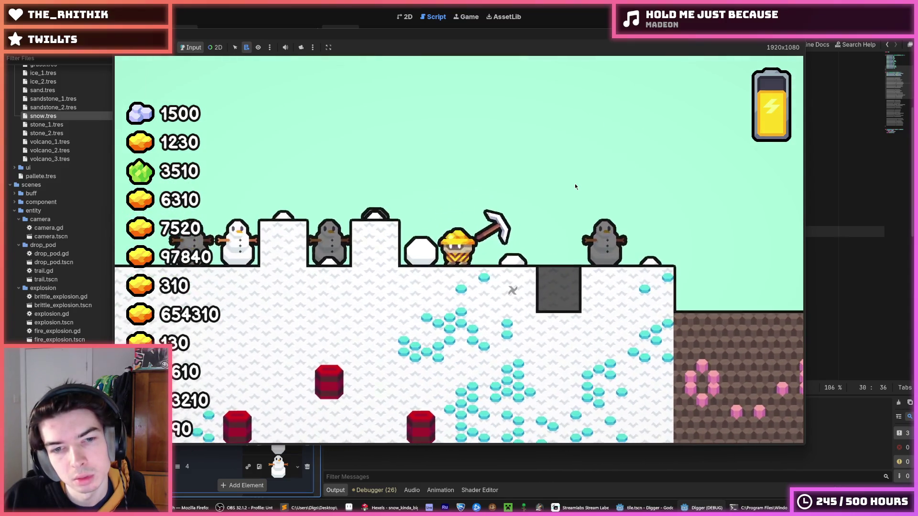
key("a")
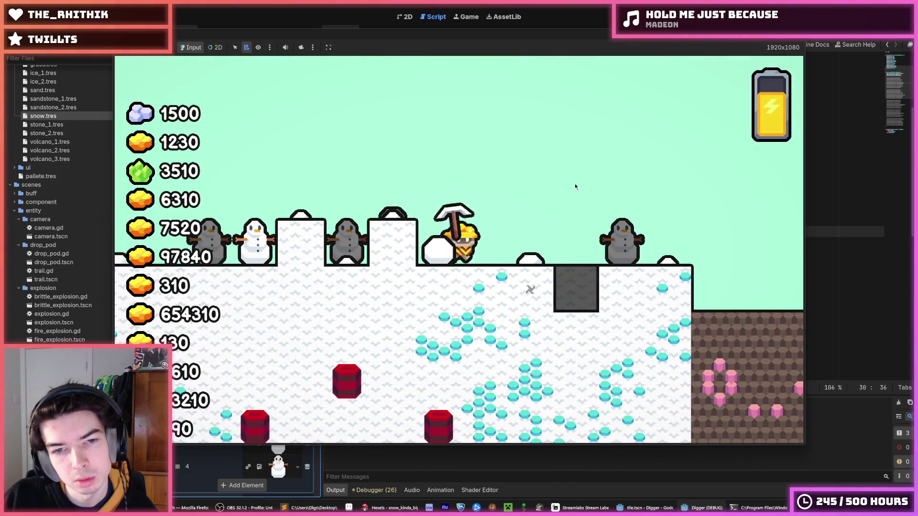
key("d")
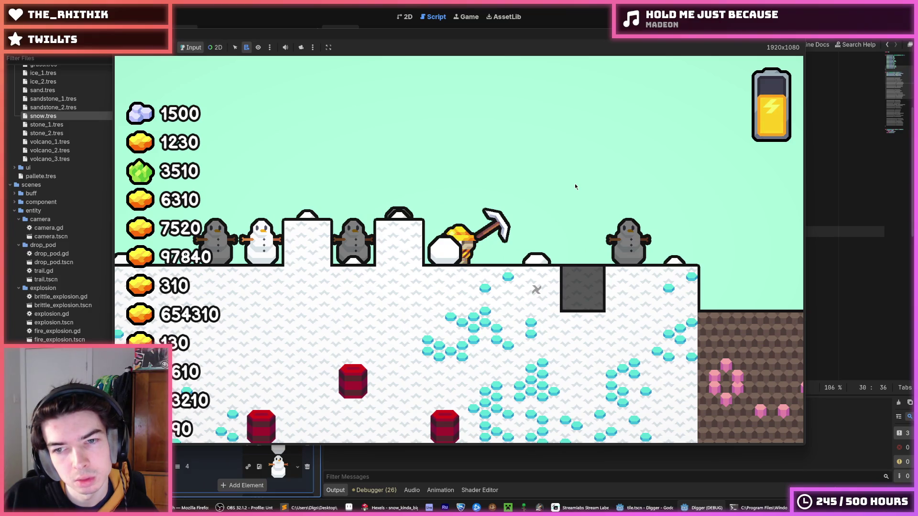
key("space")
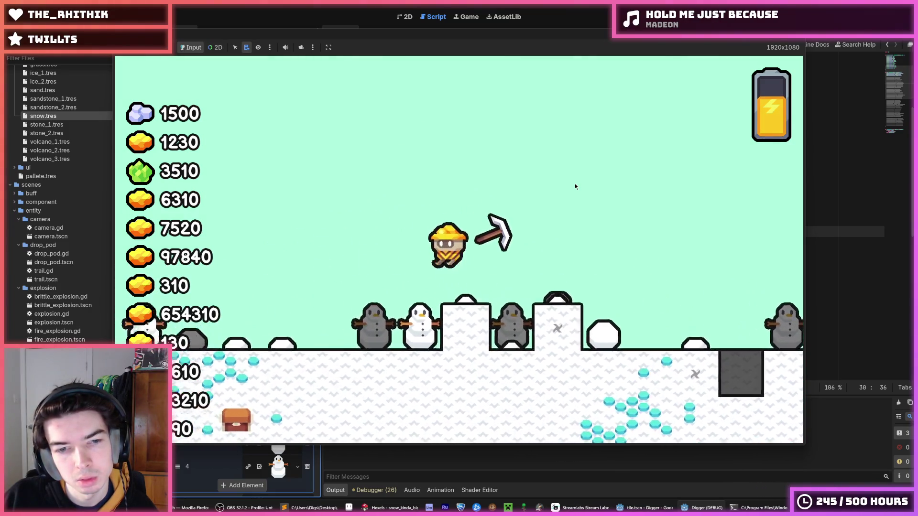
key("a")
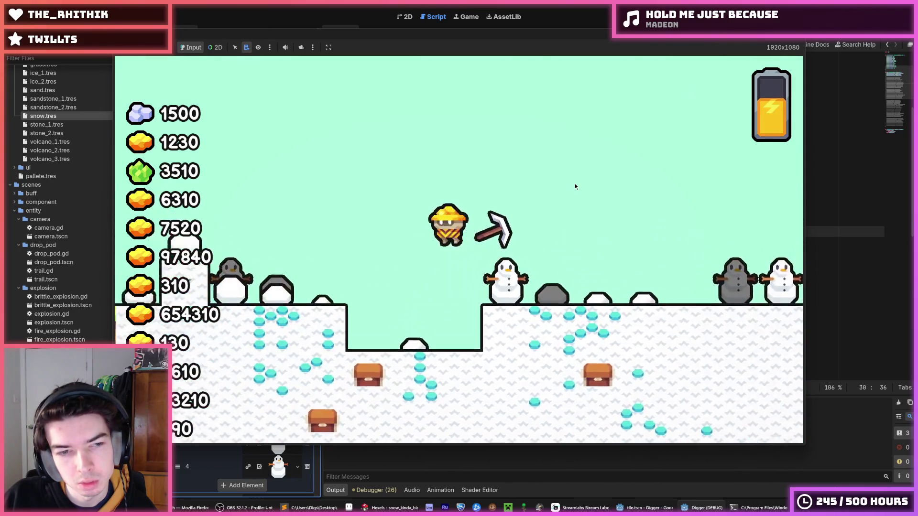
- Move right across the snow, climb and fly over snow pillars, then close the game
key("a")
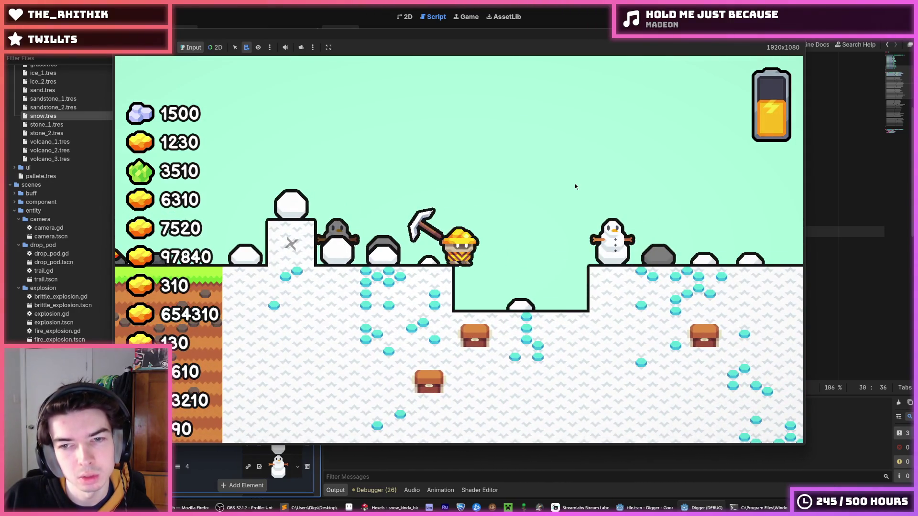
key("d")
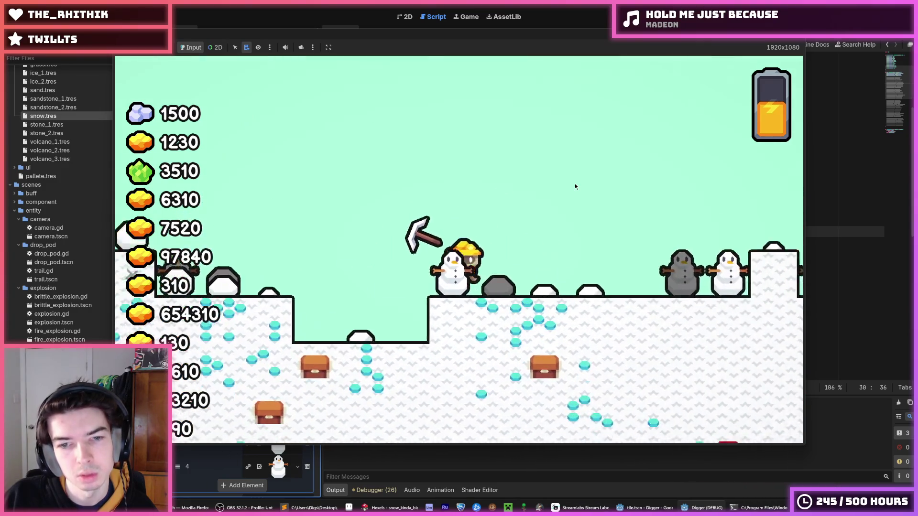
key("d")
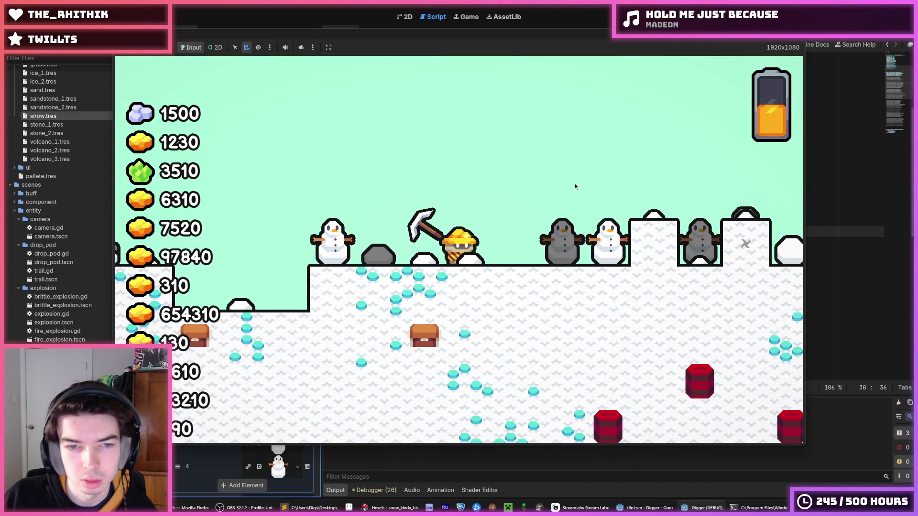
key("d")
key("w")
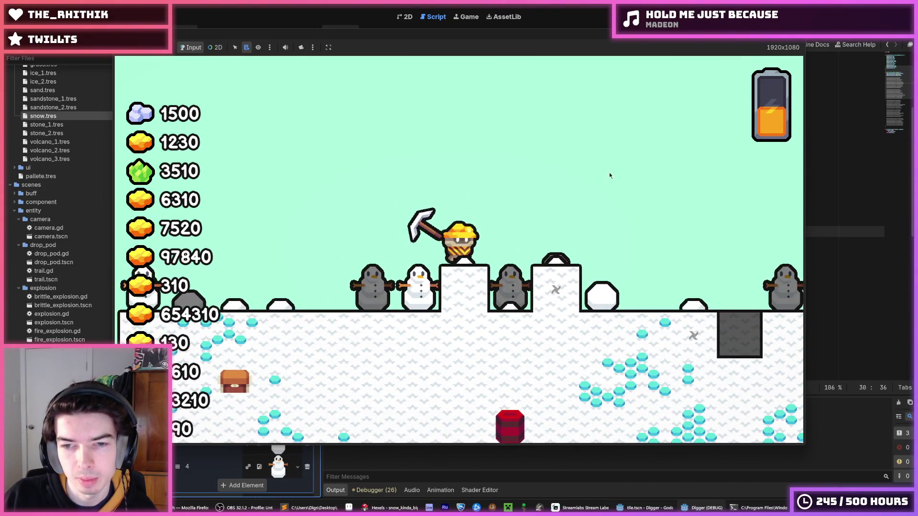
key("d")
key("w")
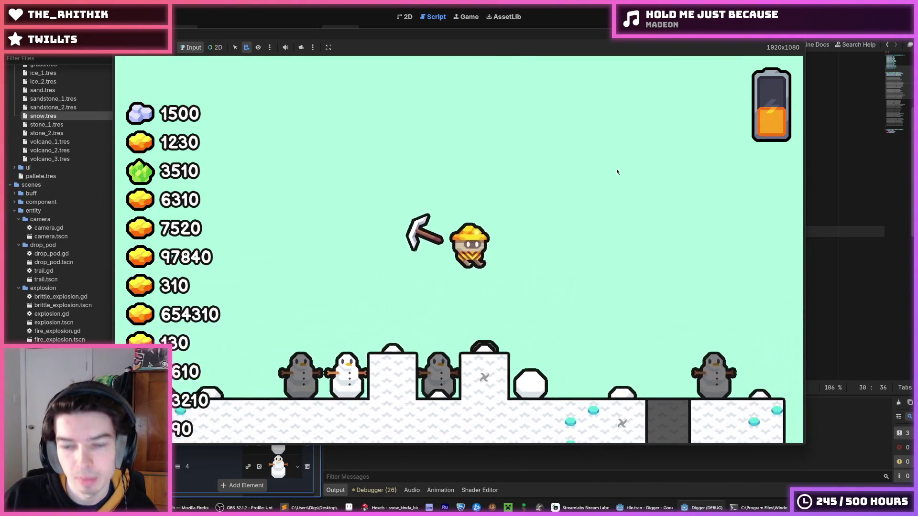
key("w")
key("a")
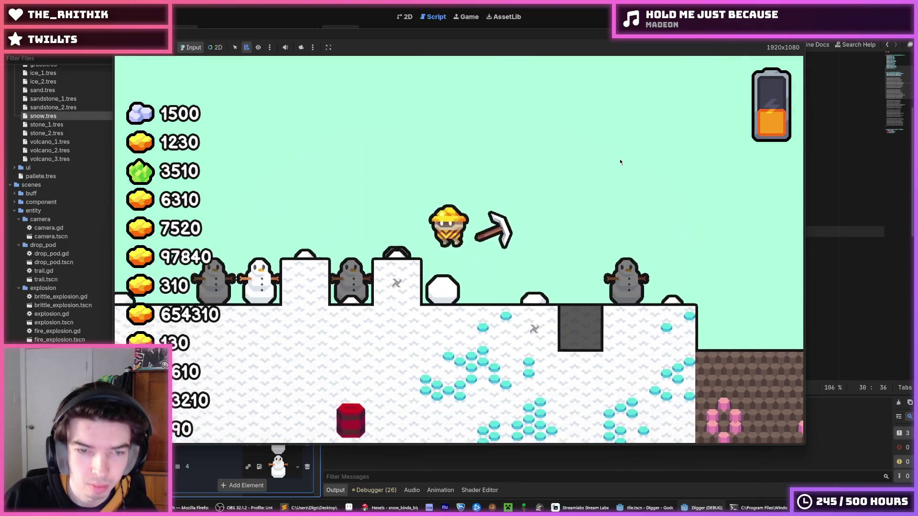
key("a")
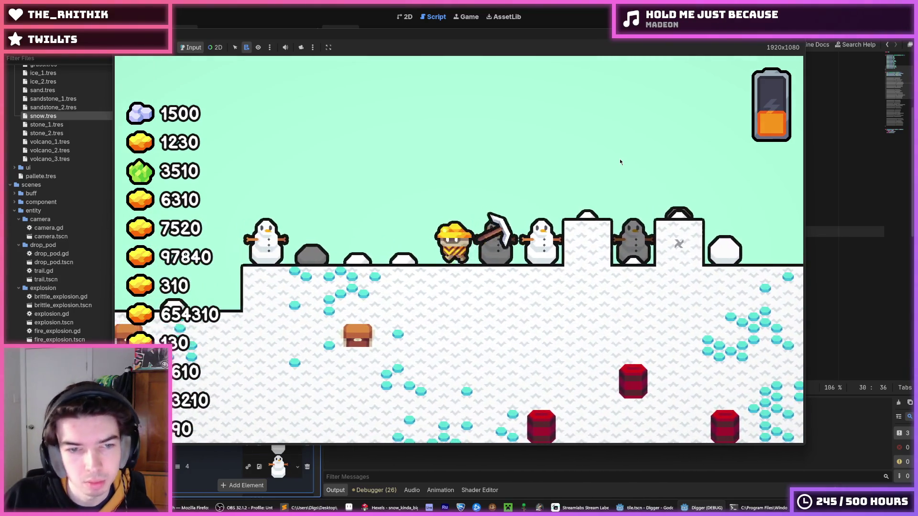
key("d")
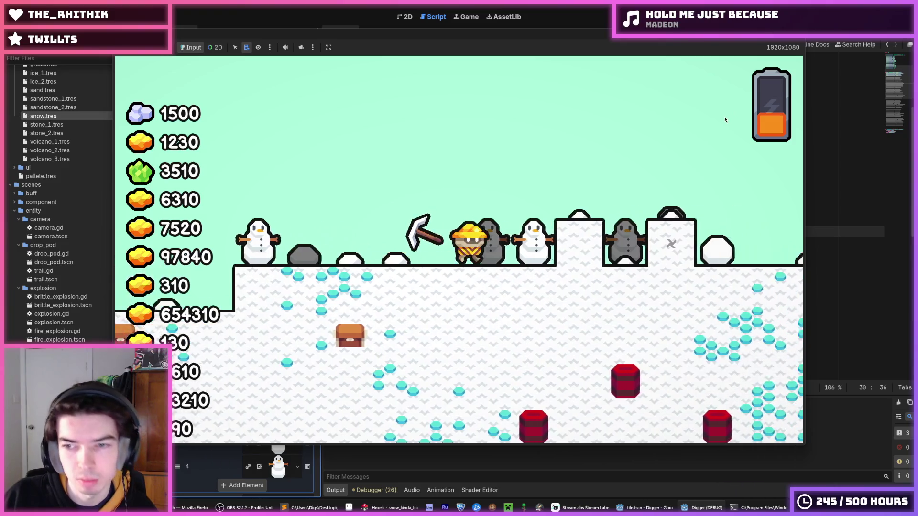
key("w")
key("d")
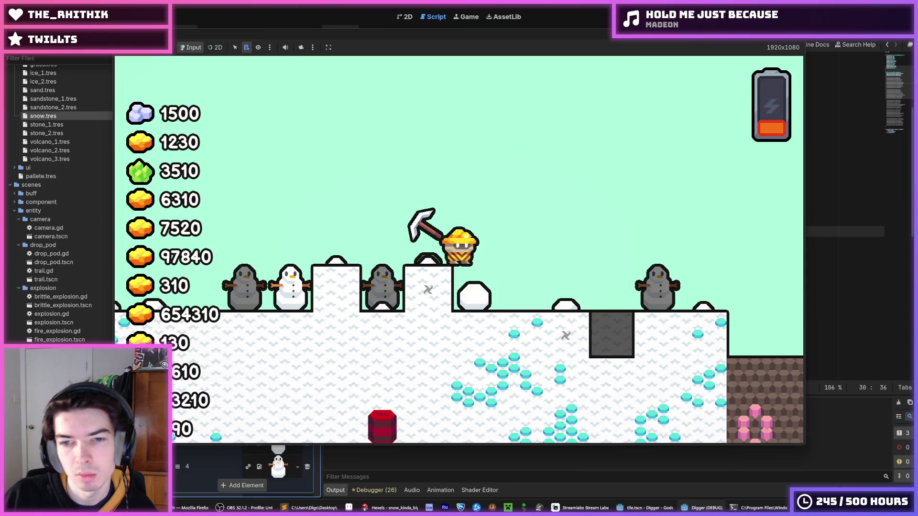
key("F8")
key("alt+Tab")
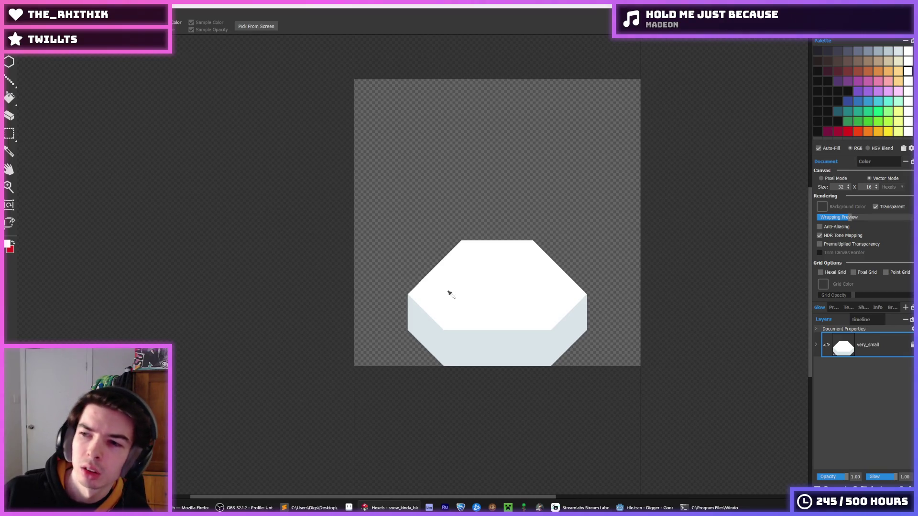
- Return Hexels to the brush, then save the Godot scene and relaunch Digger
key("b")
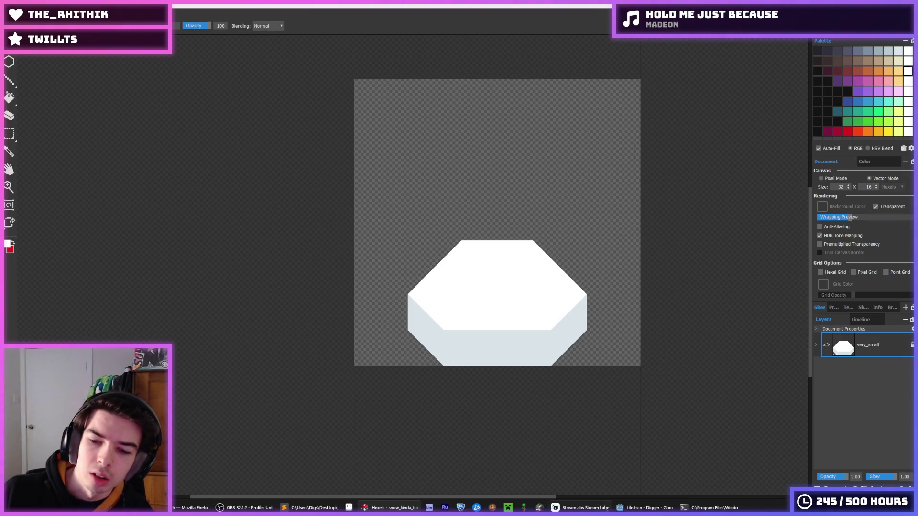
left_click(645, 508)
key("ctrl+s")
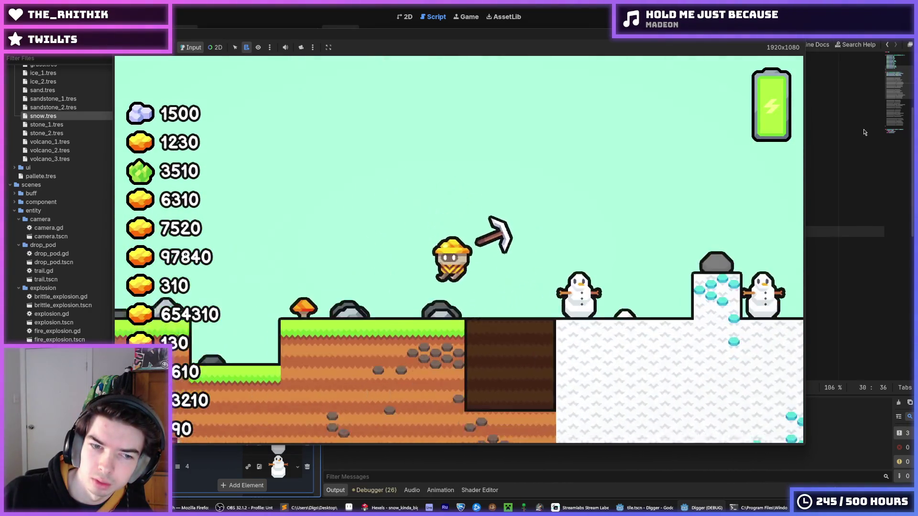
- Walk the miner left over the grass, jetpack right over the snowy area, then stop the game
key("a")
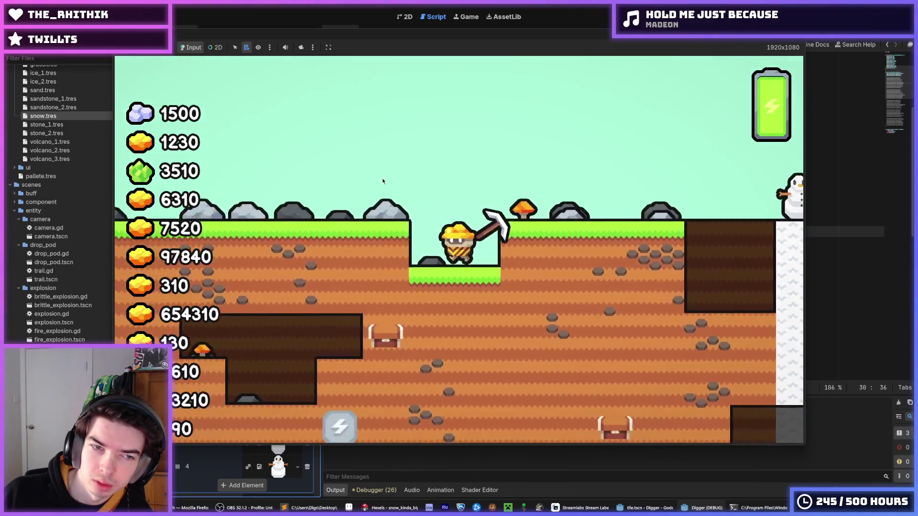
key("space")
key("a")
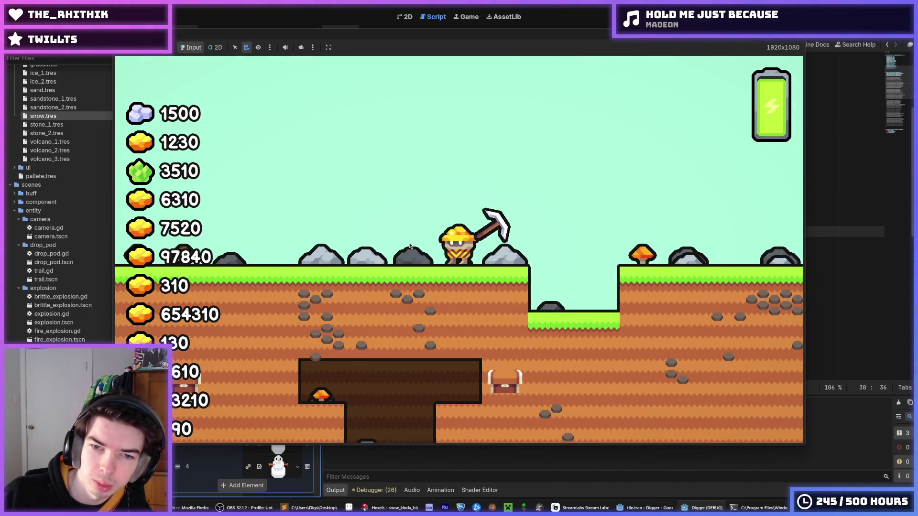
key("a")
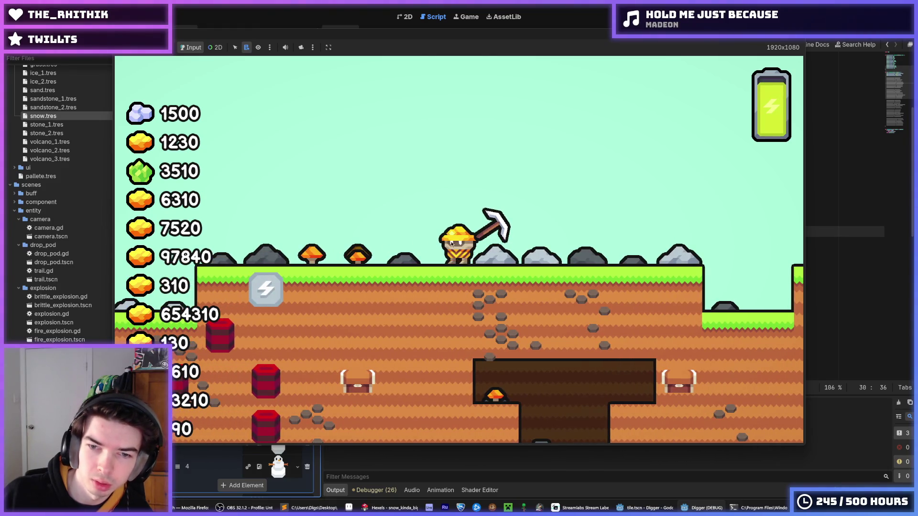
key("d")
key("space")
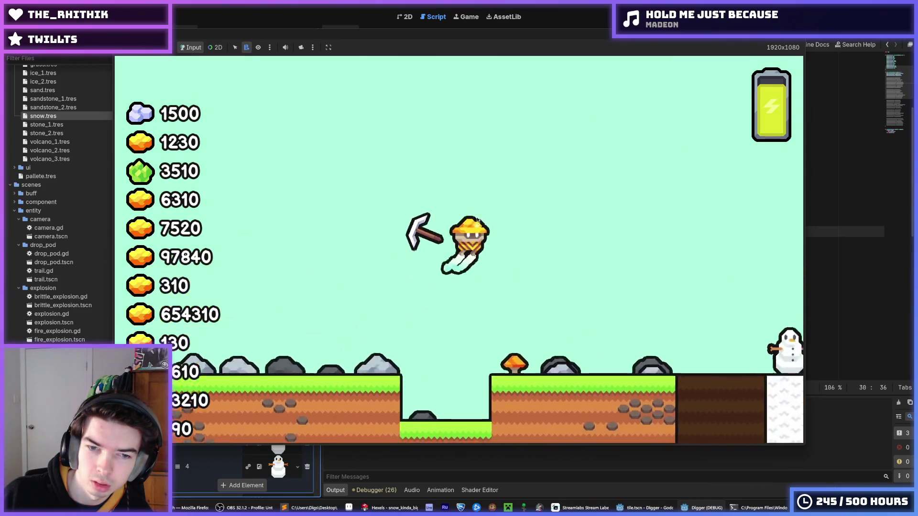
key("d")
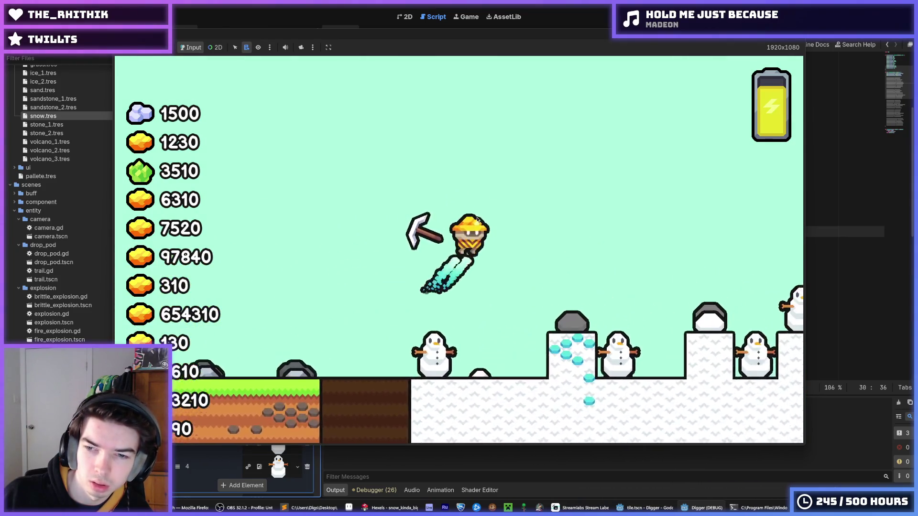
key("d")
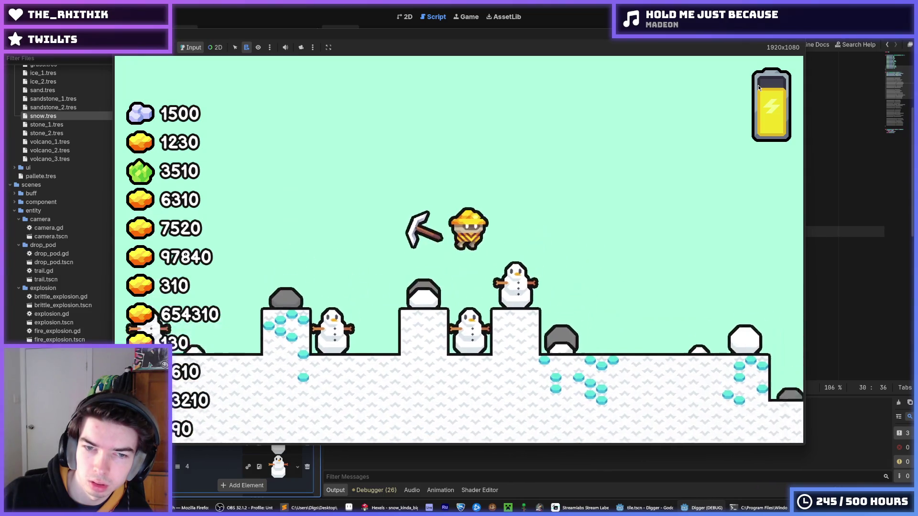
key("d")
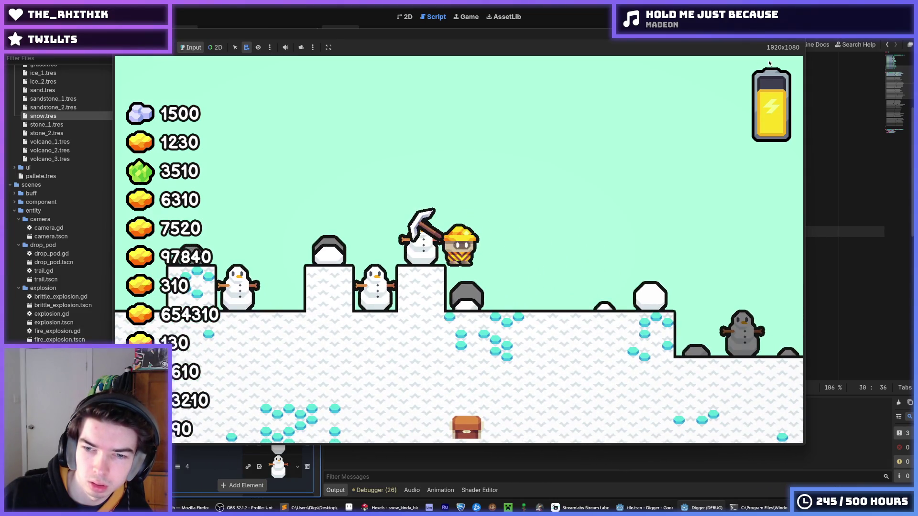
key("d")
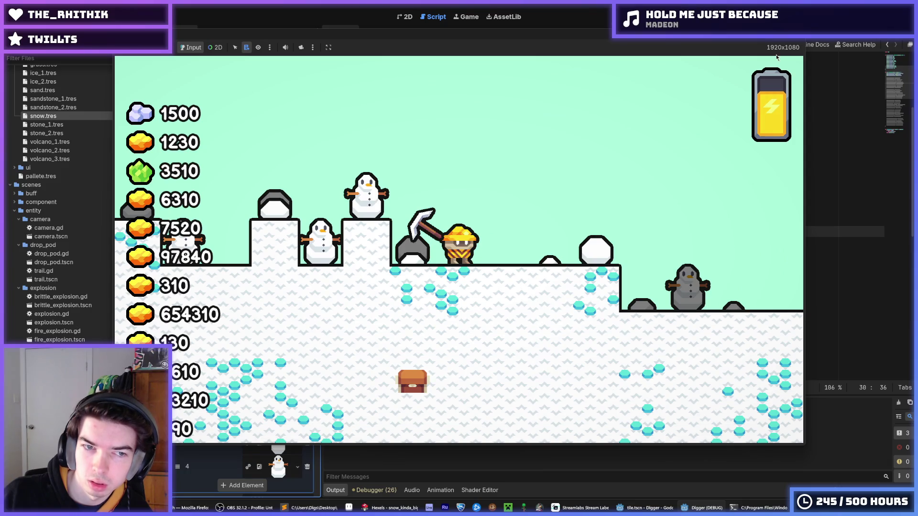
key("F8")
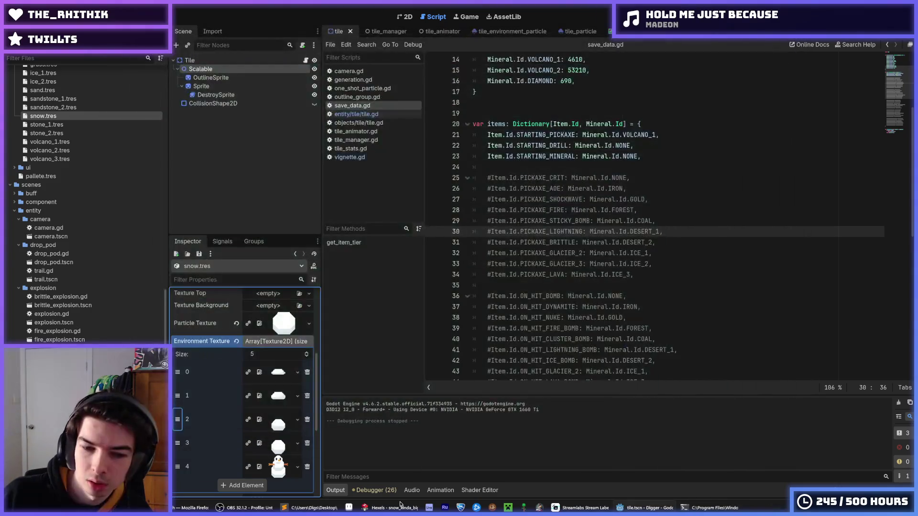
- Paint the hex tile's right bevel grey-blue and export it over snow_kinda_big.png, confirming the replacement
key("alt+Tab")
left_click_drag(581, 289, 535, 330)
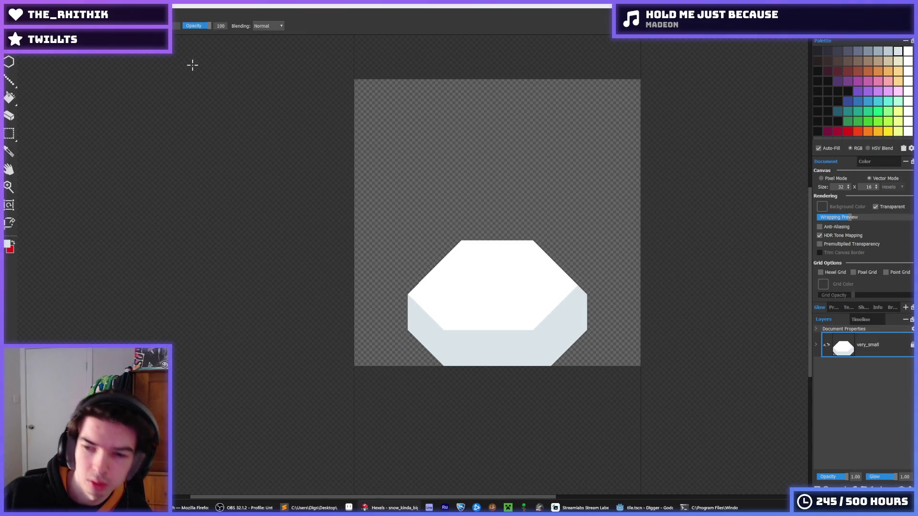
key("ctrl+shift+e")
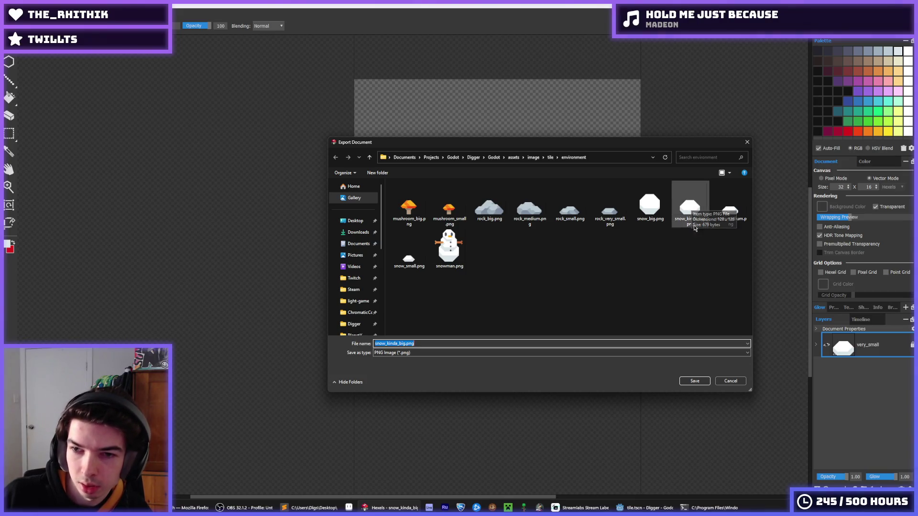
double_click(692, 207)
key("y")
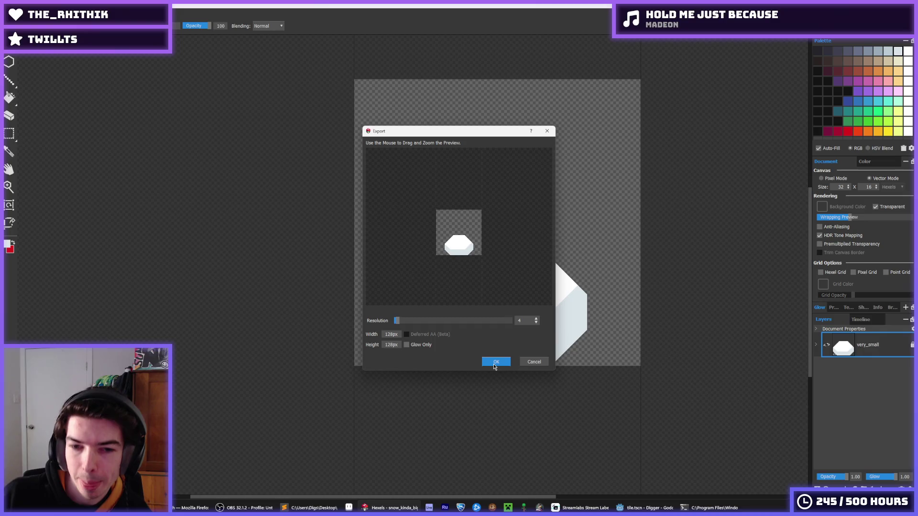
left_click(495, 364)
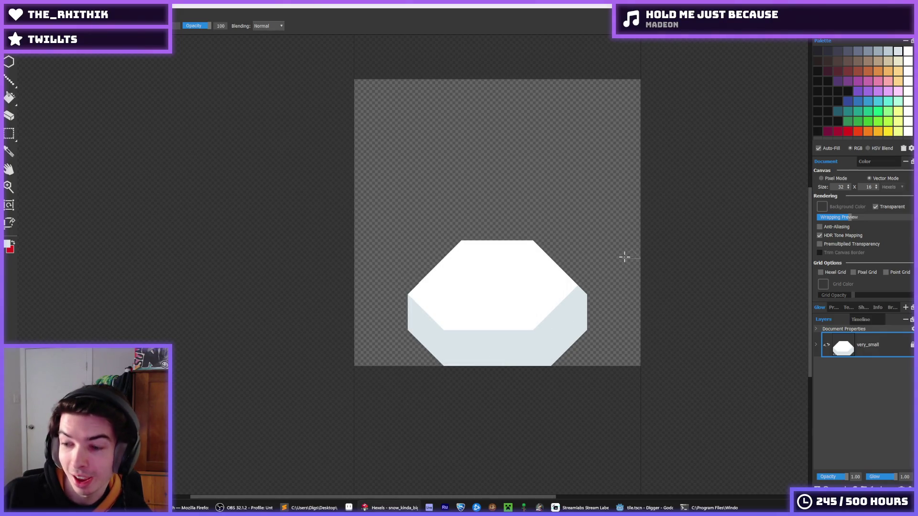
- Open snow_big and extend its grey shading up the octagon's lower right
left_click(10, 7)
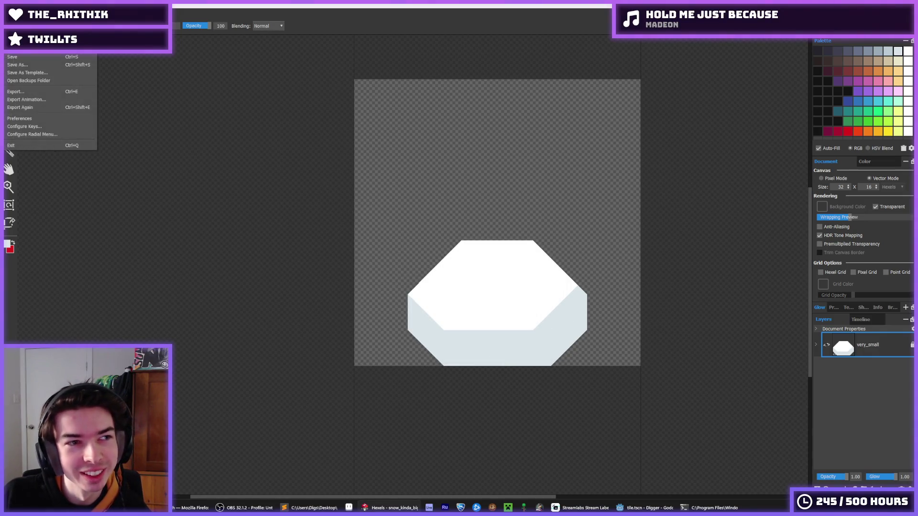
left_click(19, 67)
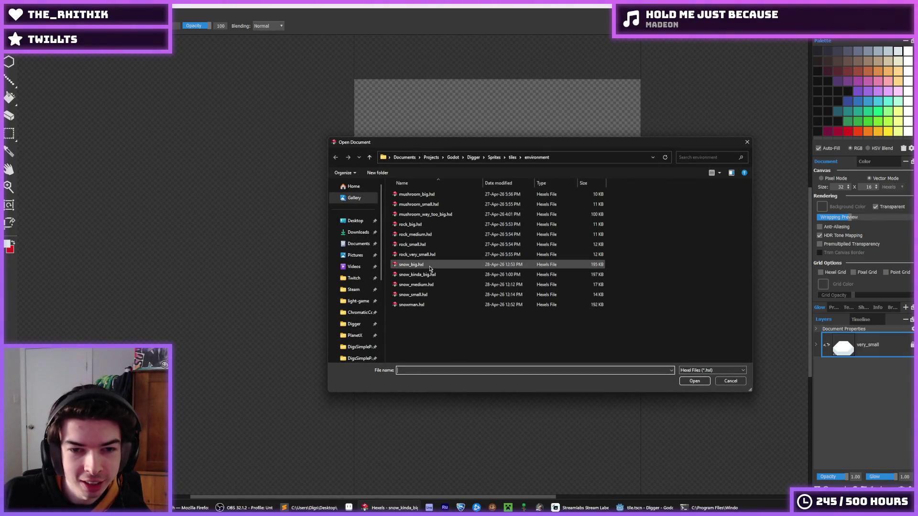
double_click(431, 264)
key("b")
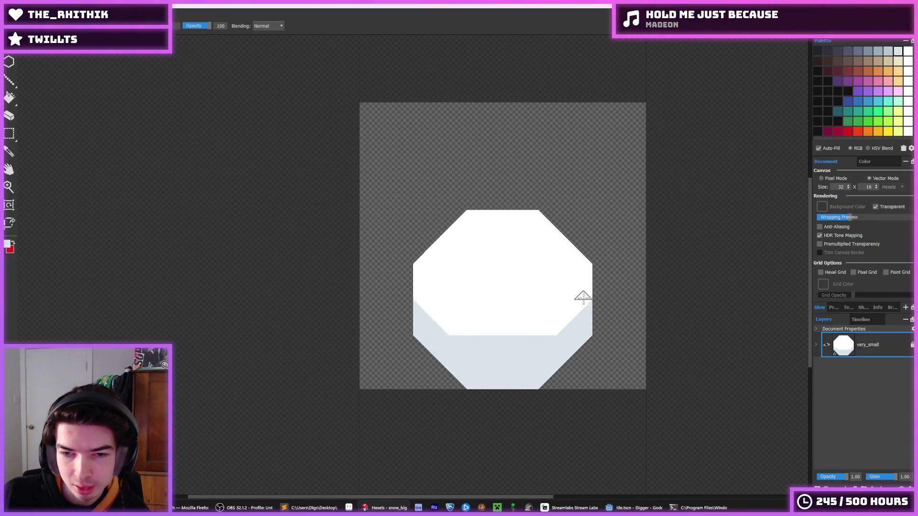
left_click_drag(588, 291, 553, 337)
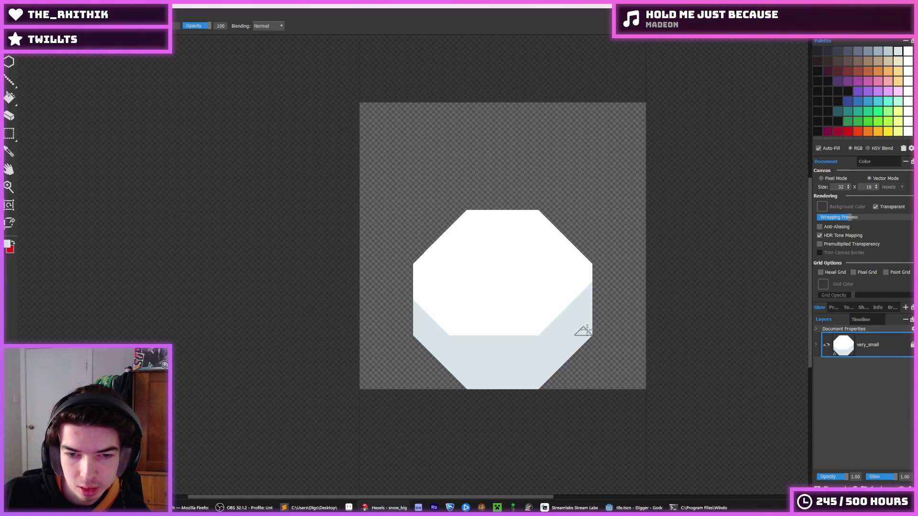
- Export the tile over snow_big.png, confirming the file replacement
key("ctrl+e")
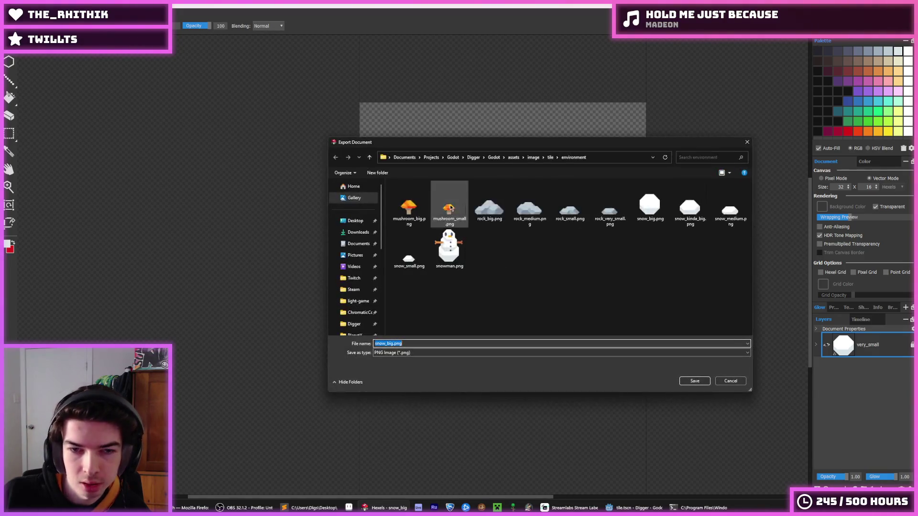
double_click(656, 206)
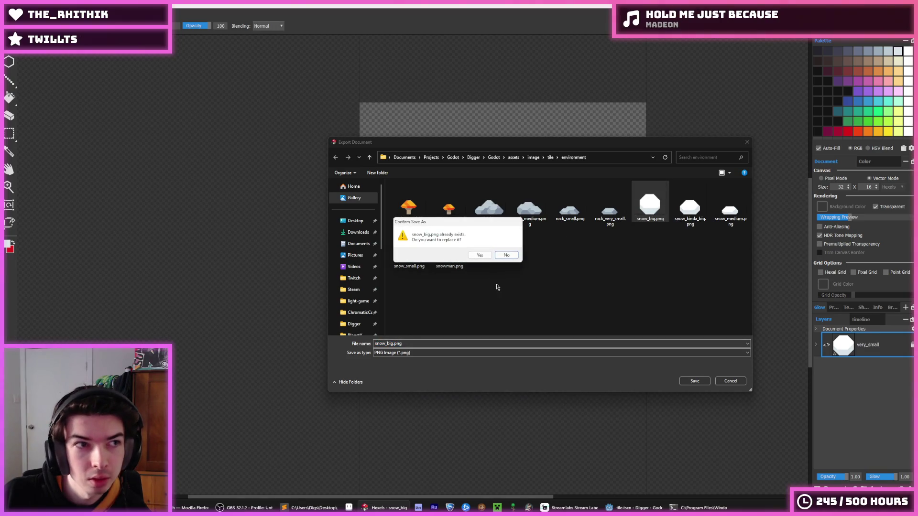
left_click(480, 255)
left_click(499, 359)
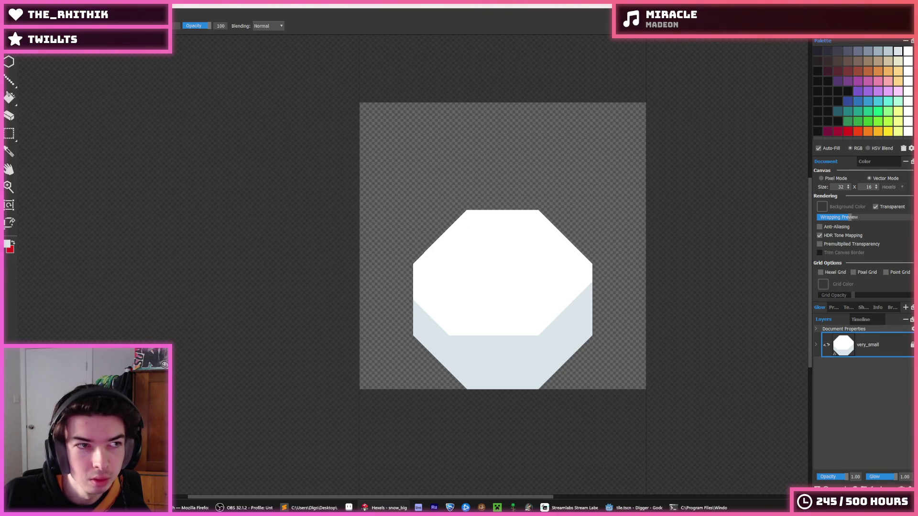
left_click(10, 14)
left_click(19, 65)
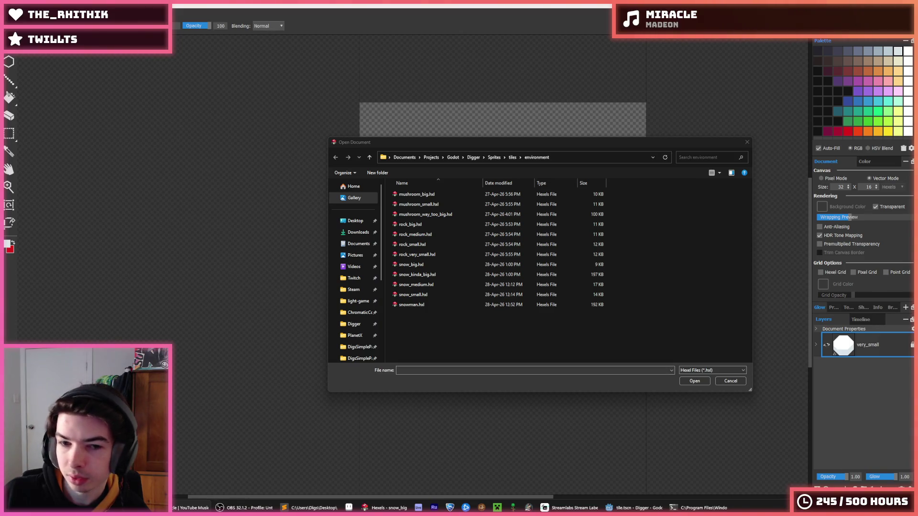
- Open snow_medium.hxl, then snow_small.hxl, and return to the Open Document dialog
double_click(441, 285)
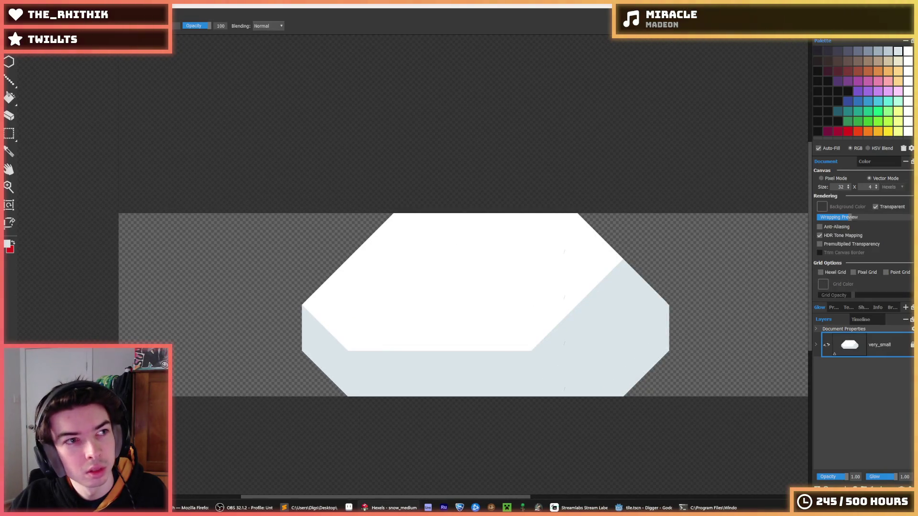
left_click(15, 14)
left_click(24, 29)
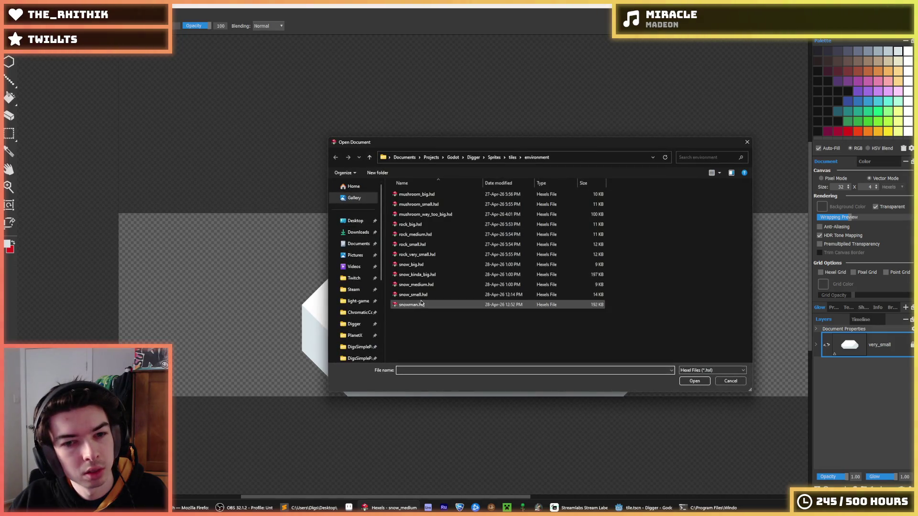
double_click(415, 294)
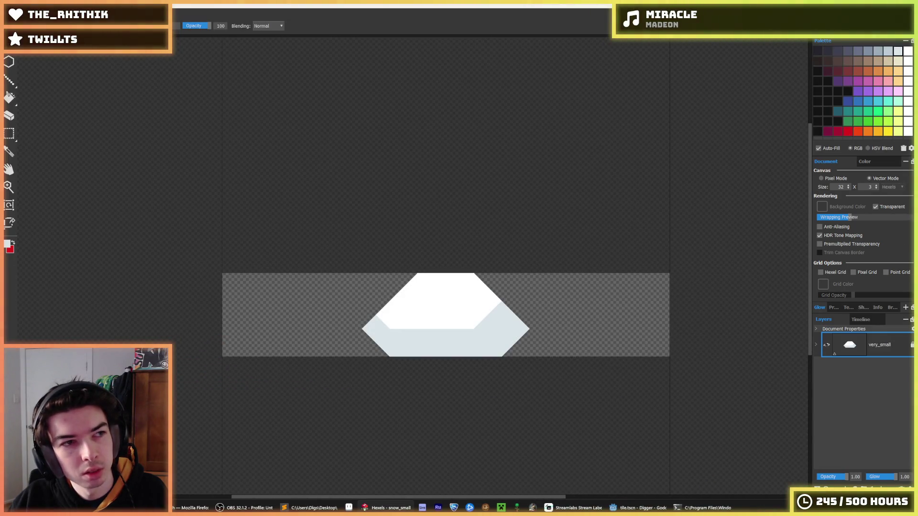
left_click(15, 14)
left_click(20, 33)
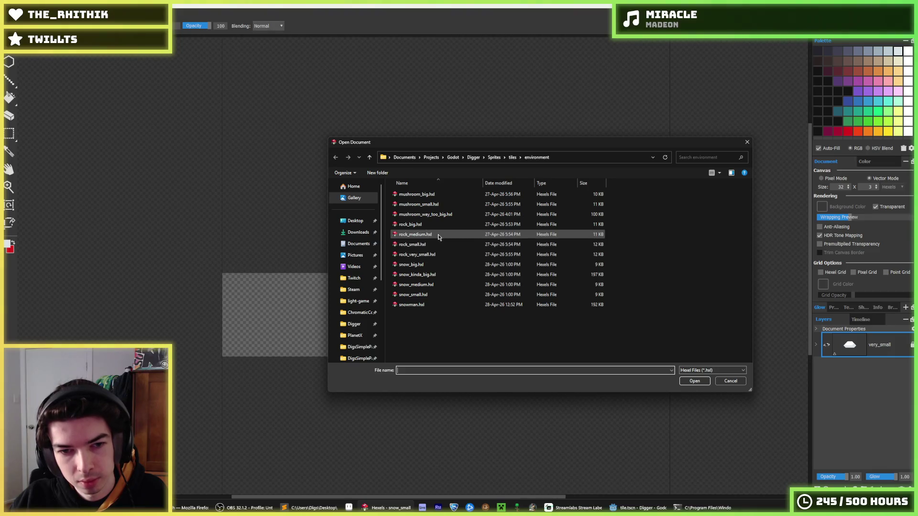
- Open snowman.hxl and select the Layer Transform tool
double_click(427, 306)
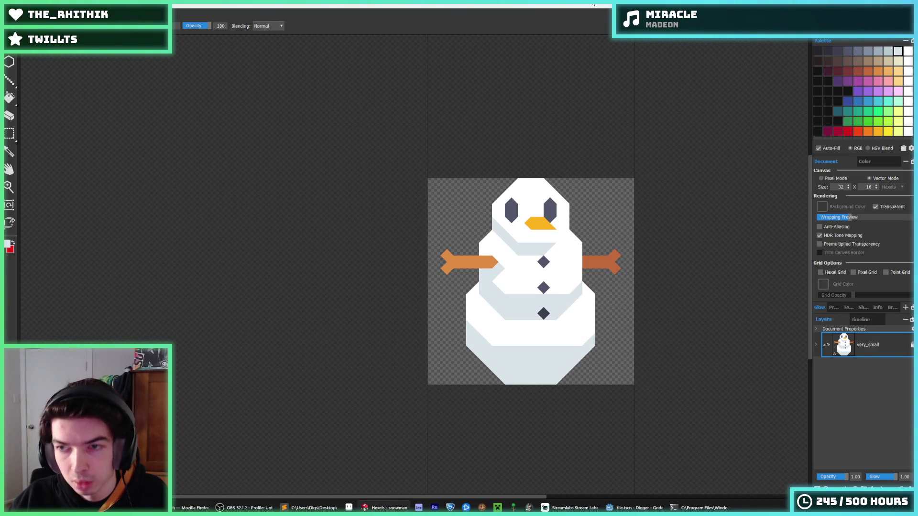
left_click(8, 82)
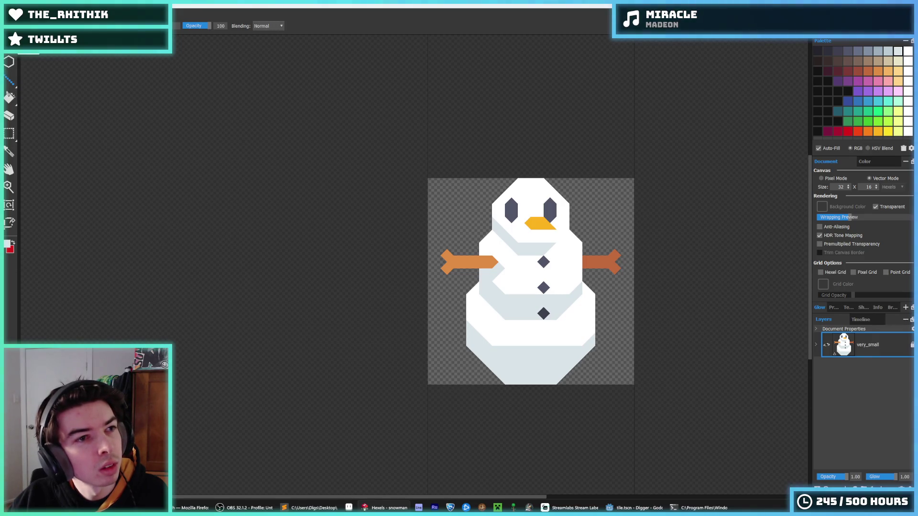
left_click(9, 204)
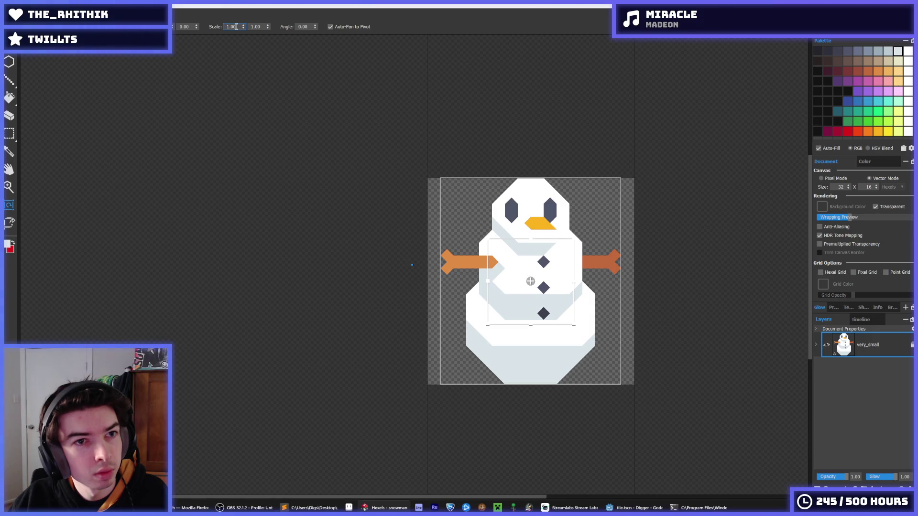
- Mirror the snowman with a Scale X value and drag the transform box, shifting the layer off-canvas
type("1")
key("Return")
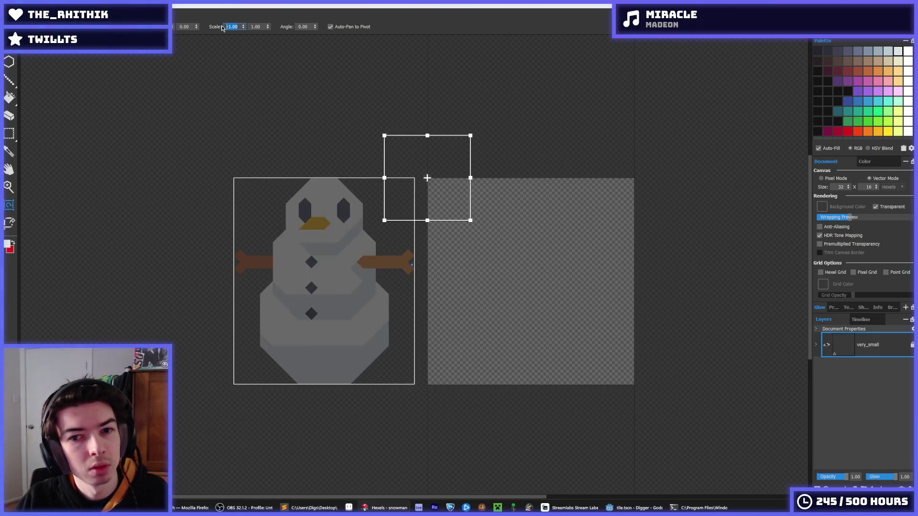
left_click_drag(427, 178, 555, 188)
mouse_move(391, 201)
left_mouse_down()
mouse_move(594, 199)
mouse_move(576, 202)
mouse_move(584, 203)
left_mouse_up()
mouse_move(766, 191)
left_mouse_down()
mouse_move(494, 227)
mouse_move(288, 165)
mouse_move(322, 157)
left_mouse_up()
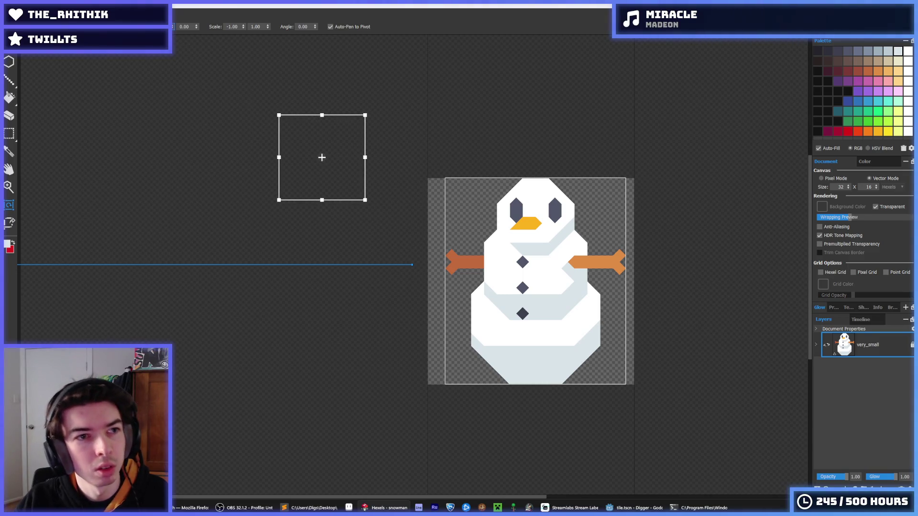
left_click_drag(322, 158, 745, 157)
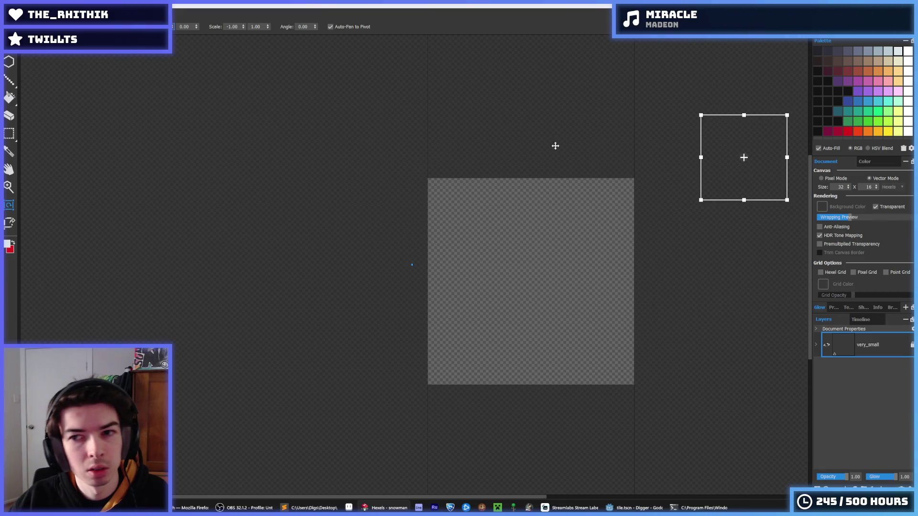
scroll(647, 202, "left", 5)
- Undo the stray moves and reapply Scale X -1 to mirror the snowman in place
scroll(598, 215, "right", 8)
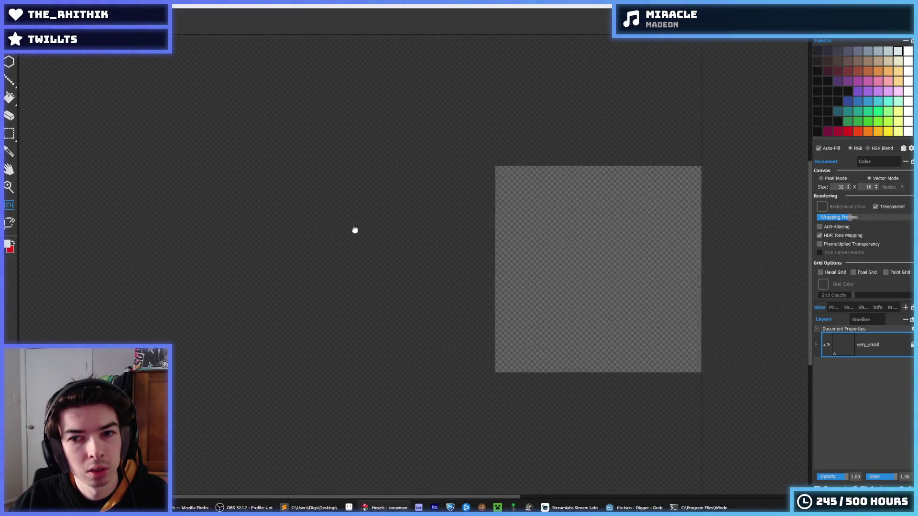
key("ctrl+z")
left_click_drag(552, 225, 529, 212)
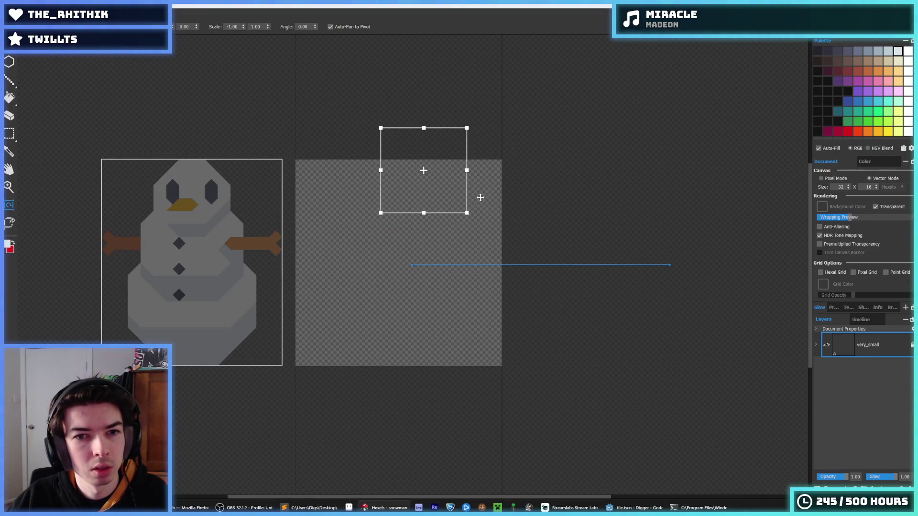
key("ctrl+z")
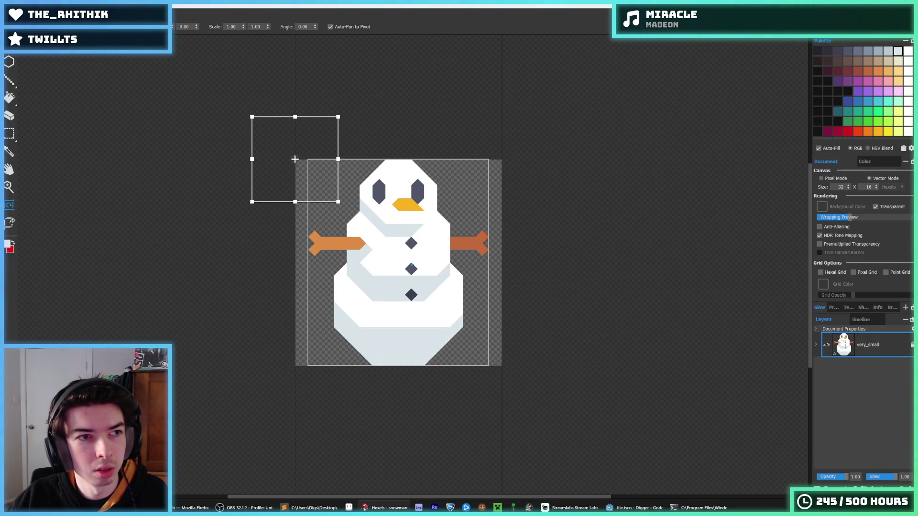
key("ctrl+z")
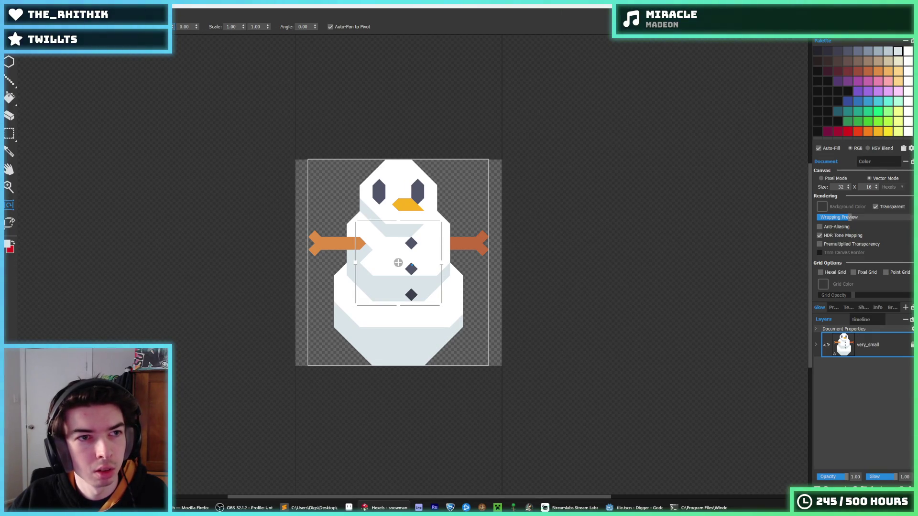
type("-1")
key("Return")
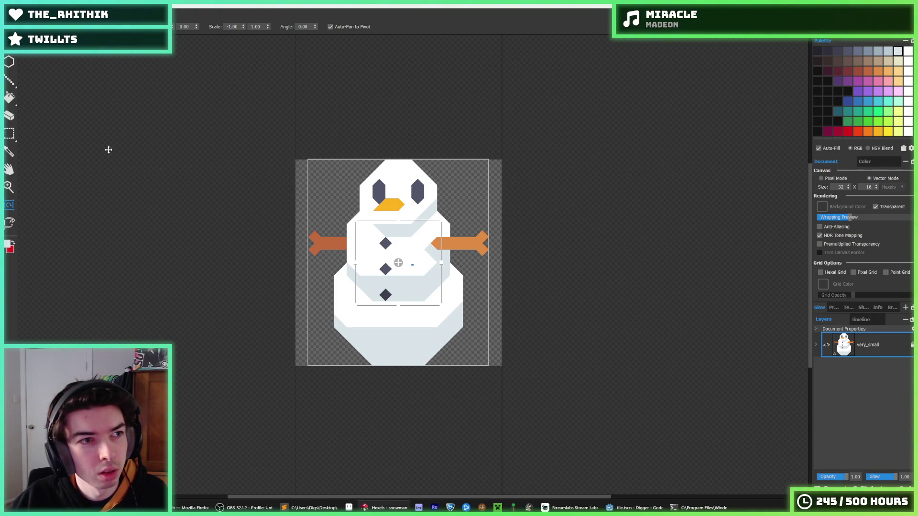
- Apply the mirror transform and try erasing the left neck edge, then undo that erasure
key("b")
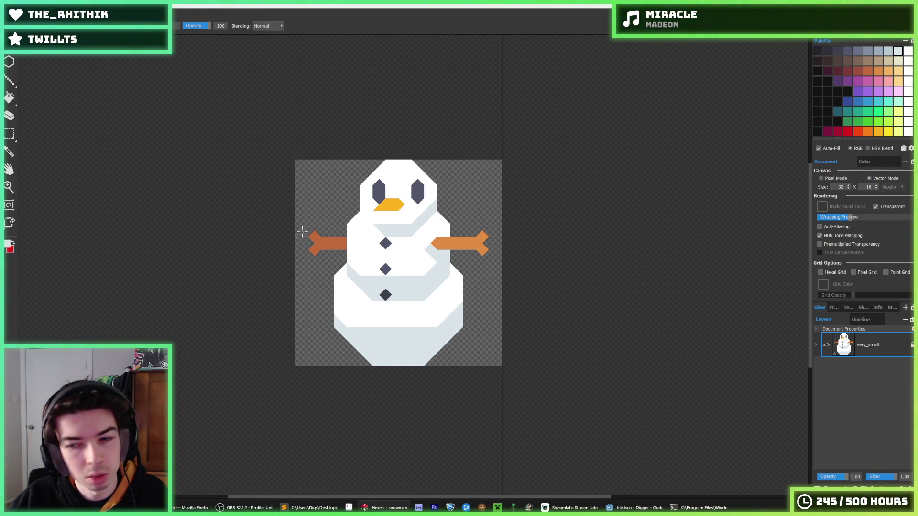
scroll(287, 235, "down", 2)
scroll(296, 235, "up", 4)
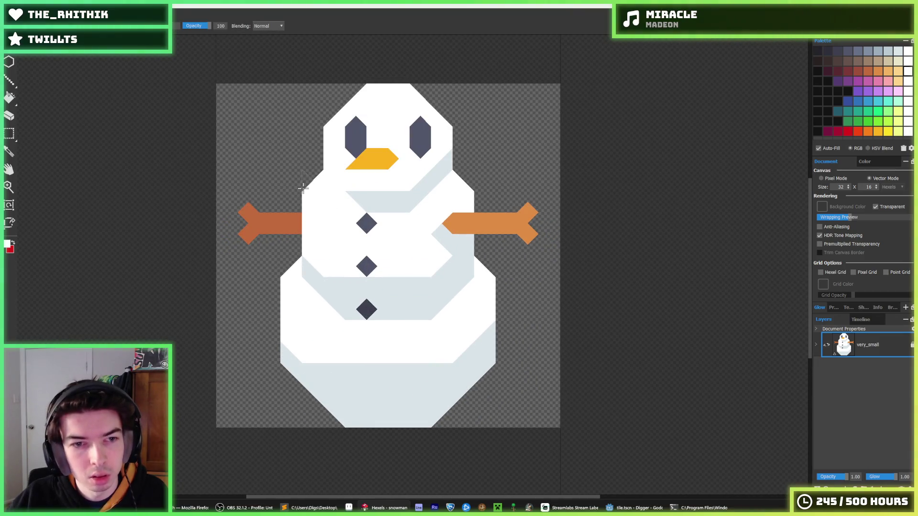
key("e")
left_click_drag(306, 184, 318, 204)
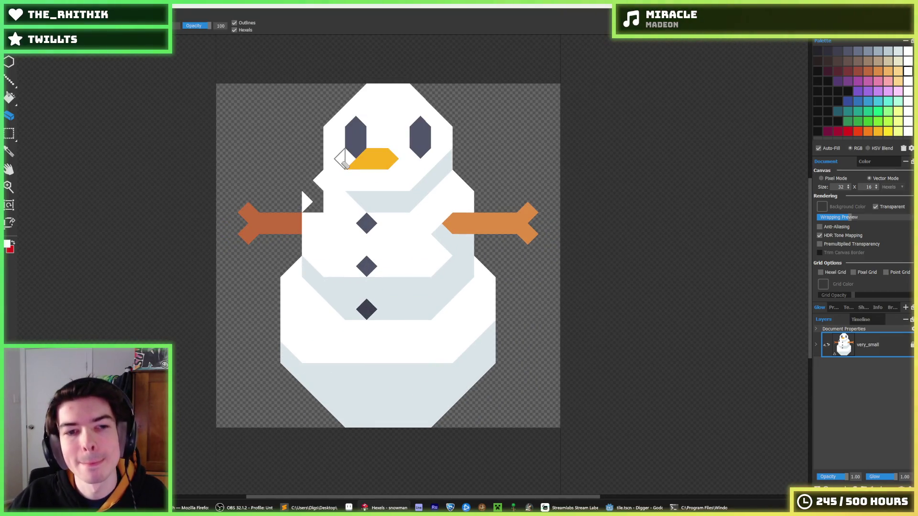
key("ctrl+z")
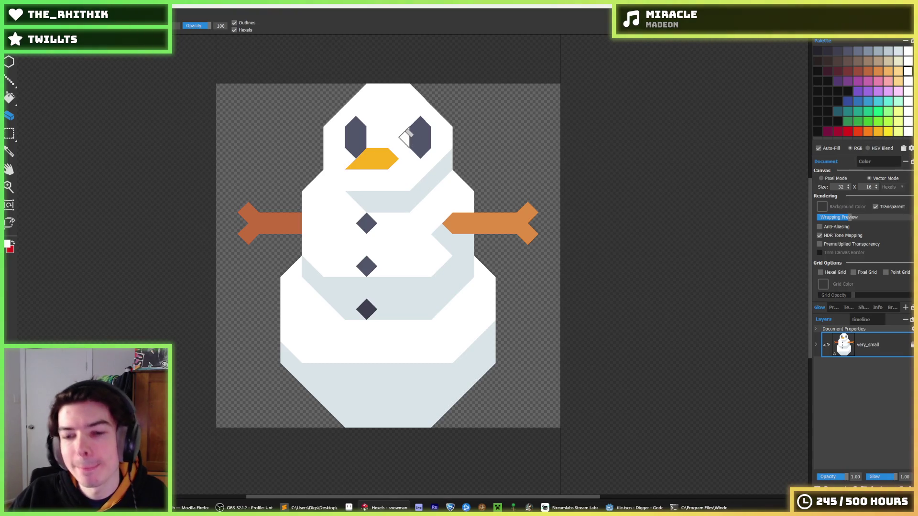
key("i")
scroll(335, 211, "down", 3)
scroll(319, 212, "up", 2)
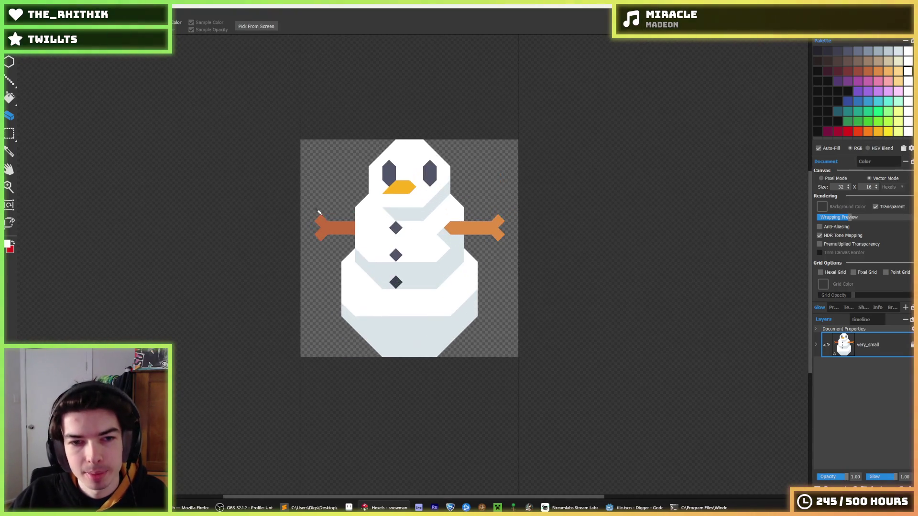
key("e")
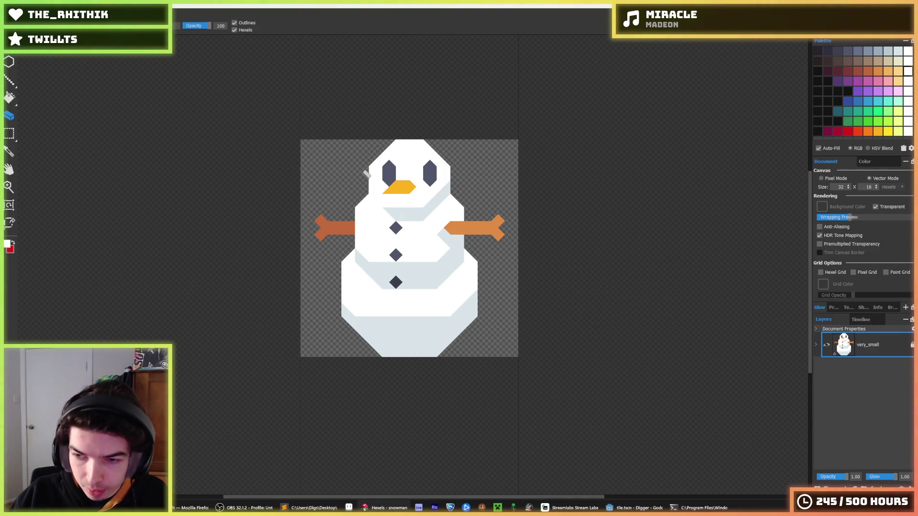
scroll(352, 175, "up", 2)
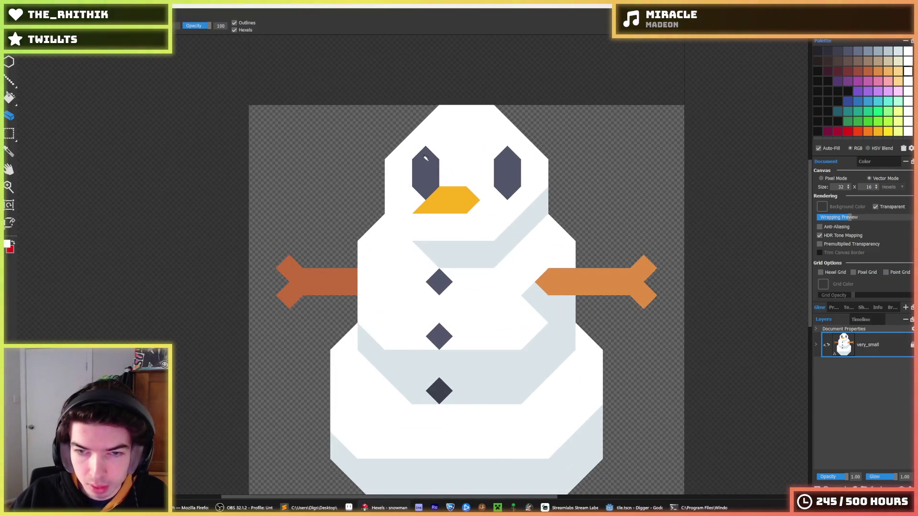
- Marquee-select the snowman's head and nudge it left
key("m")
left_click_drag(548, 93, 366, 256)
key("Right")
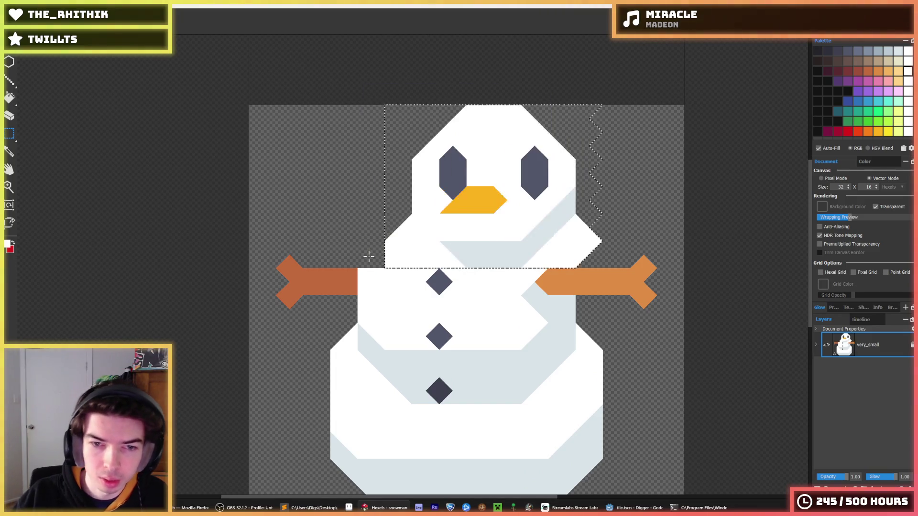
key("Left")
key("Left")
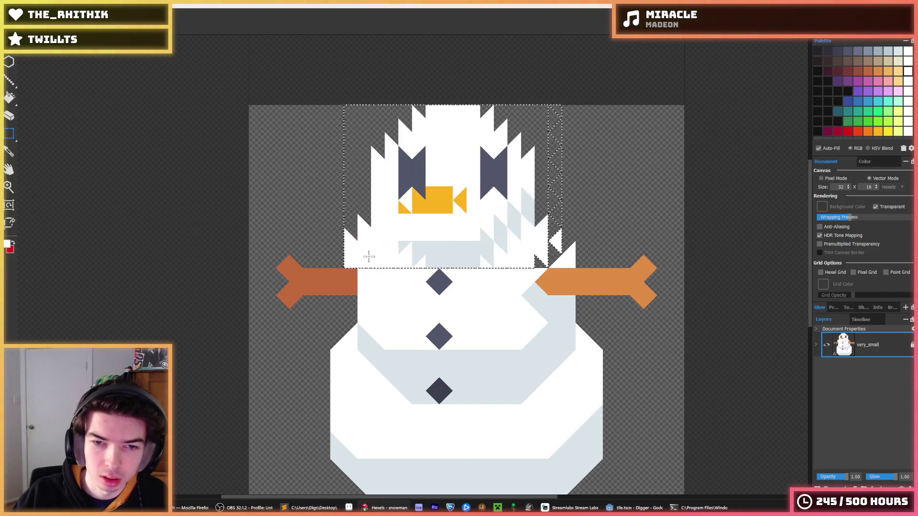
- Erase stray white hexels left of the body and beside the right arm
key("e")
mouse_move(349, 263)
left_mouse_down()
mouse_move(355, 223)
mouse_move(365, 229)
left_mouse_up()
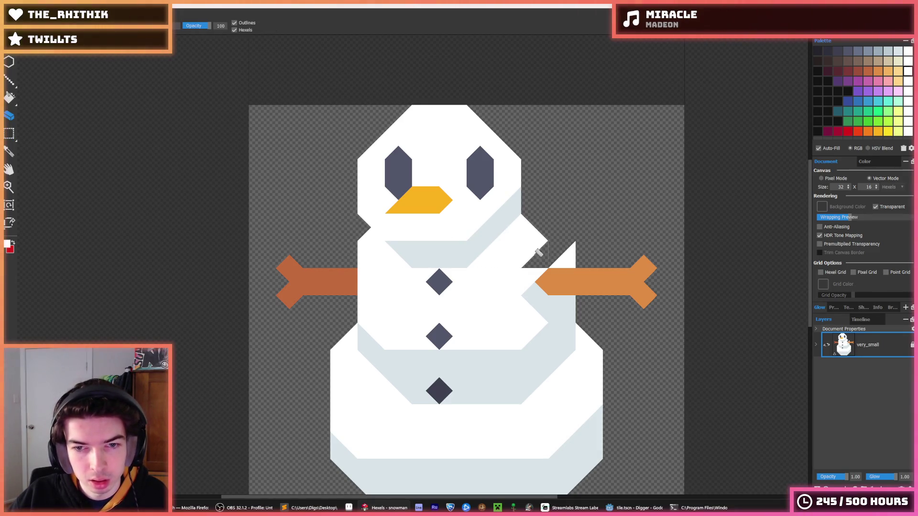
key("b")
left_click(538, 254)
key("e")
left_click(568, 253)
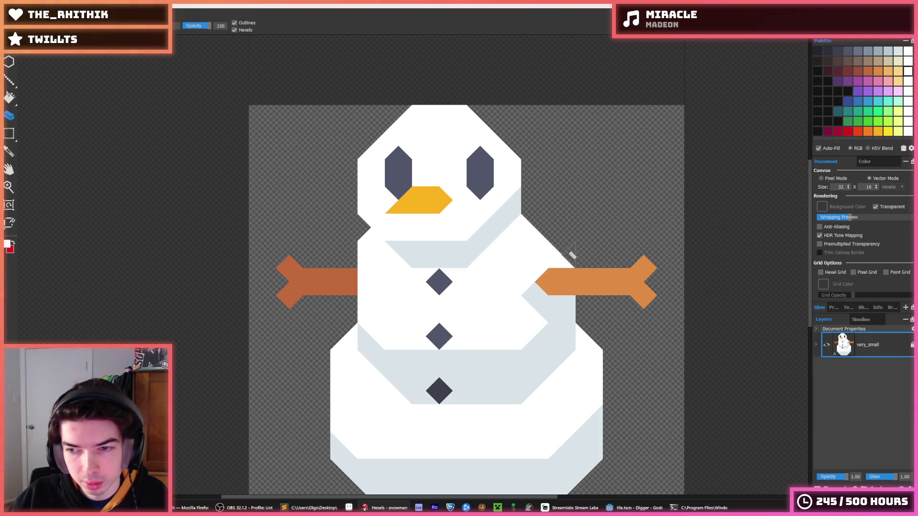
key("i")
scroll(603, 244, "down", 10)
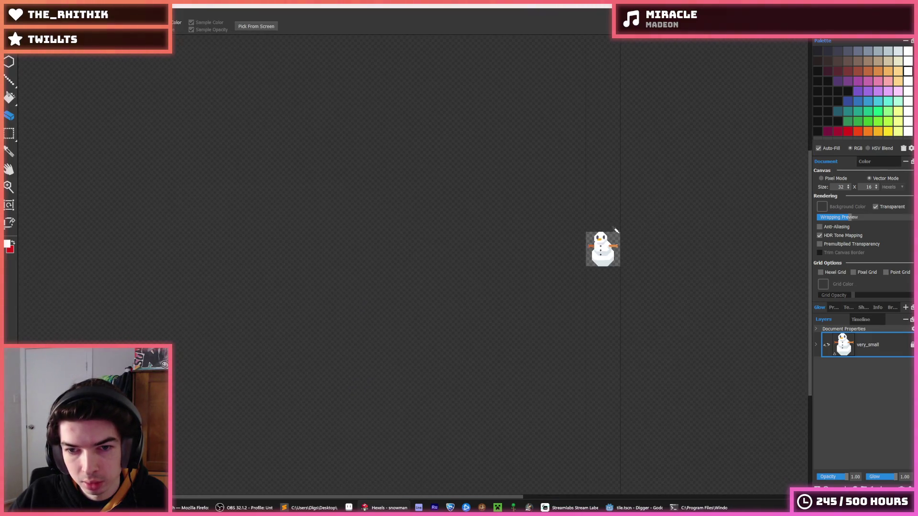
- Paint white hexels into the head's top-right corner
scroll(612, 230, "up", 10)
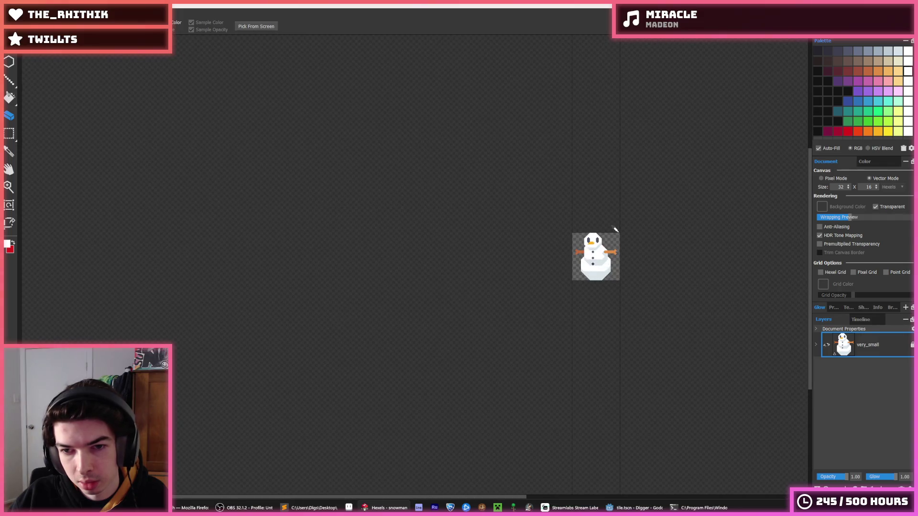
key("e")
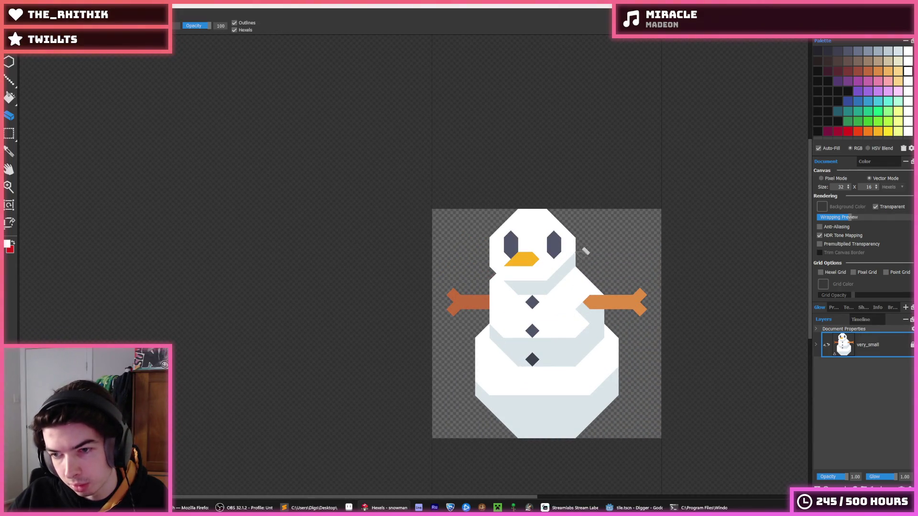
key("b")
key("e")
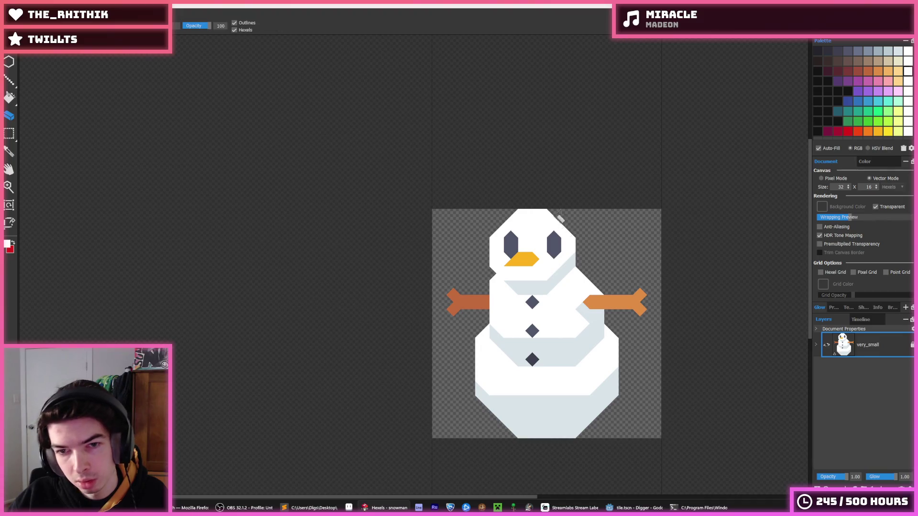
key("b")
mouse_move(558, 213)
left_mouse_down()
mouse_move(574, 222)
mouse_move(580, 251)
mouse_move(580, 243)
mouse_move(556, 287)
mouse_move(568, 271)
mouse_move(583, 276)
left_mouse_up()
- Restore the light grey shading over the neck and right shoulder
left_click(569, 271, "alt")
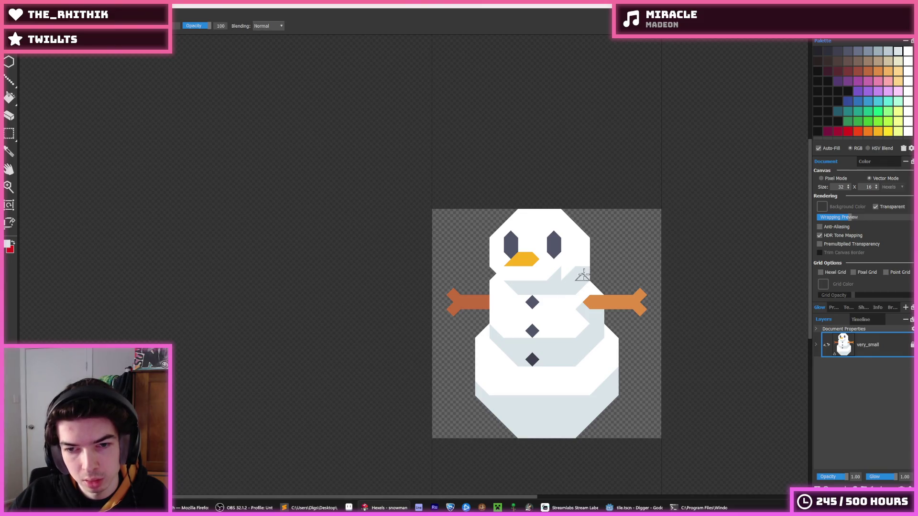
left_click(578, 240, "alt")
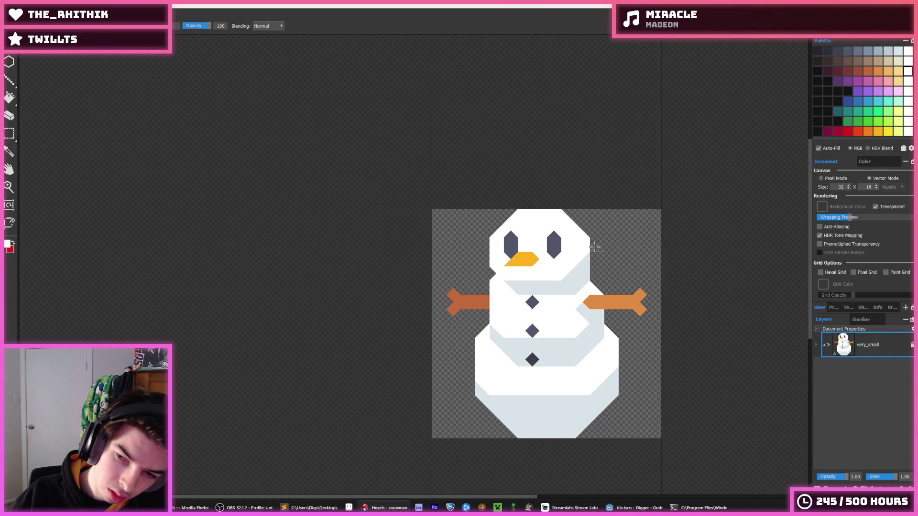
scroll(578, 242, "down", 3)
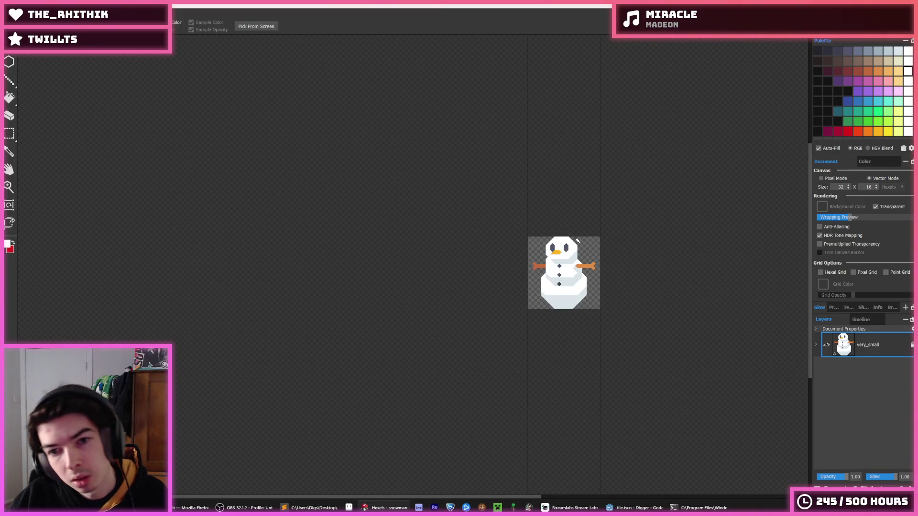
- Fill the head's lower-left edge with white and pick the light grey-blue shadow colour
scroll(558, 242, "up", 4)
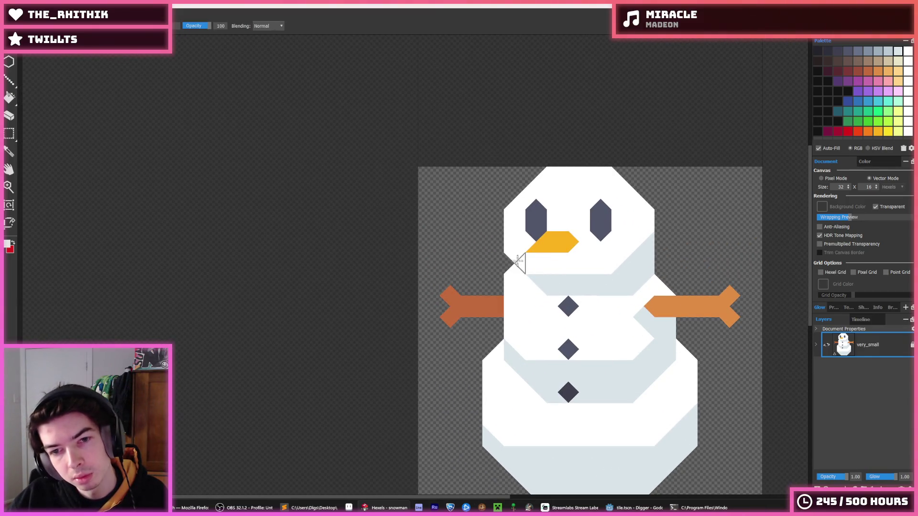
left_click(509, 257)
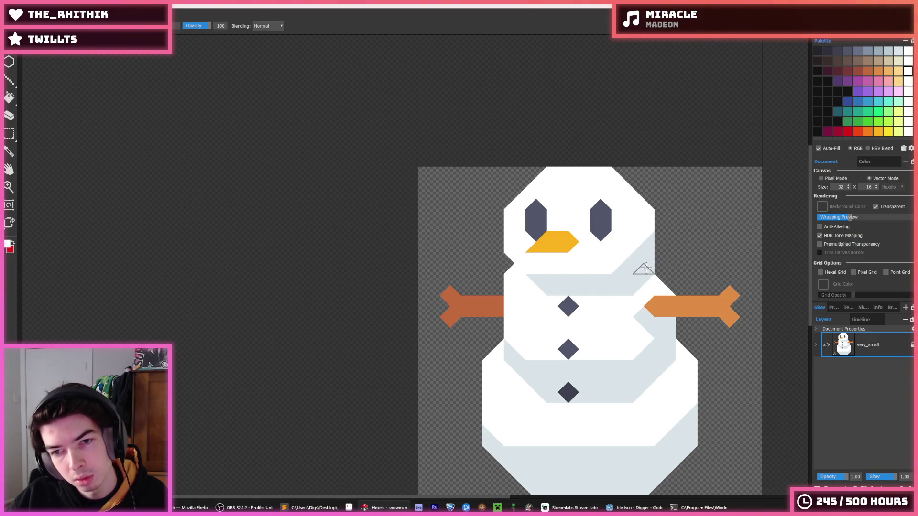
left_click(615, 284, "alt")
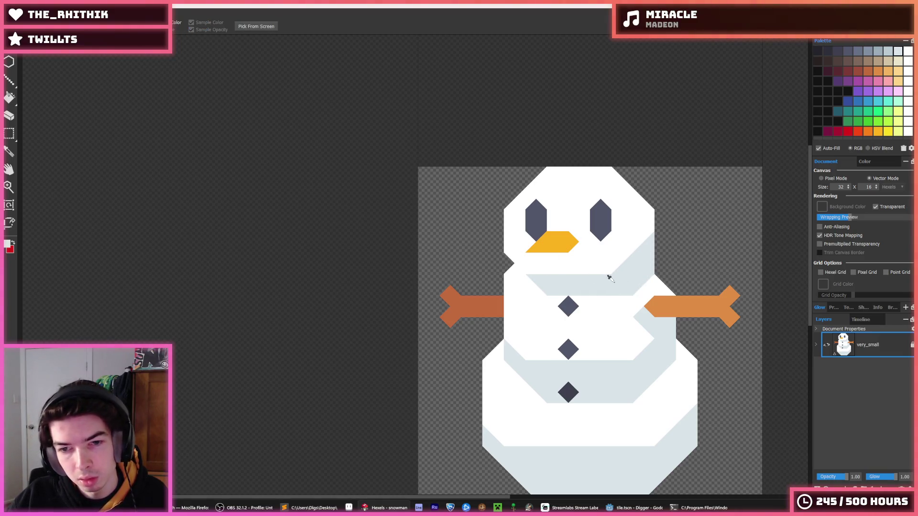
left_click_drag(570, 264, 528, 275)
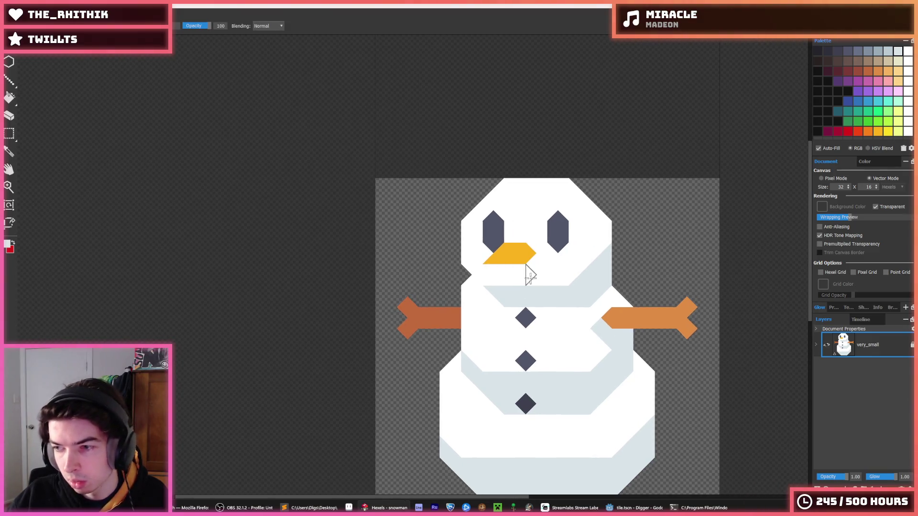
- Undo and redo the head edits, then brush a clean diagonal of grey shading under the head's right side
key("ctrl+z")
key("ctrl+z")
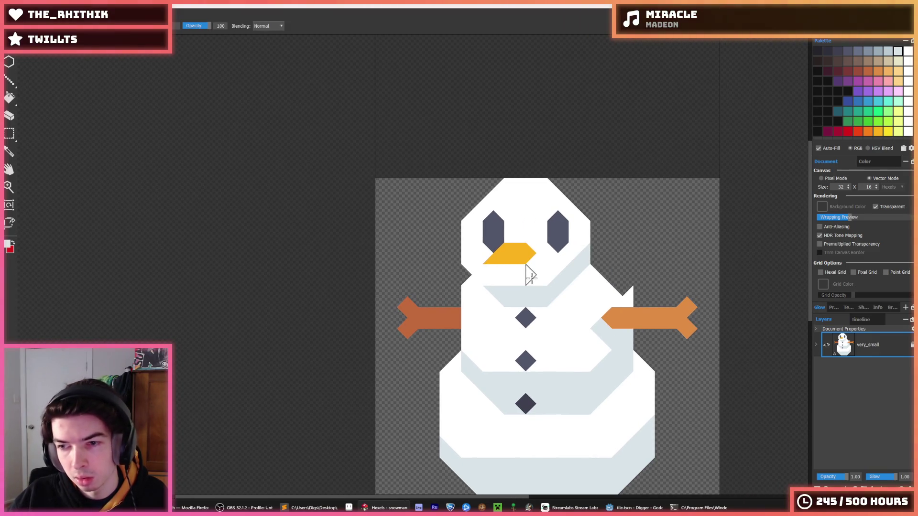
key("ctrl+z")
key("ctrl+z")
key("ctrl+z")
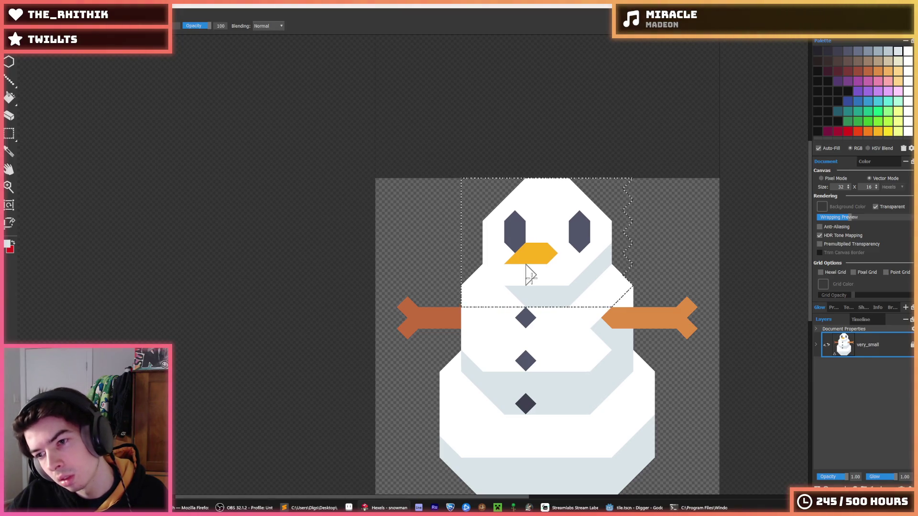
key("ctrl+z")
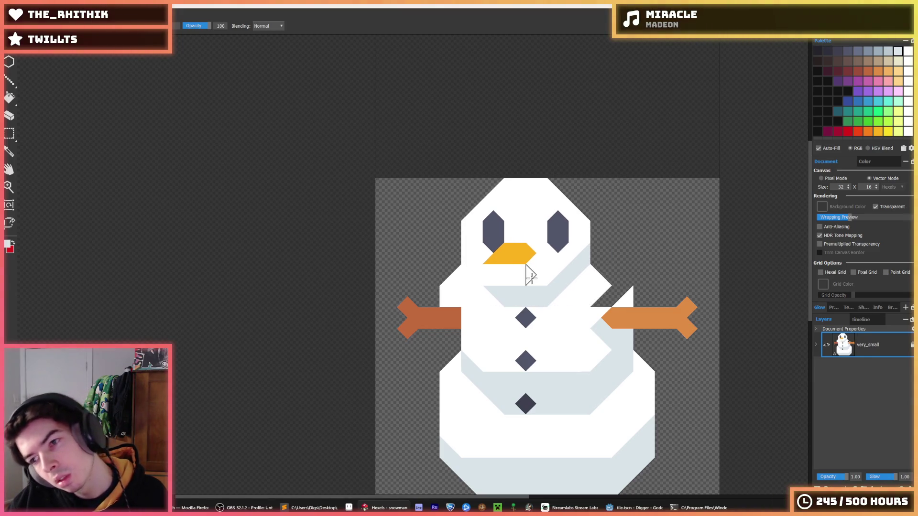
key("ctrl+z")
key("ctrl+z")
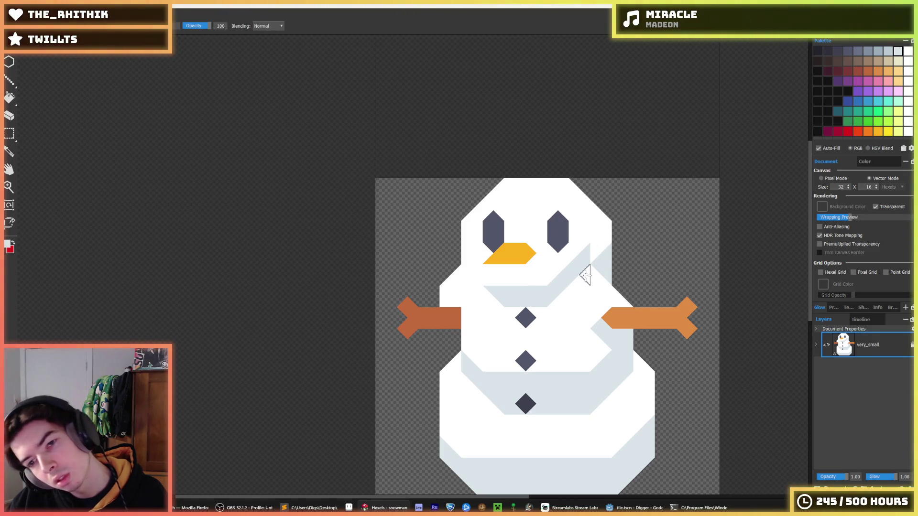
mouse_move(587, 267)
left_mouse_down()
mouse_move(570, 293)
mouse_move(594, 284)
mouse_move(564, 293)
left_mouse_up()
left_click(595, 242, "alt")
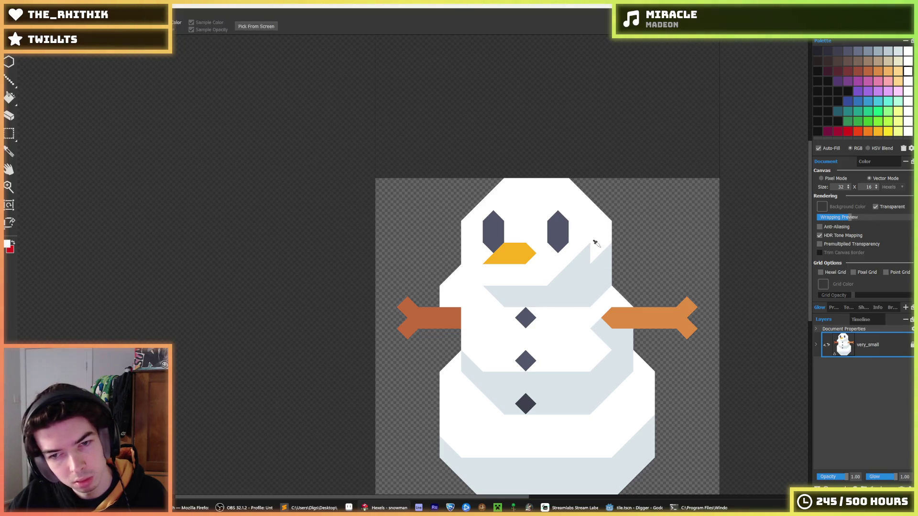
mouse_move(594, 242)
left_mouse_down()
mouse_move(550, 270)
mouse_move(559, 279)
left_mouse_up()
- Zoom in and out on the snowman while switching between the brush and eraser
scroll(559, 280, "down", 5)
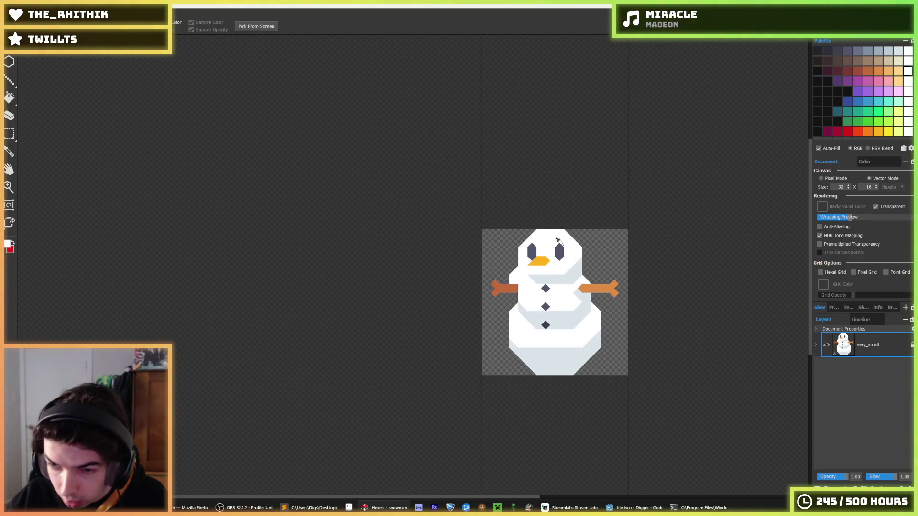
scroll(570, 225, "up", 3)
scroll(535, 264, "up", 2)
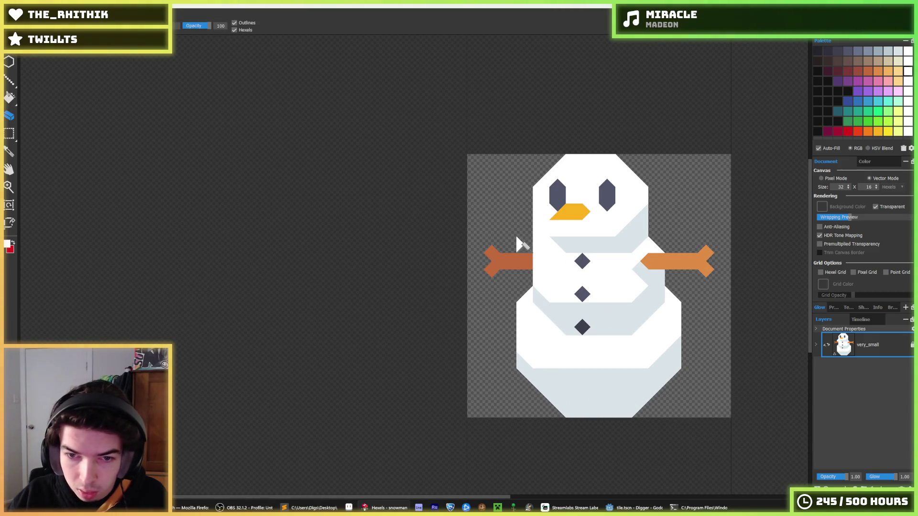
key("b")
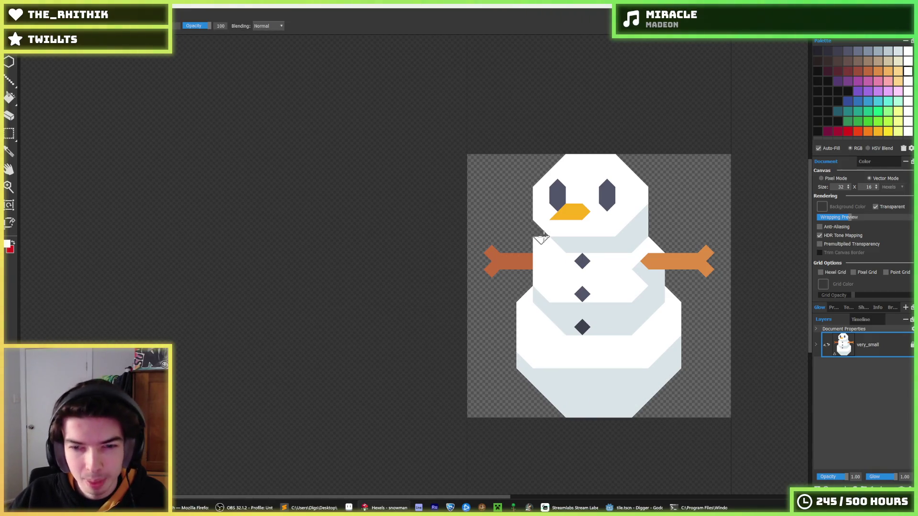
scroll(657, 195, "down", 5)
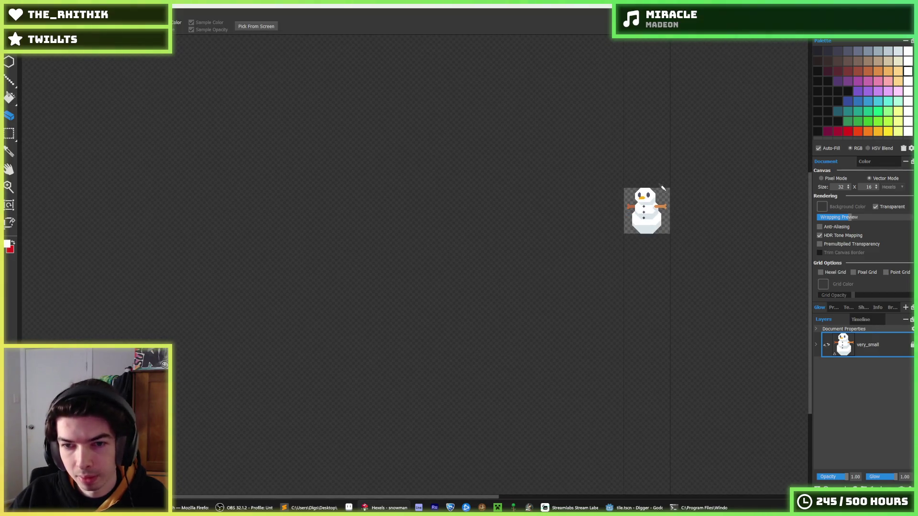
scroll(663, 187, "down", 2)
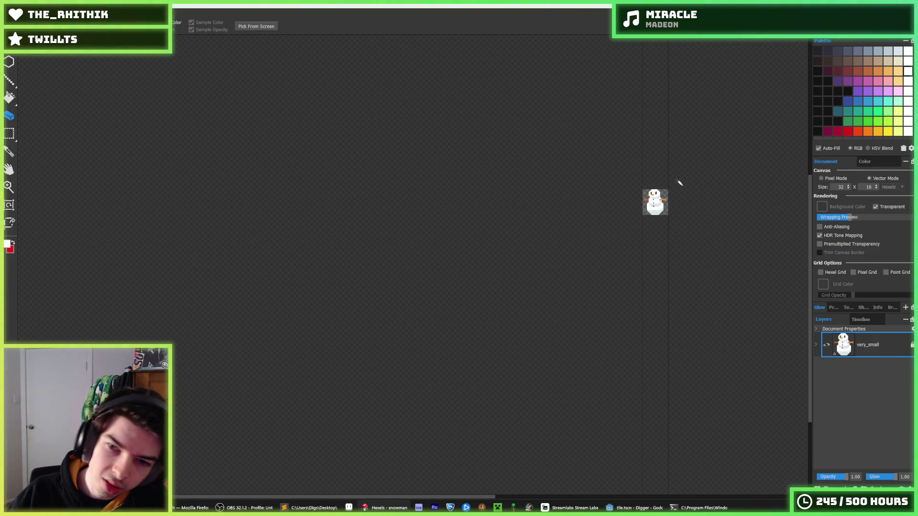
key("e")
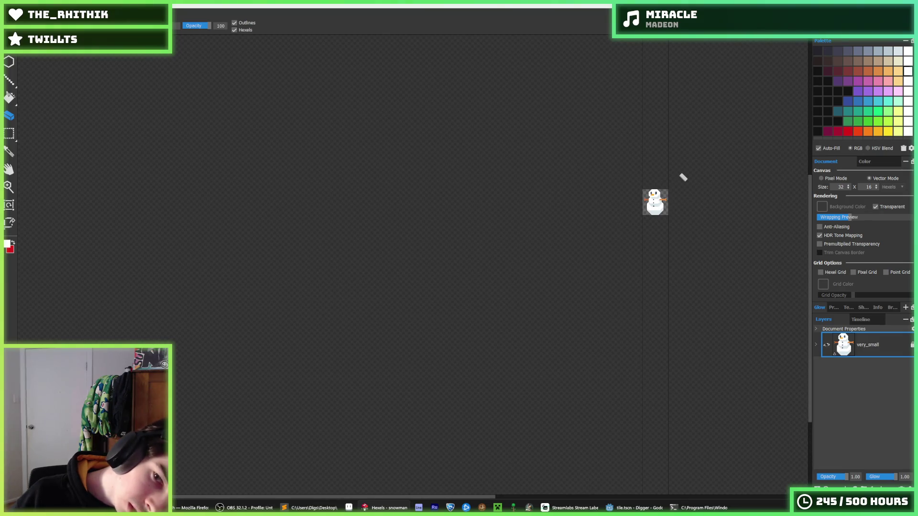
scroll(669, 192, "up", 8)
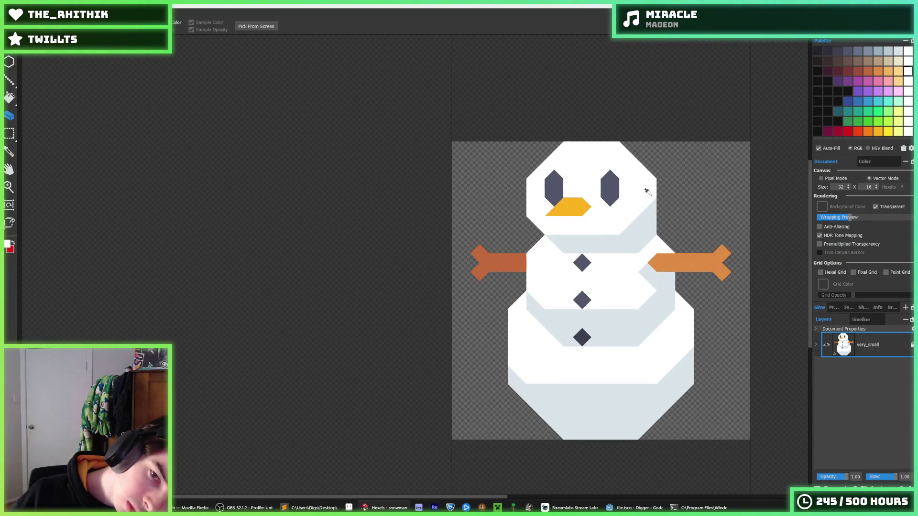
scroll(656, 208, "up", 2)
scroll(648, 225, "down", 3)
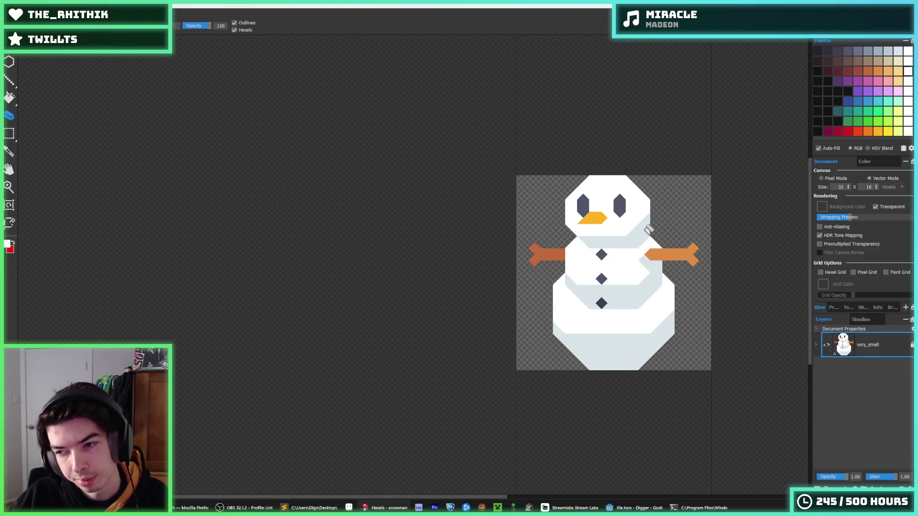
scroll(648, 229, "up", 3)
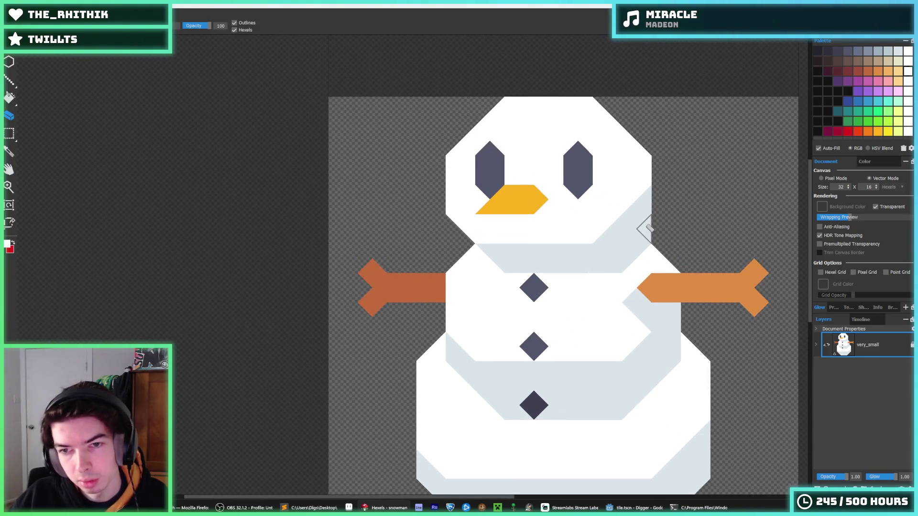
scroll(674, 211, "down", 3)
key("alt")
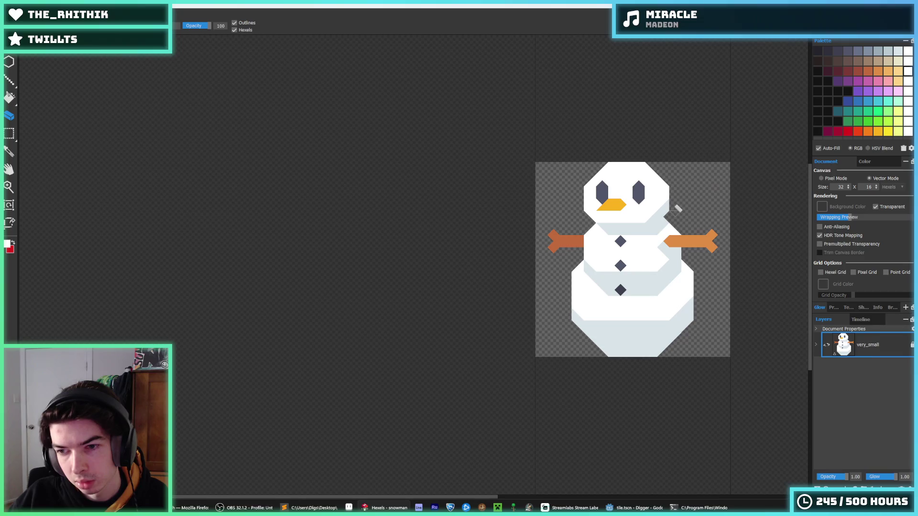
scroll(664, 221, "up", 2)
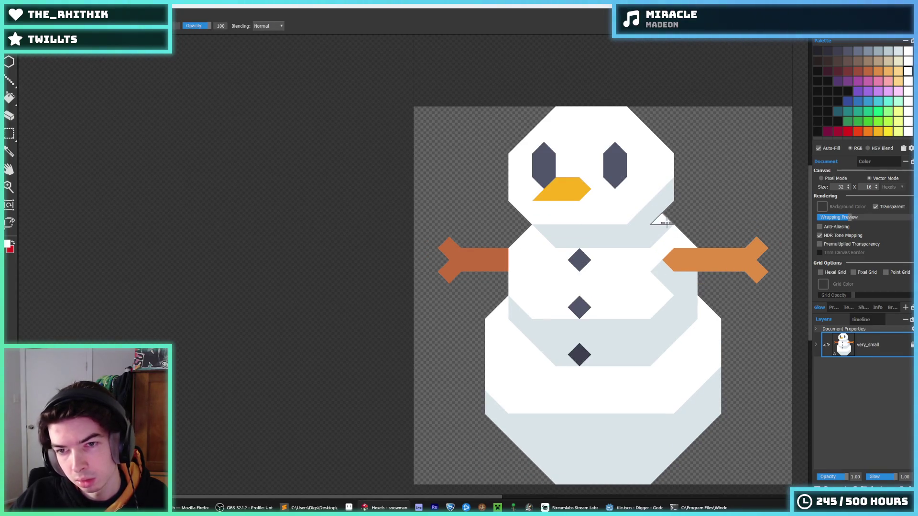
key("b")
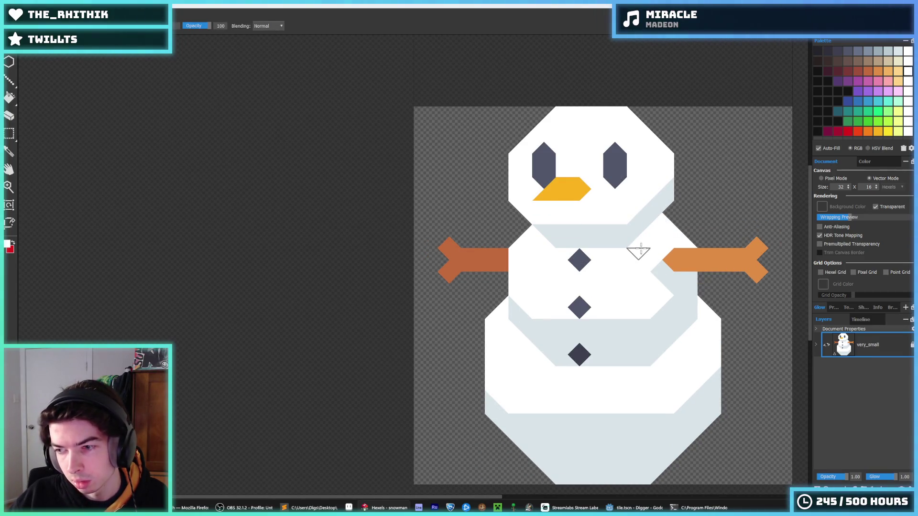
- Nudge the snowman's head one hexel to the right and commit the move
mouse_move(596, 275)
left_mouse_down()
mouse_move(580, 295)
mouse_move(545, 276)
left_mouse_up()
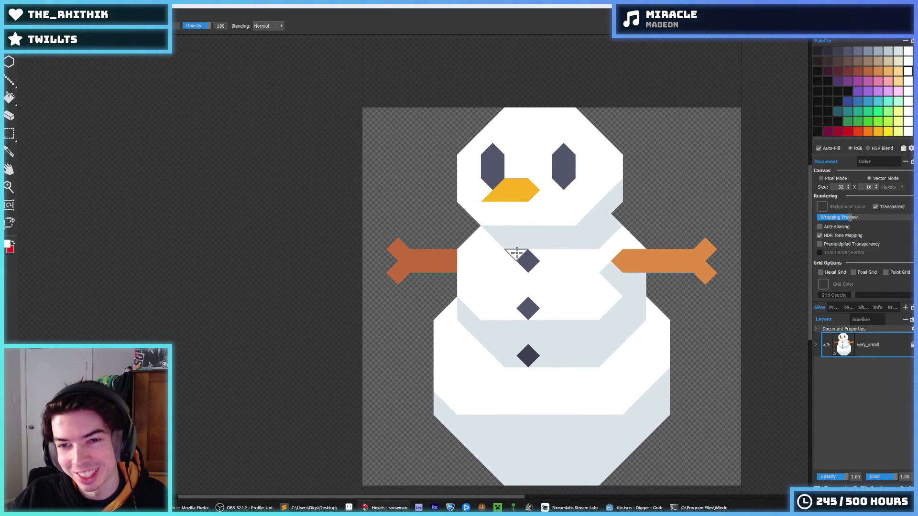
key("Left")
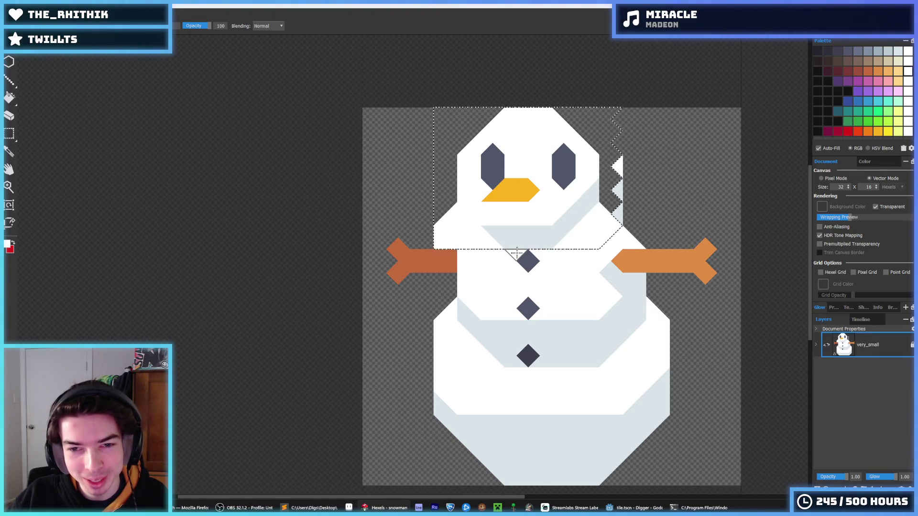
key("ctrl+z")
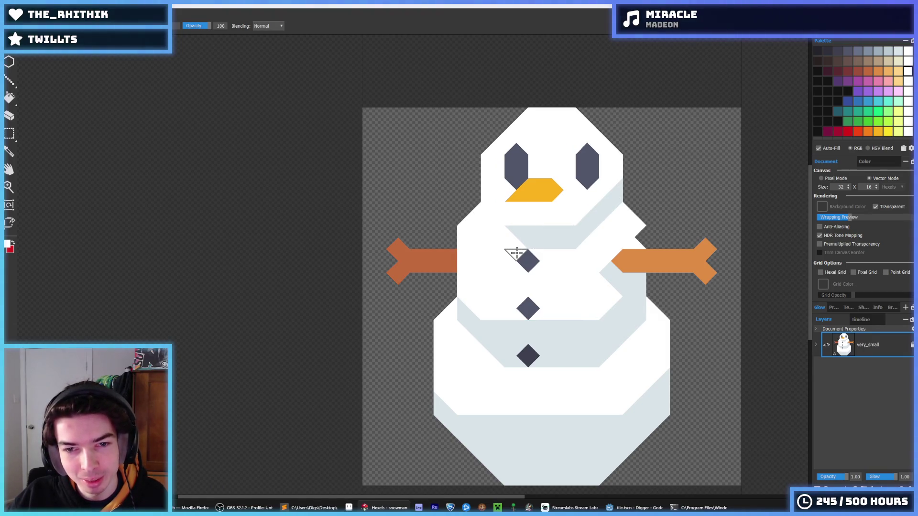
key("ctrl+z")
key("ctrl+z")
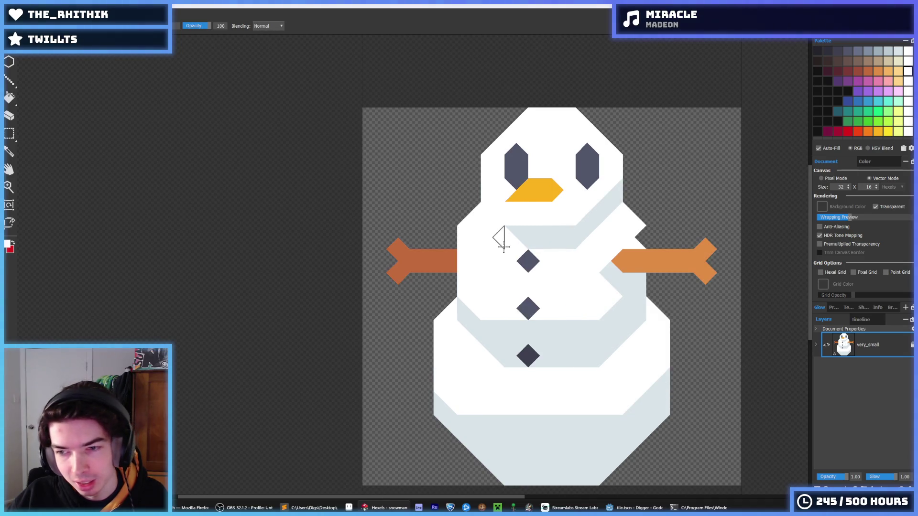
key("i")
scroll(495, 191, "down", 6)
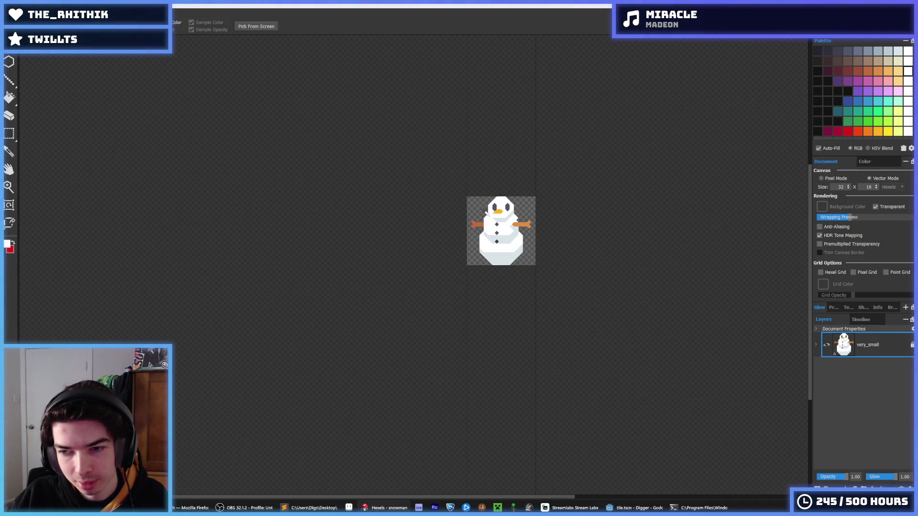
scroll(495, 181, "up", 6)
left_click(502, 191)
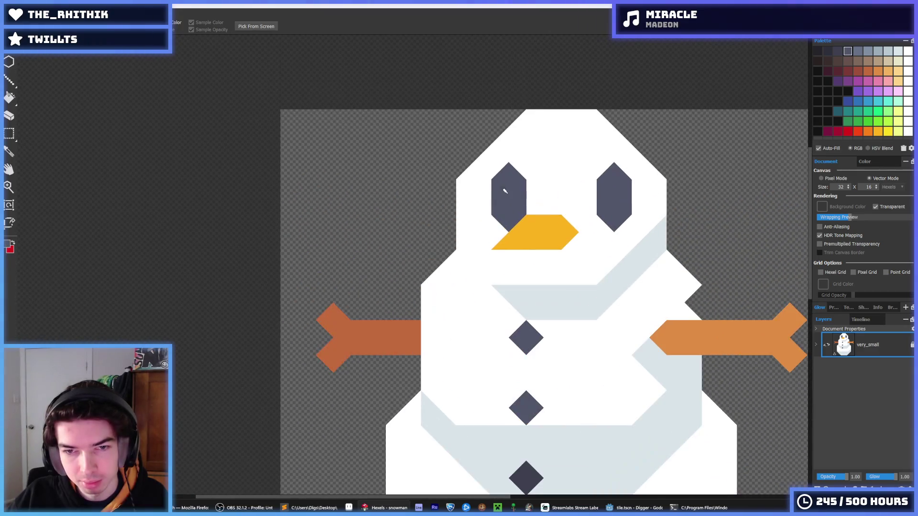
left_click_drag(478, 188, 472, 201)
left_click(544, 185, "alt")
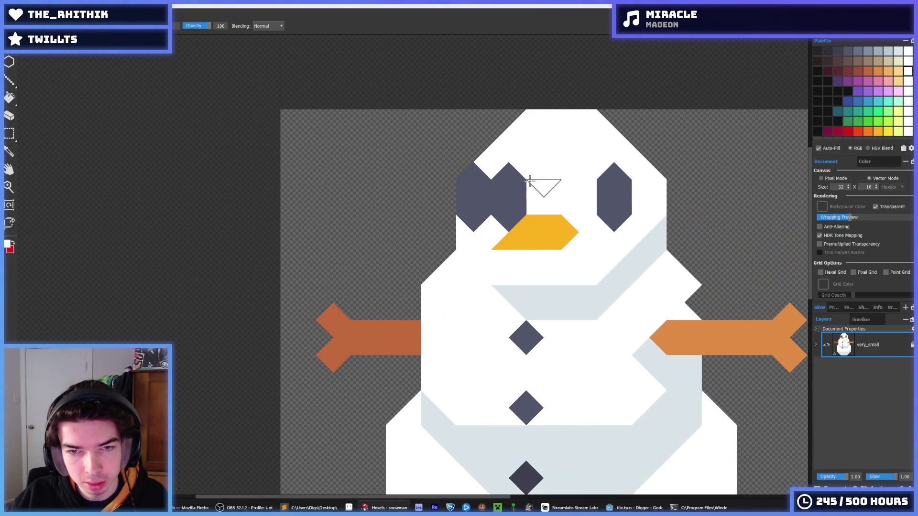
mouse_move(543, 185)
left_mouse_down()
mouse_move(512, 187)
mouse_move(506, 213)
left_mouse_up()
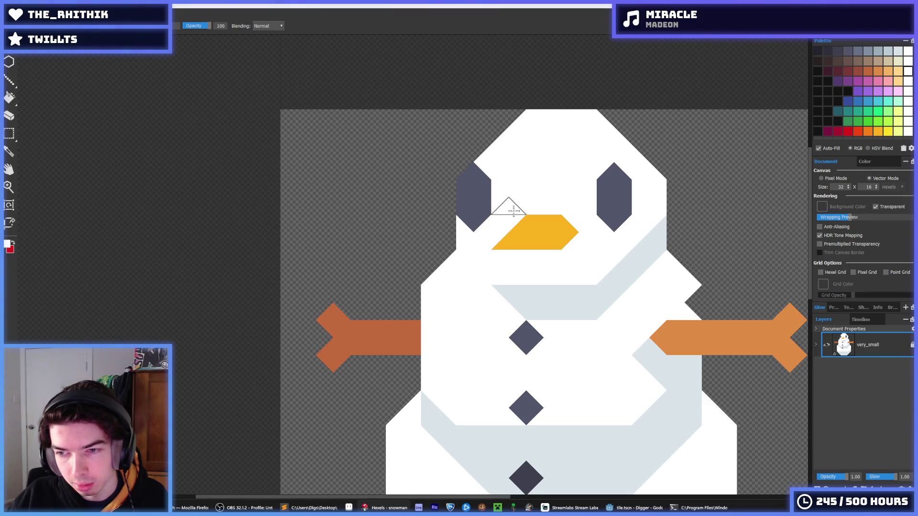
key("ctrl+z")
key("ctrl+z")
key("ctrl+z")
left_click(598, 195, "alt")
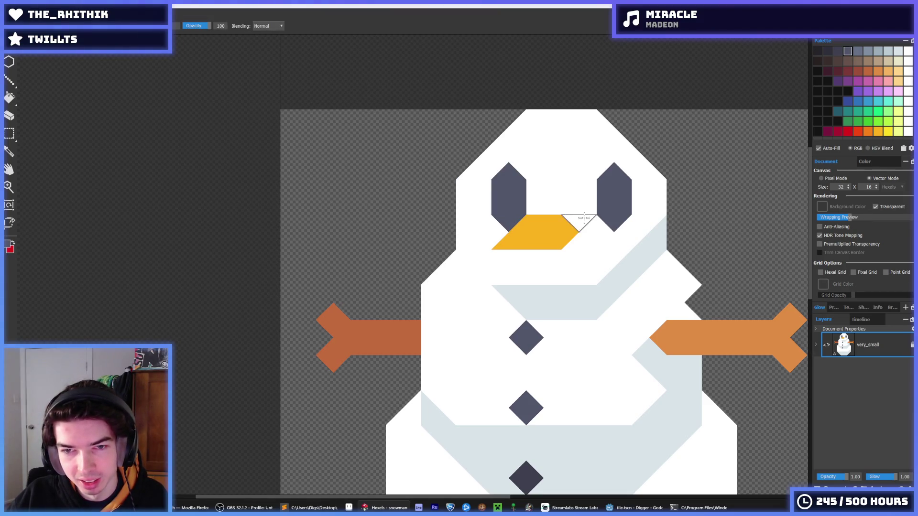
mouse_move(584, 218)
left_mouse_down()
mouse_move(579, 181)
mouse_move(599, 185)
mouse_move(615, 220)
mouse_move(606, 204)
left_mouse_up()
left_click(605, 158, "alt")
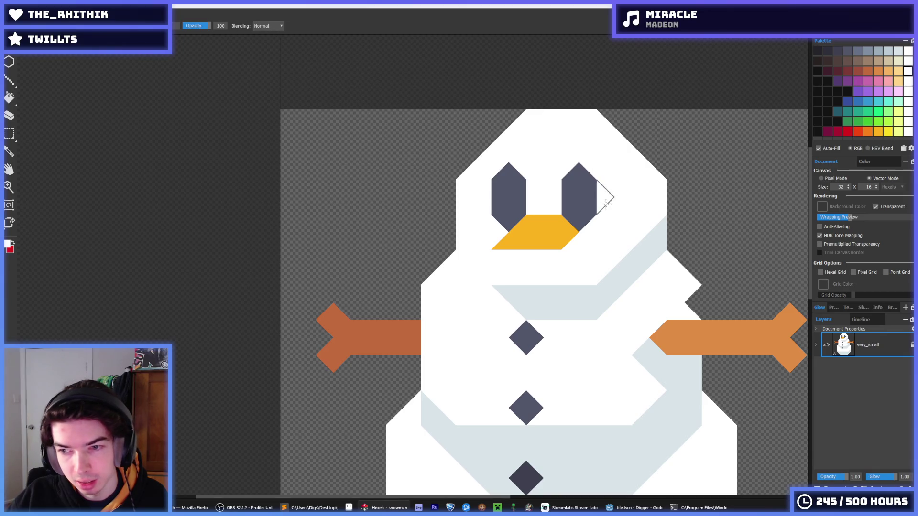
key("ctrl+z")
key("ctrl+z")
key("ctrl+z")
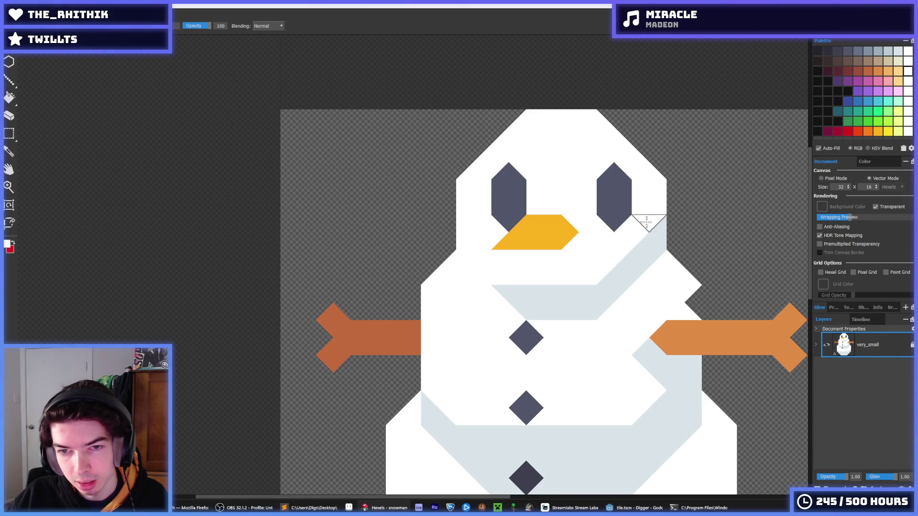
scroll(606, 224, "down", 4)
scroll(601, 235, "up", 4)
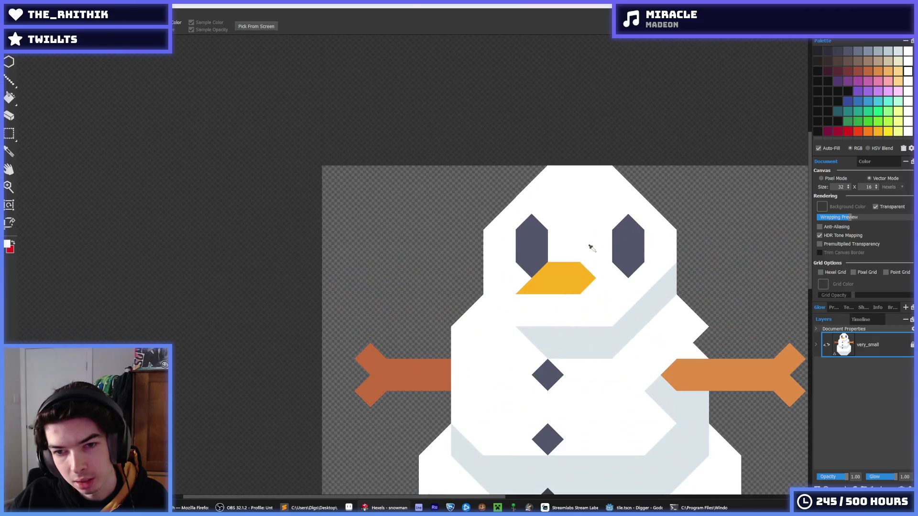
left_click(569, 273, "alt")
mouse_move(582, 306)
left_mouse_down()
mouse_move(536, 306)
mouse_move(558, 320)
mouse_move(530, 305)
mouse_move(550, 272)
mouse_move(596, 283)
left_mouse_up()
left_click(530, 304, "alt")
key("ctrl+z")
key("ctrl+z")
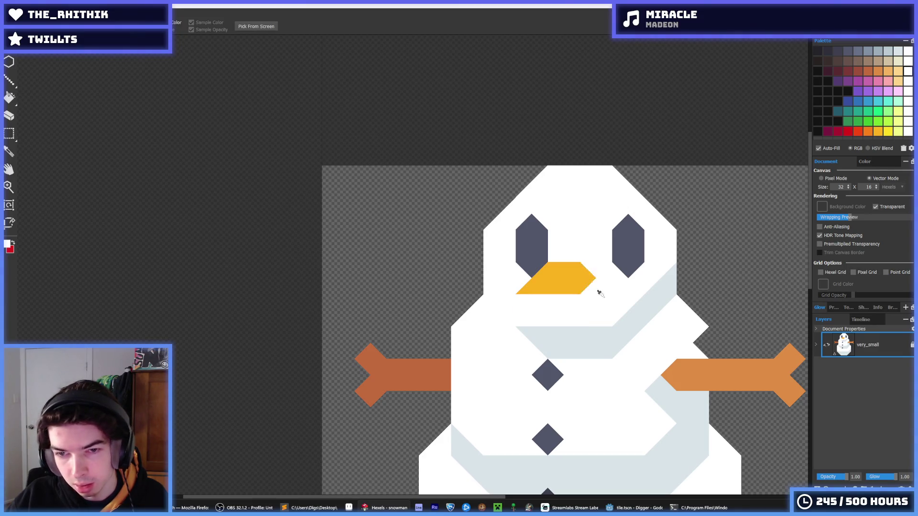
scroll(601, 275, "down", 5)
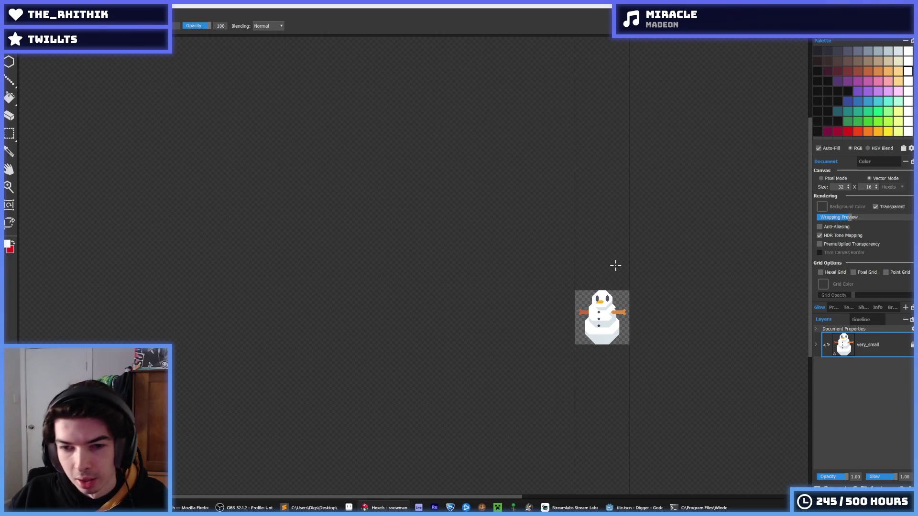
- Open and close the export options, then zoom around the snowman
key("ctrl+e")
key("Return")
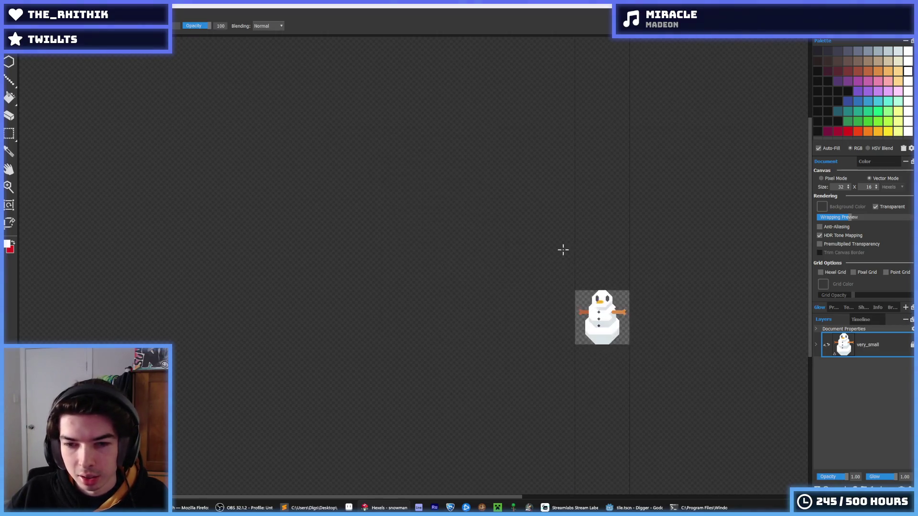
scroll(574, 311, "up", 5)
key("i")
scroll(591, 364, "up", 2)
scroll(593, 352, "down", 3)
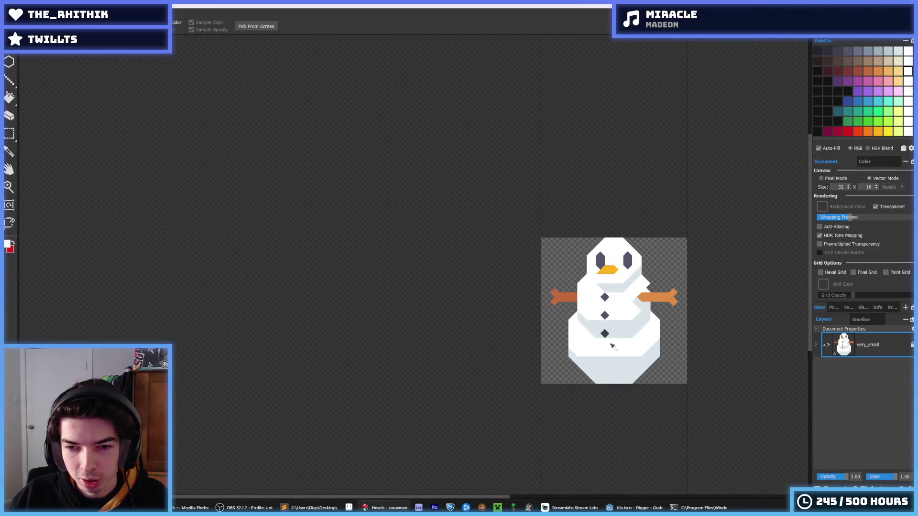
scroll(610, 335, "up", 5)
scroll(605, 319, "down", 5)
- Zoom around the snowman while switching from the eraser back to the brush
key("e")
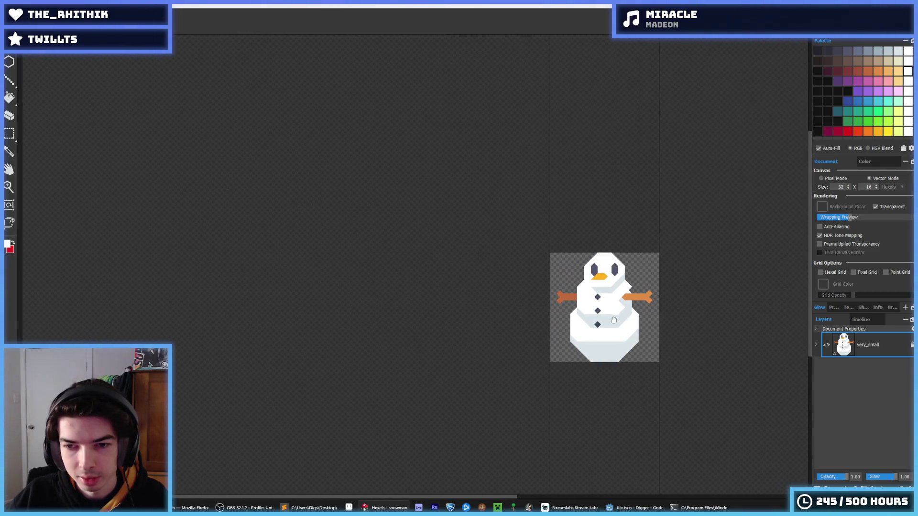
scroll(569, 261, "up", 4)
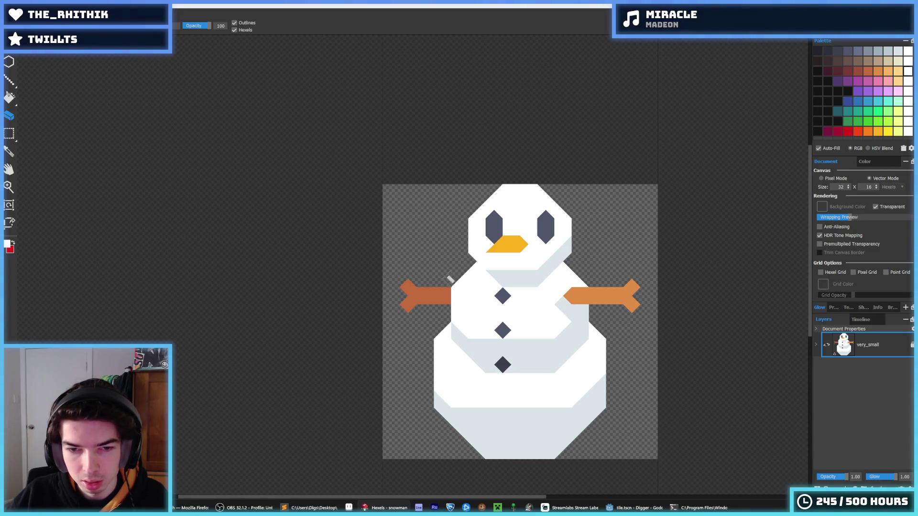
scroll(498, 236, "down", 7)
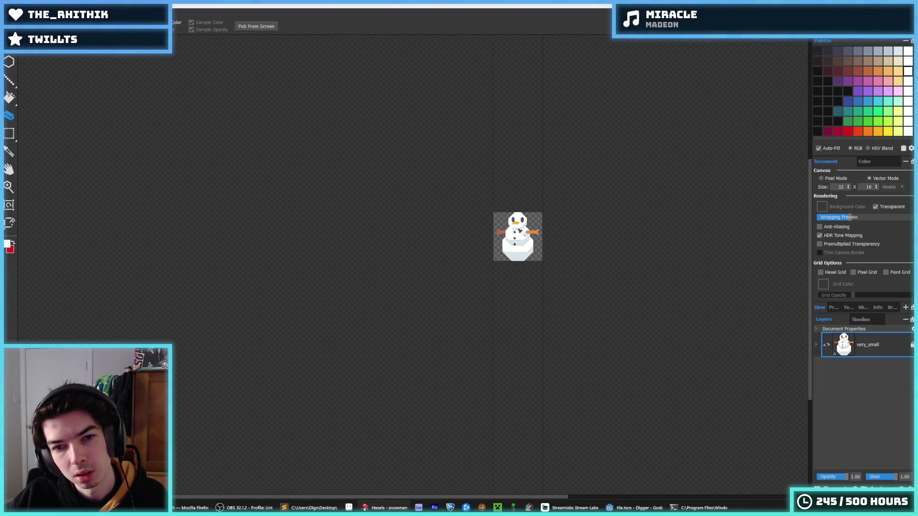
key("ctrl+0")
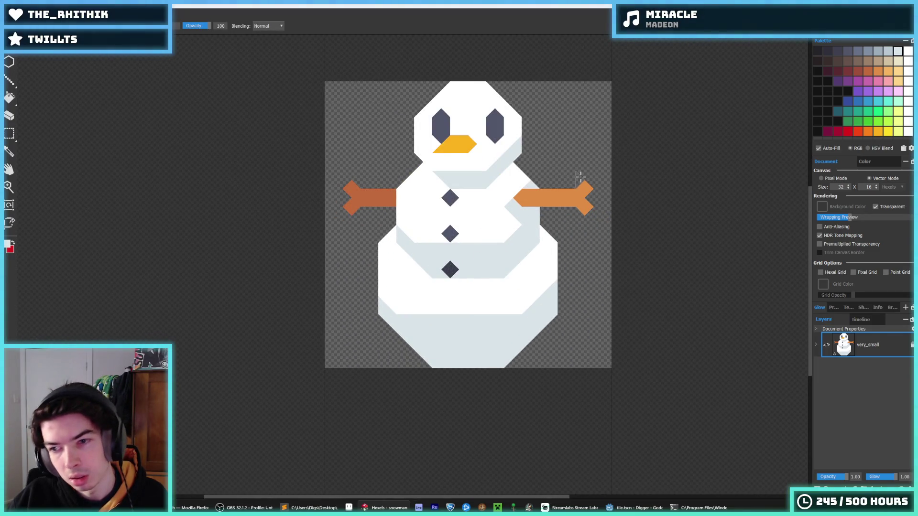
scroll(512, 182, "up", 2)
scroll(460, 178, "down", 3)
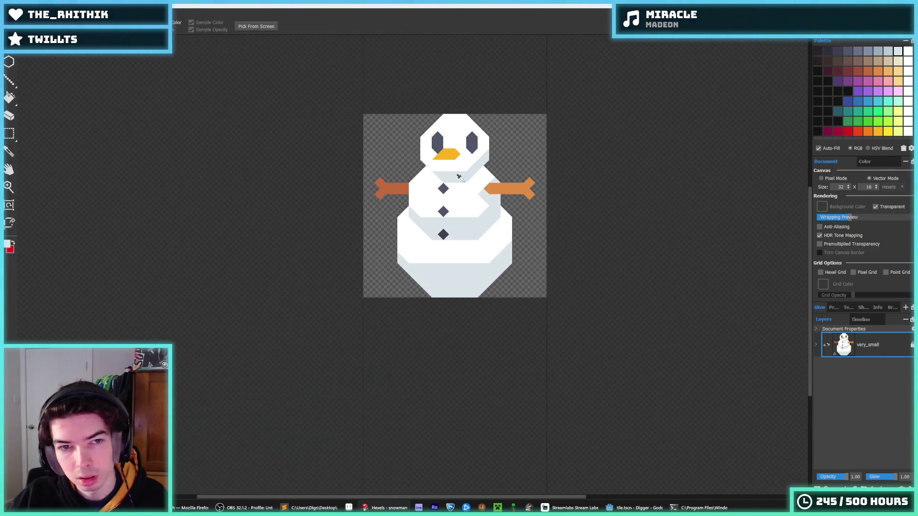
key("alt")
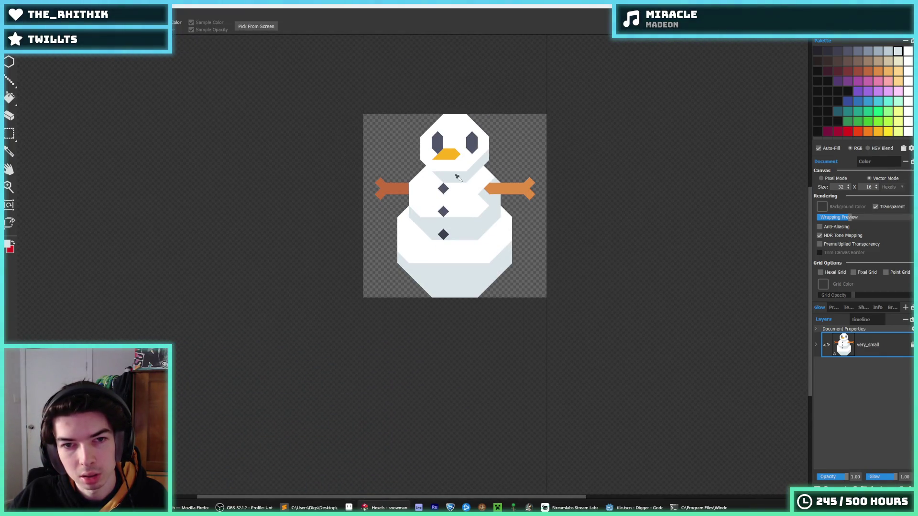
scroll(454, 180, "down", 3)
- Export the sprite at 4x resolution over snowman.png, then switch back to Godot
key("ctrl+e")
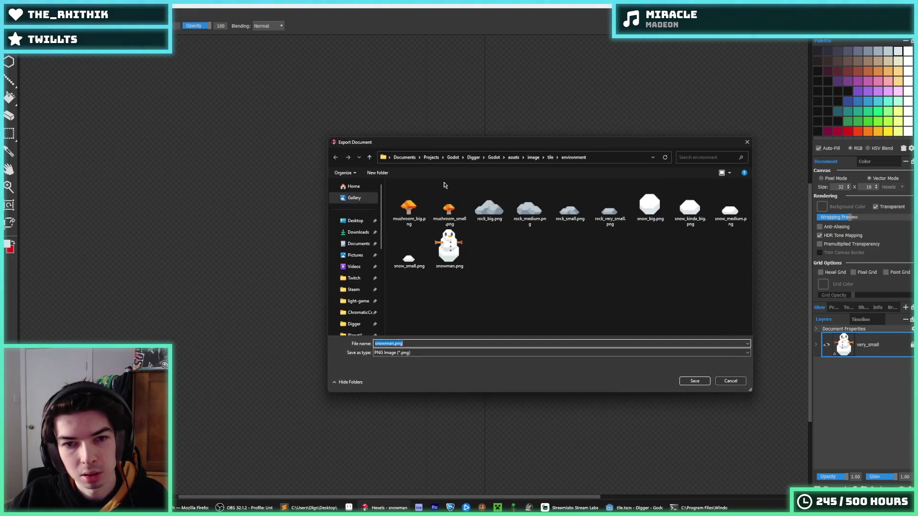
double_click(449, 246)
left_click(447, 250)
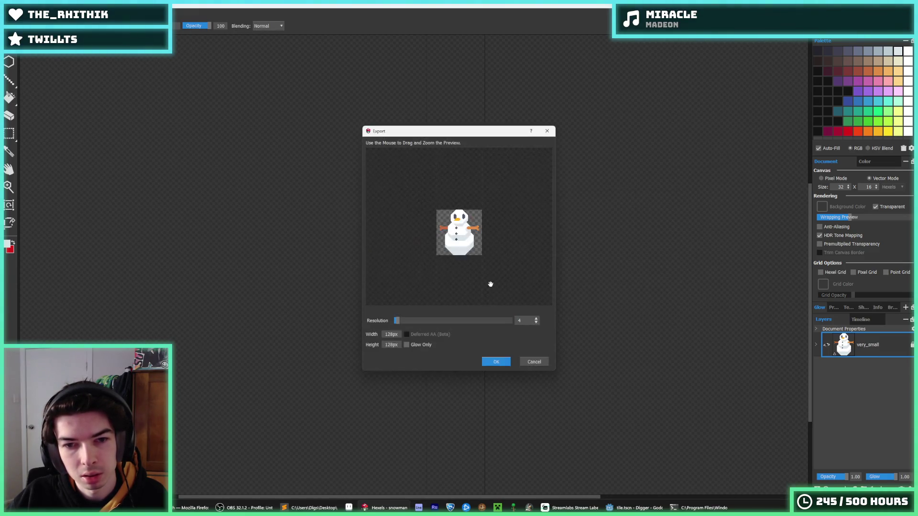
left_click(495, 362)
key("alt+Tab")
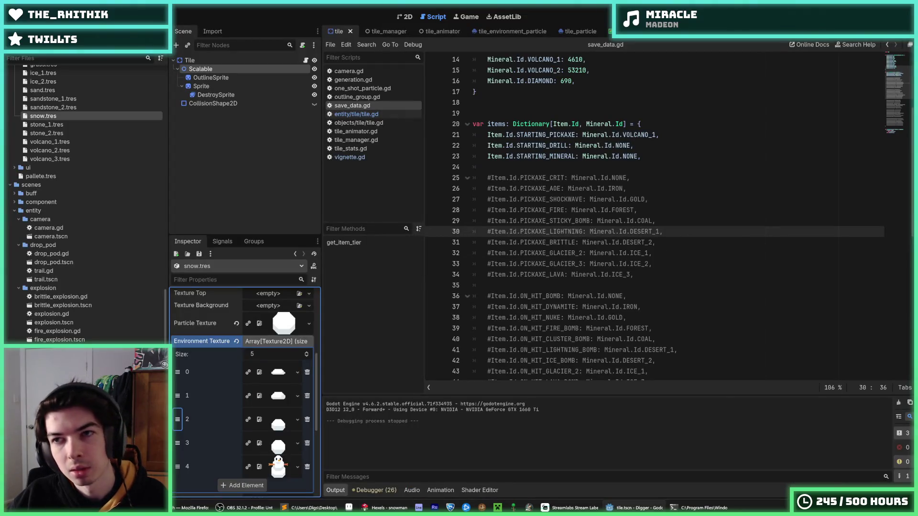
- Run the game and fly, walk and dig the miner through the snow past the snowmen
key("F5")
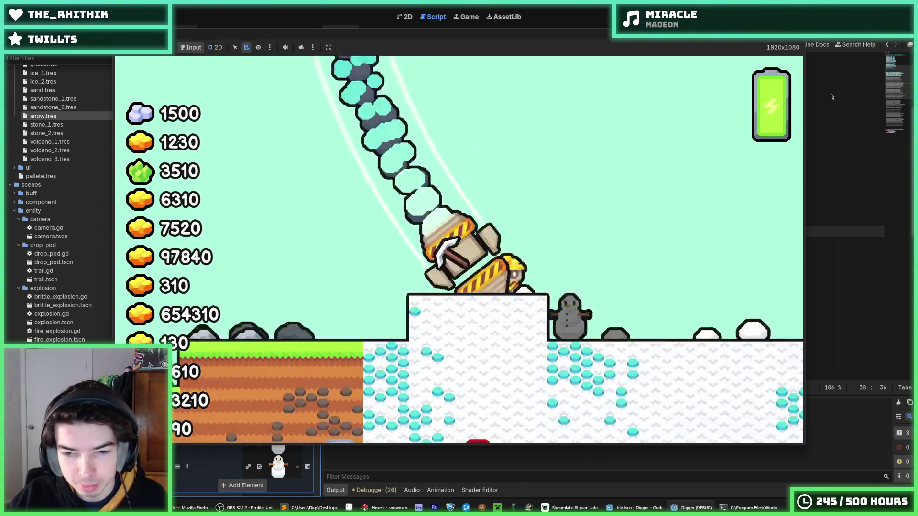
key("d")
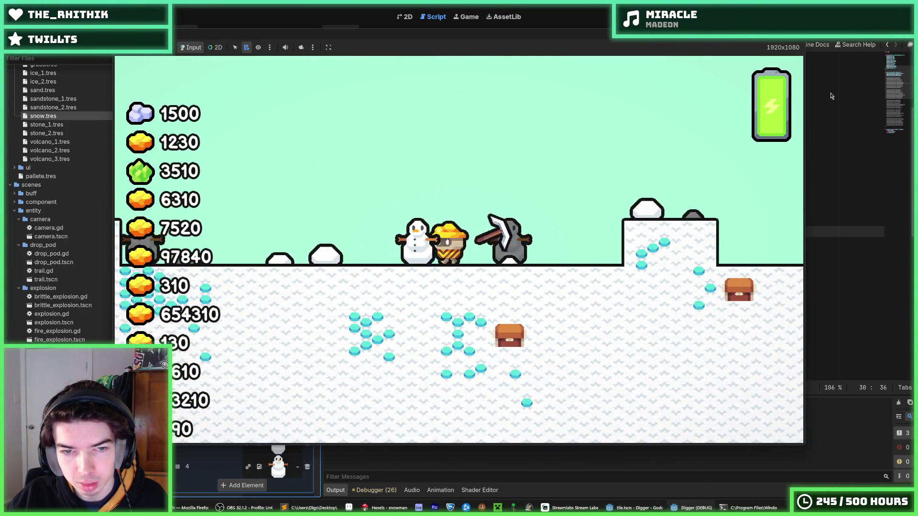
key("a")
key("space")
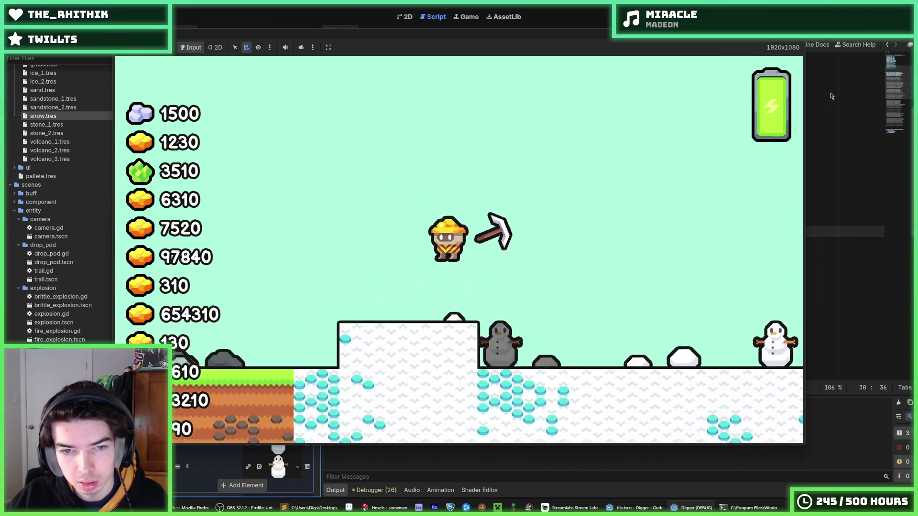
key("a")
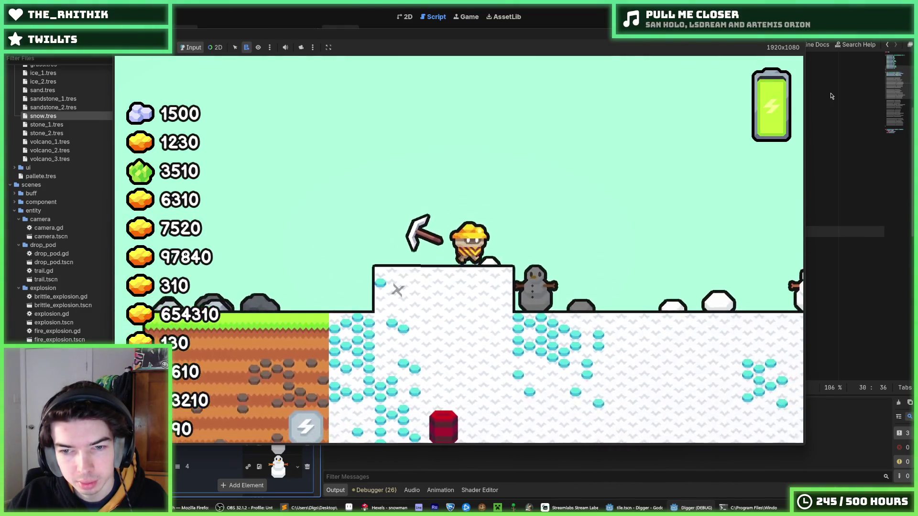
key("d")
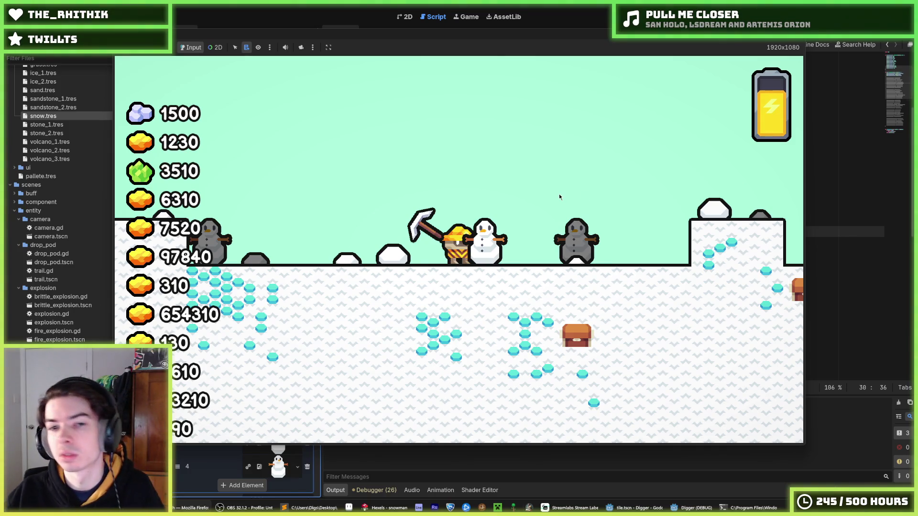
key("d")
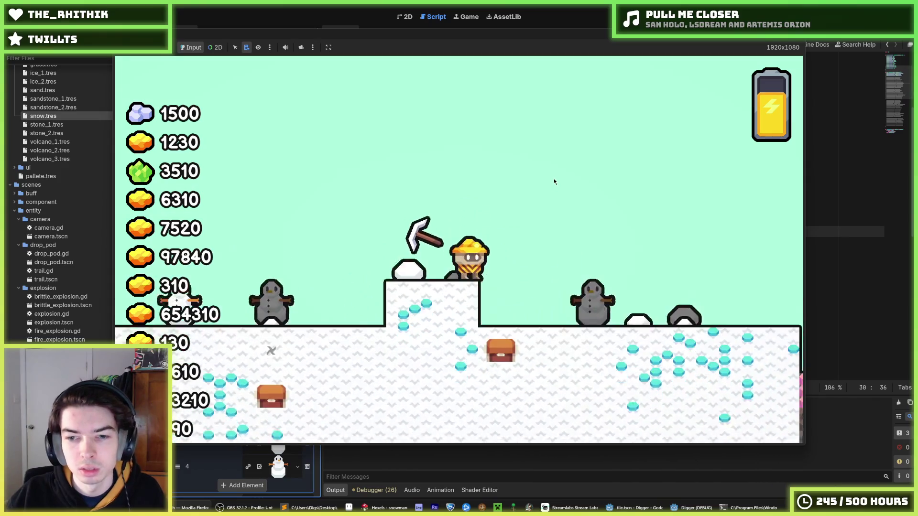
key("s")
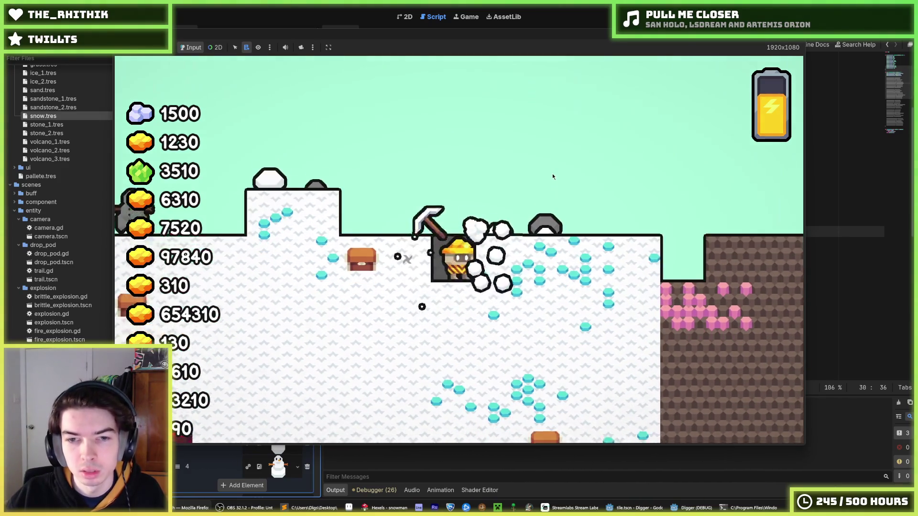
key("d")
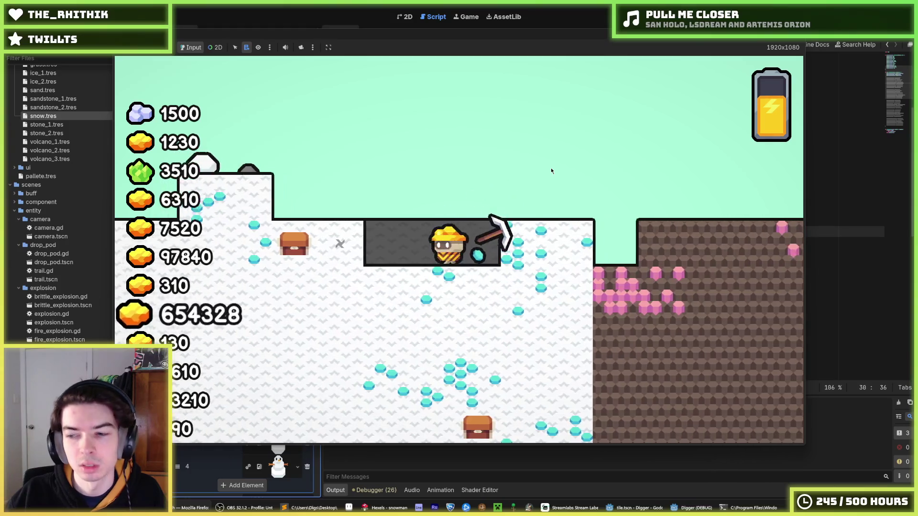
key("w")
key("a")
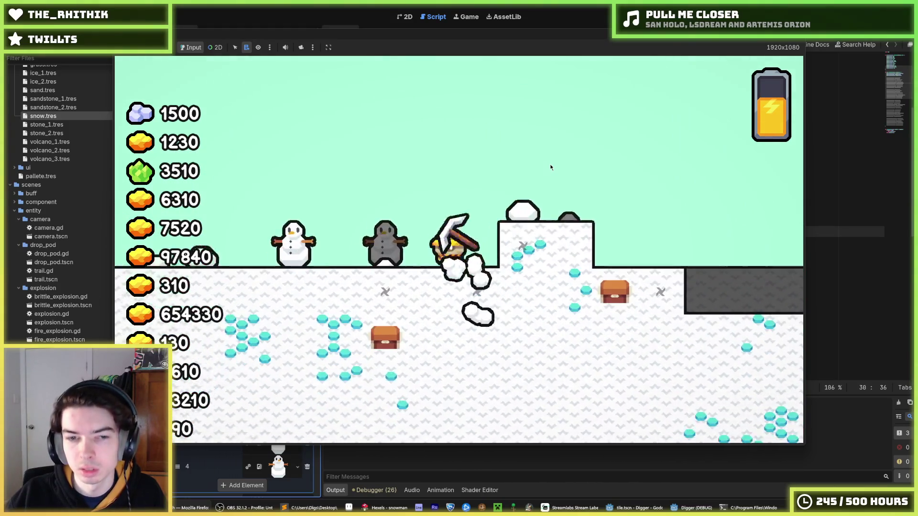
key("s")
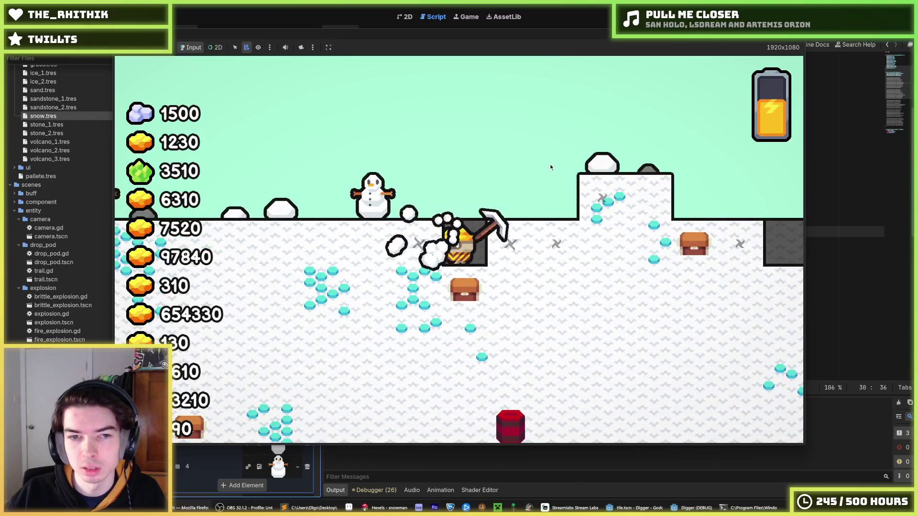
key("a")
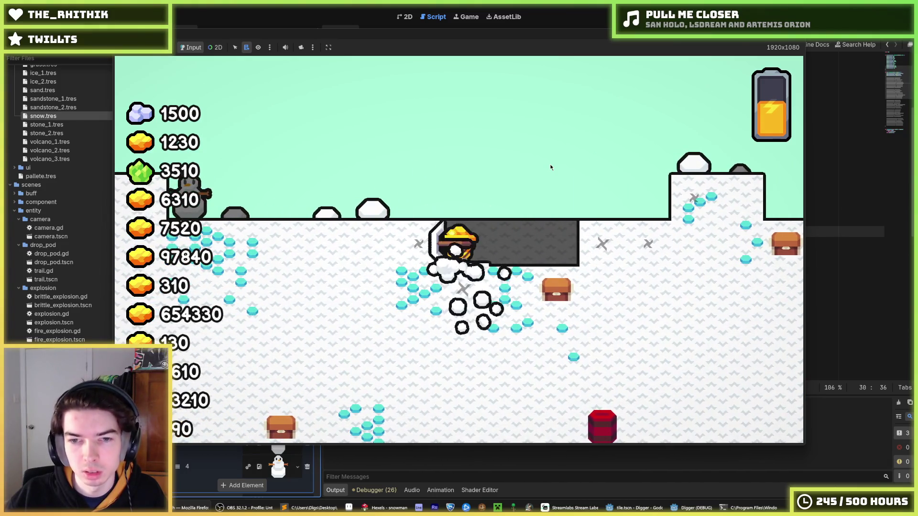
key("w")
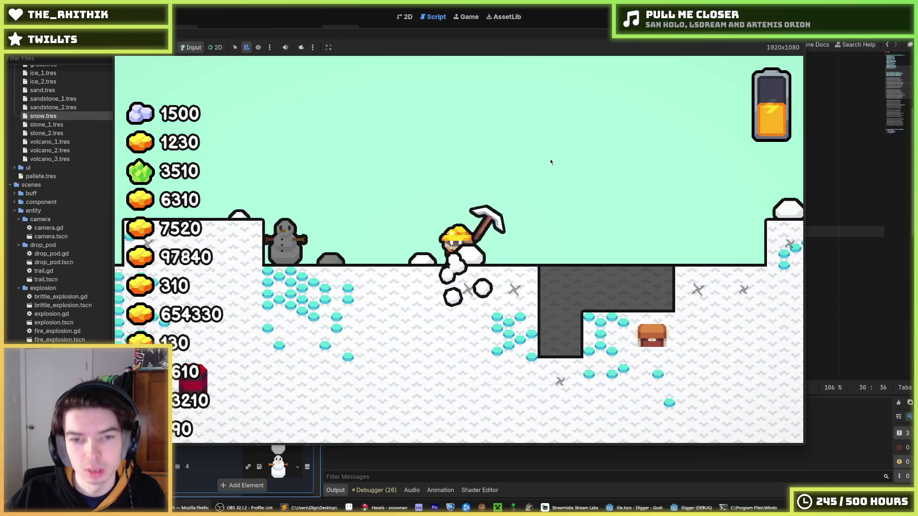
key("a")
key("a")
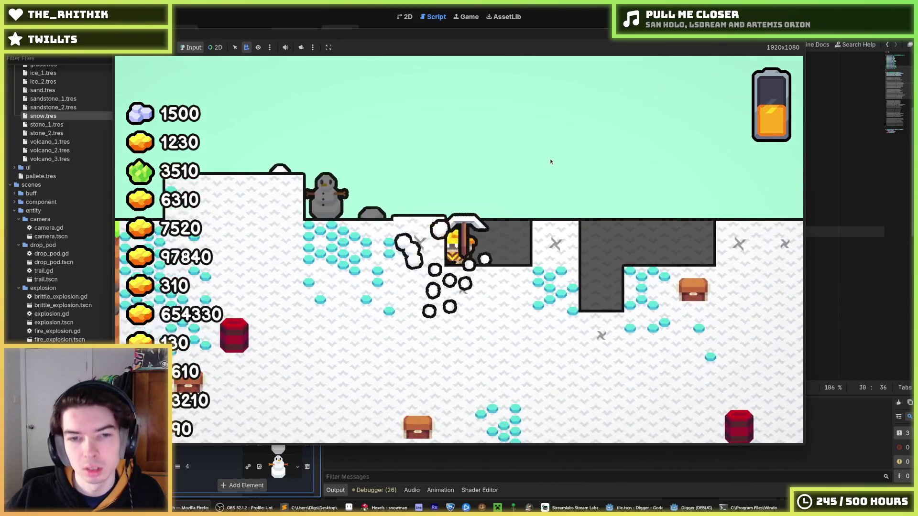
key("w")
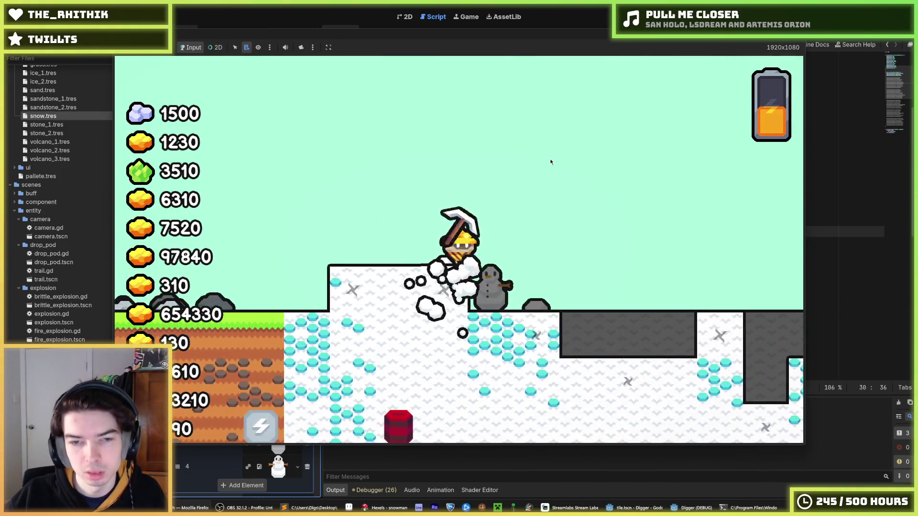
key("s")
key("d")
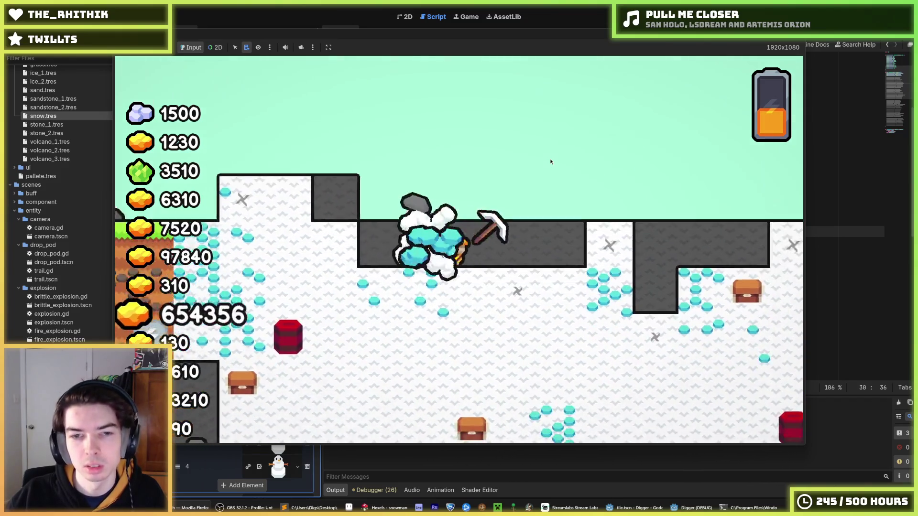
key("a")
key("w")
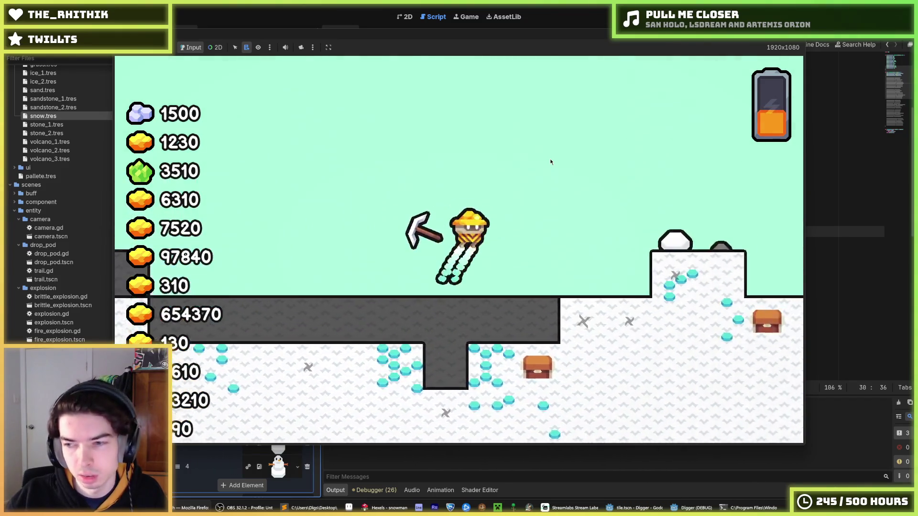
key("d")
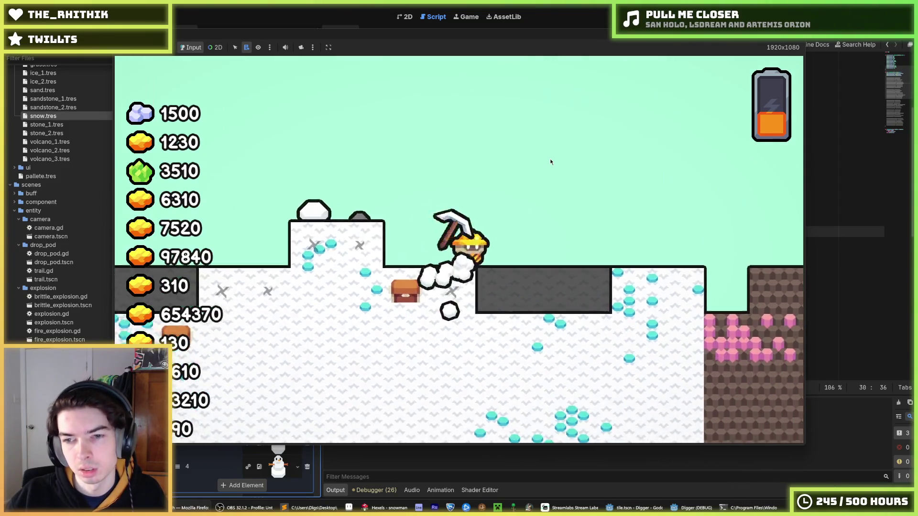
key("s")
key("w")
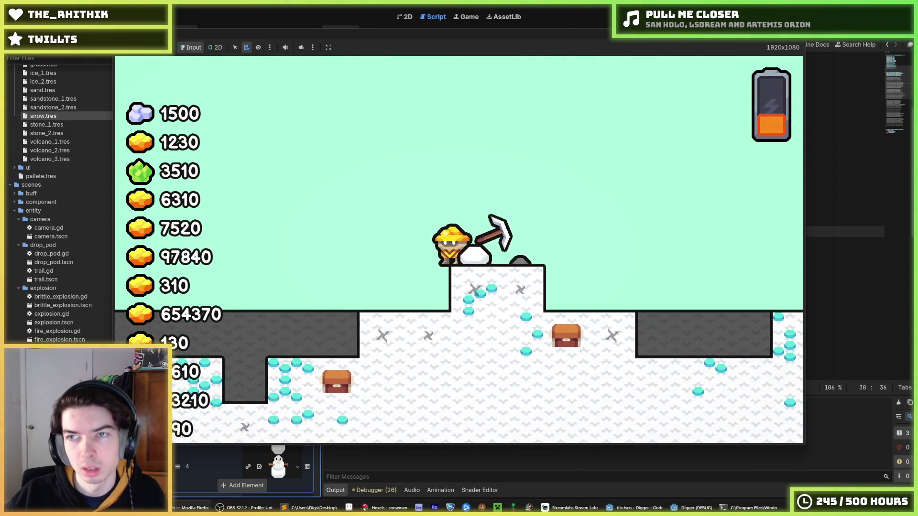
- Restart the playtest, steer the miner left and right over the snow, then stop the game
key("F5")
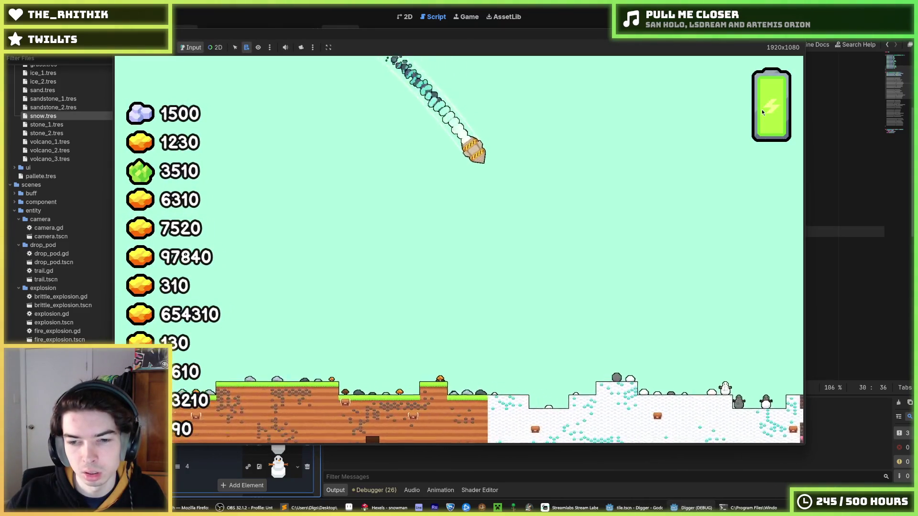
key("w")
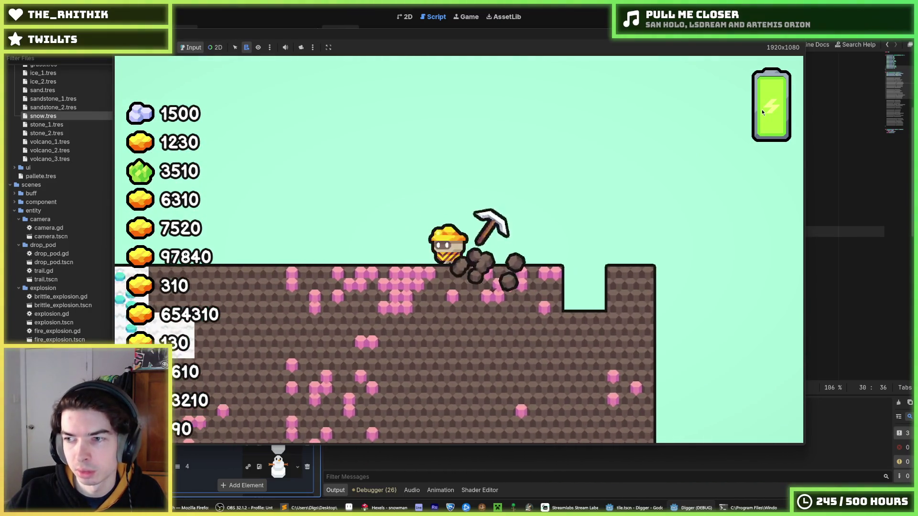
key("a")
key("w")
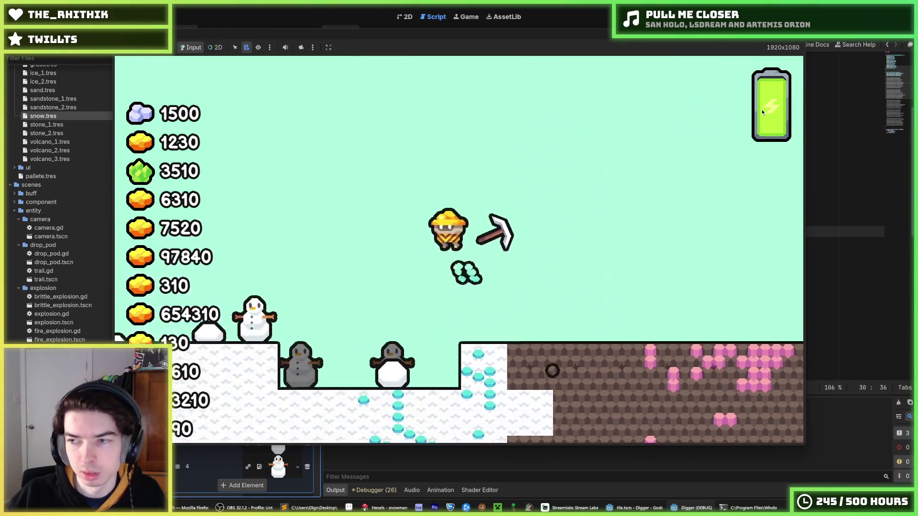
key("a")
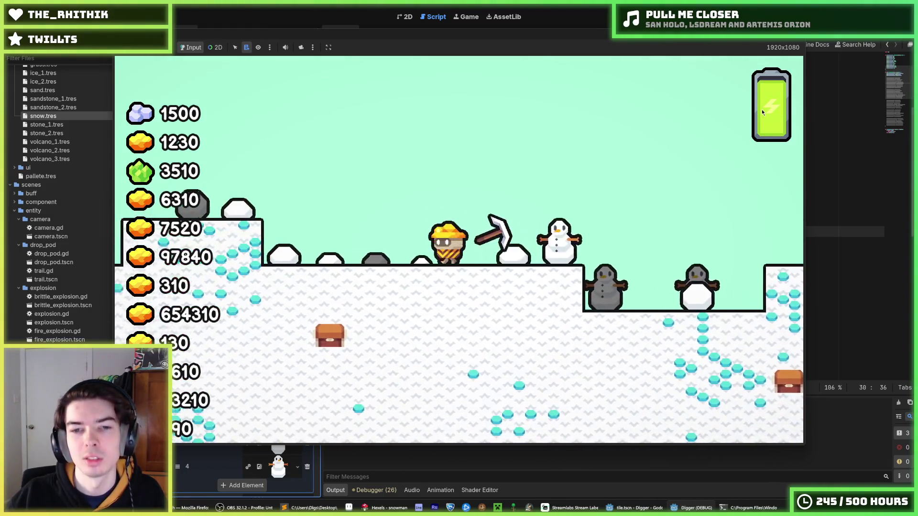
key("a")
key("w")
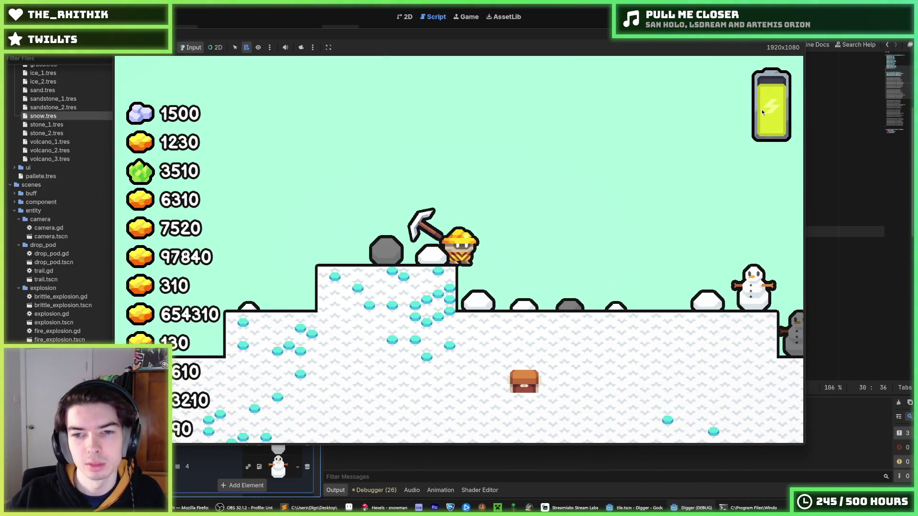
key("d")
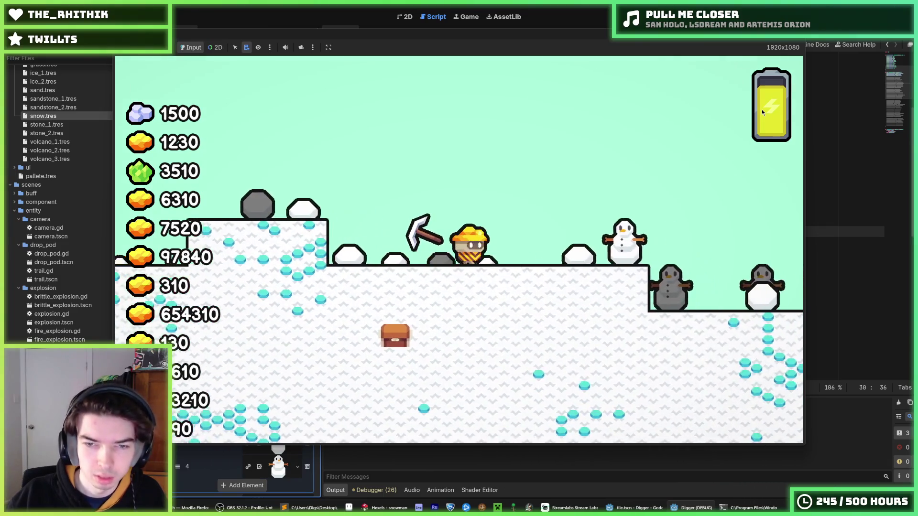
key("w")
key("a")
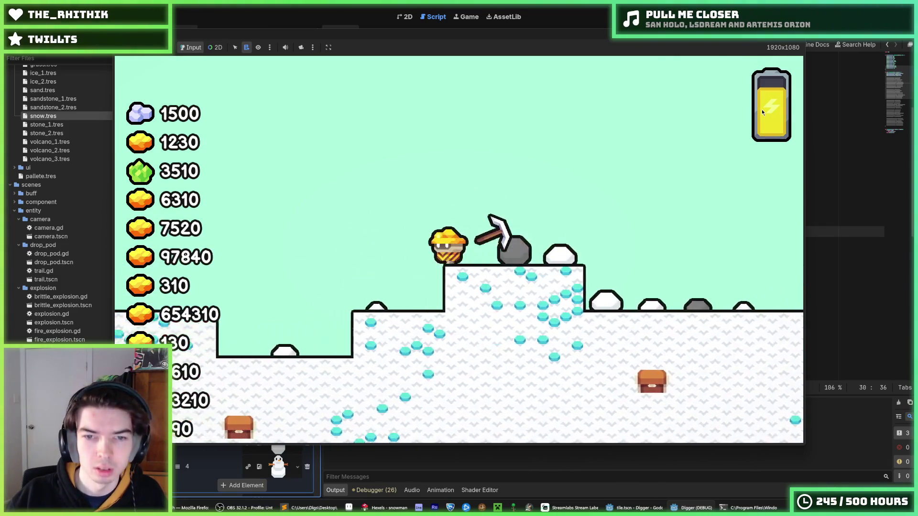
key("w")
key("a")
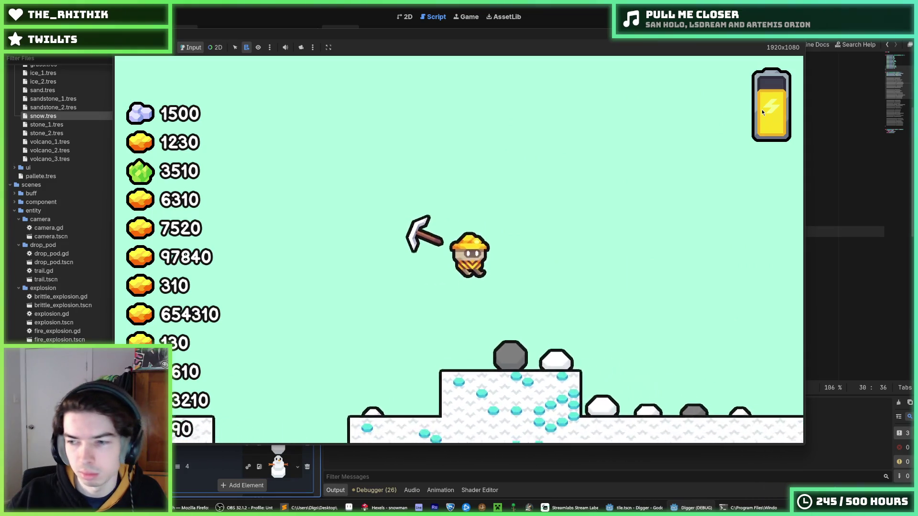
key("d")
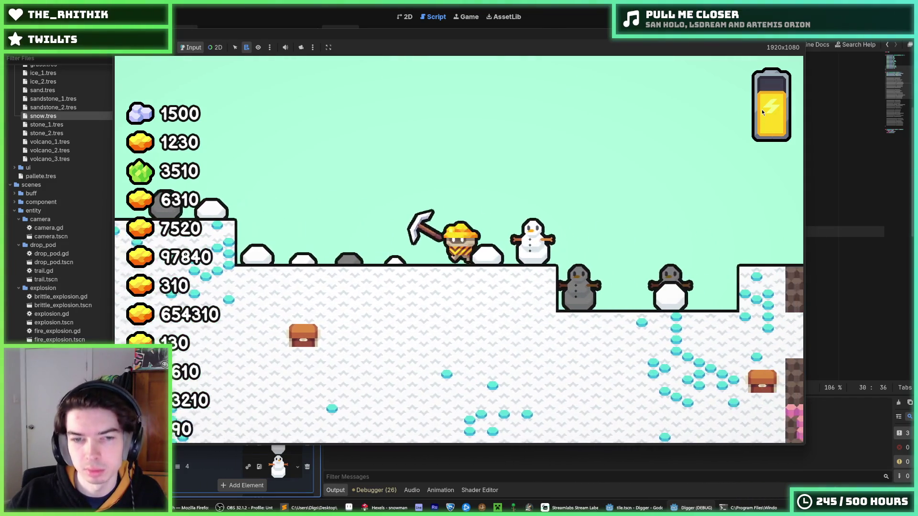
key("a")
key("F8")
key("ctrl+s")
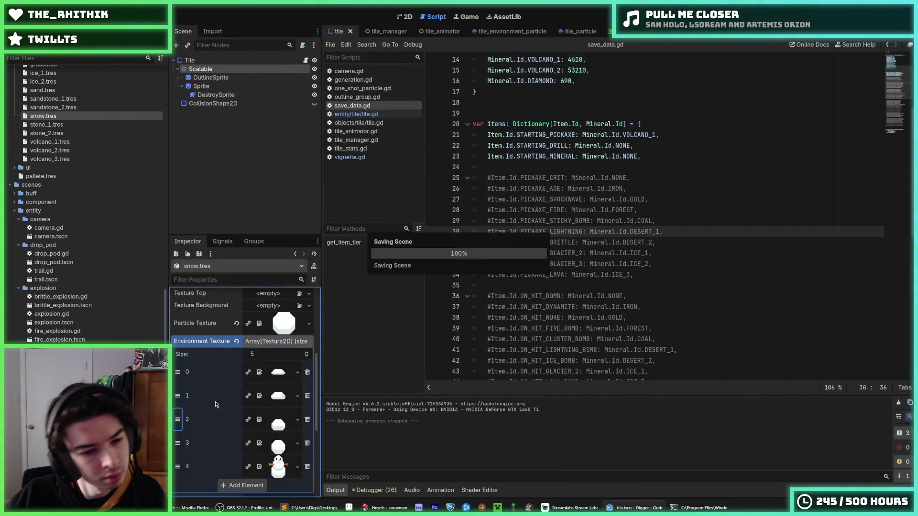
- Save the Godot scene from the script editor around lines 33–34
scroll(207, 412, "down", 2)
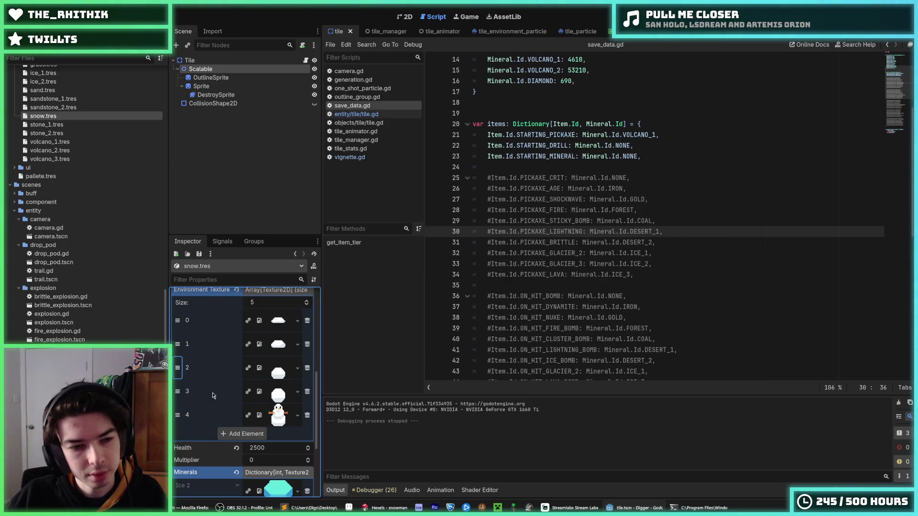
scroll(216, 373, "up", 1)
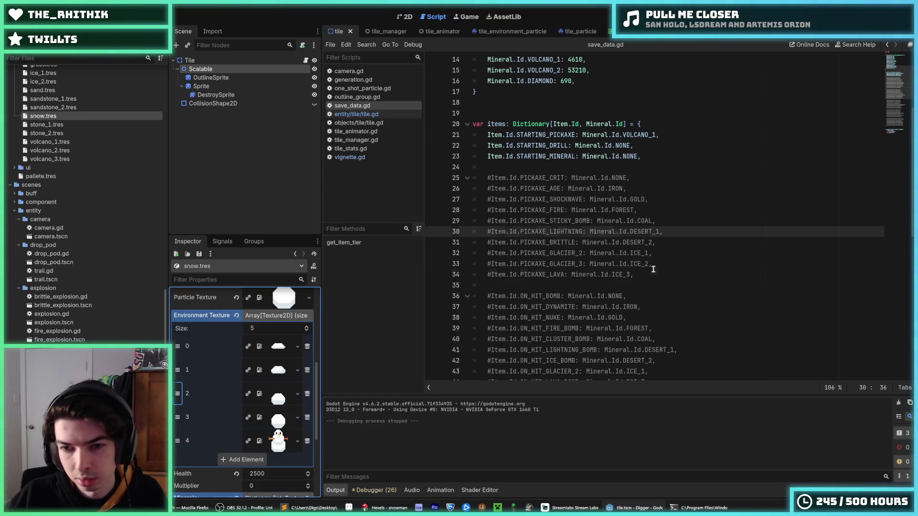
left_click(662, 268)
key("ctrl+s")
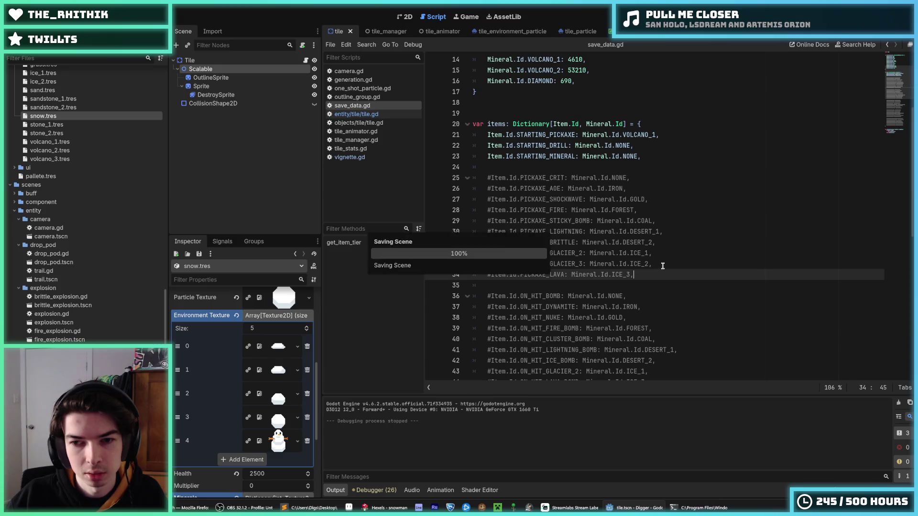
key("ctrl+s")
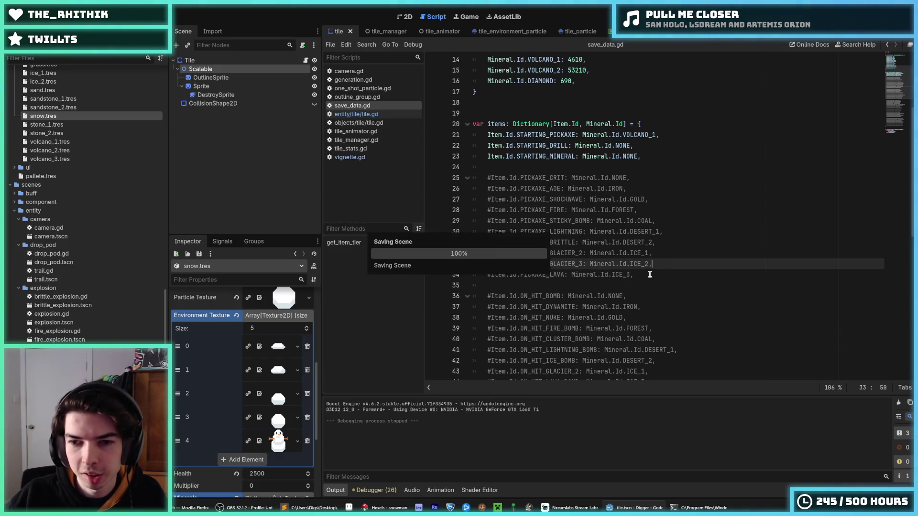
left_click(655, 275)
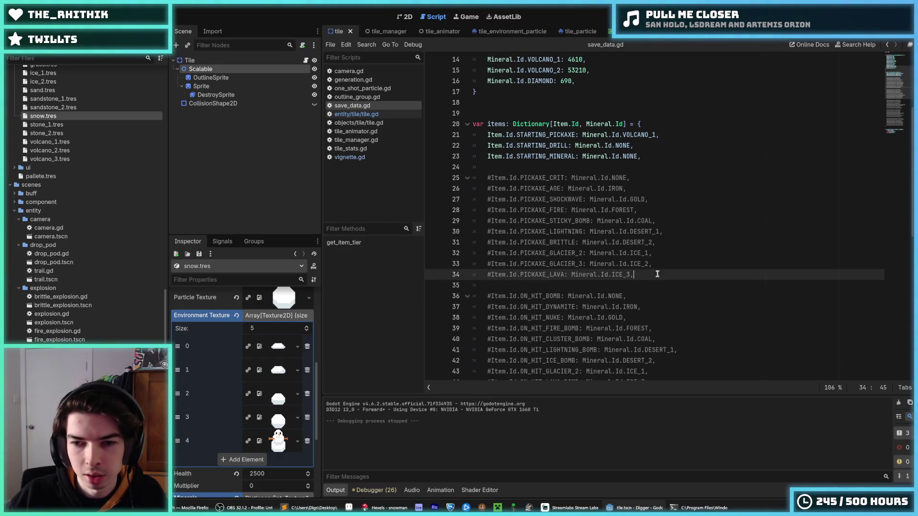
left_click(660, 264)
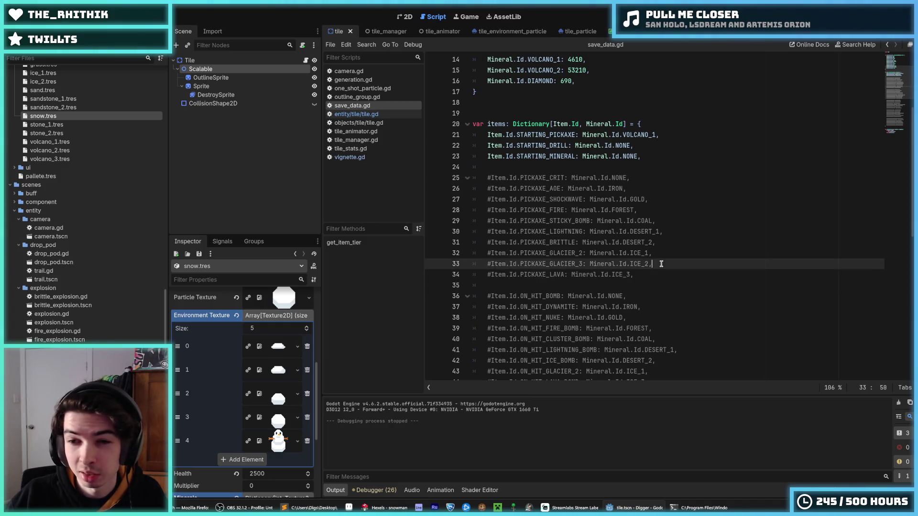
key("ctrl+s")
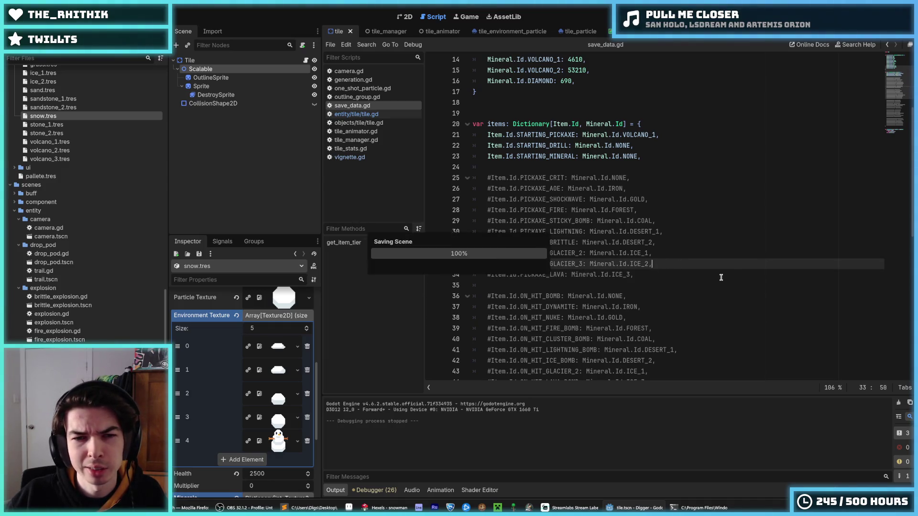
- Clear the line 33–34 selection and bring the Hexels snowman sprite to the front
left_click(676, 273)
left_click(665, 263)
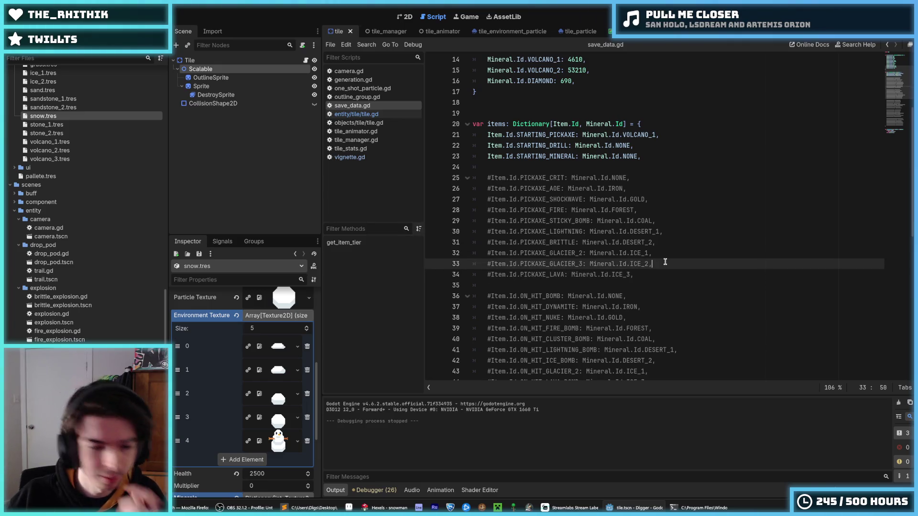
left_click_drag(660, 269, 658, 269)
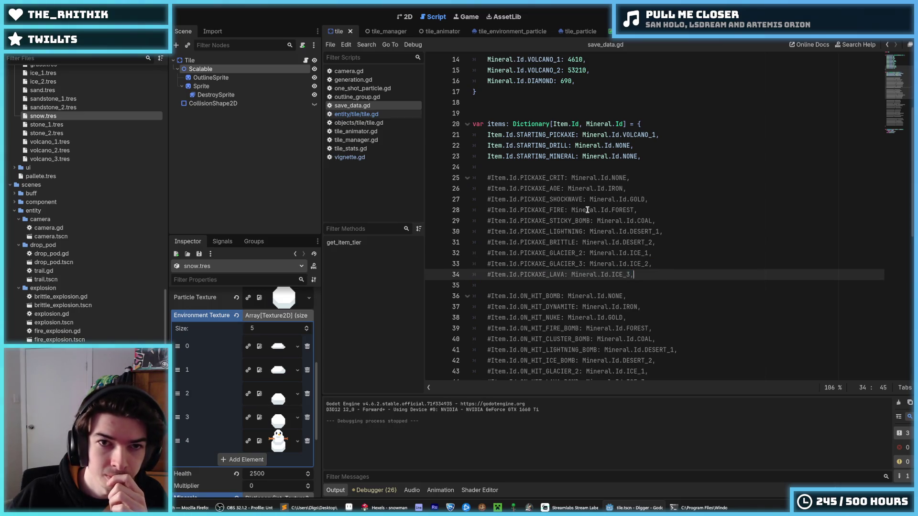
left_click(571, 198)
left_click(364, 508)
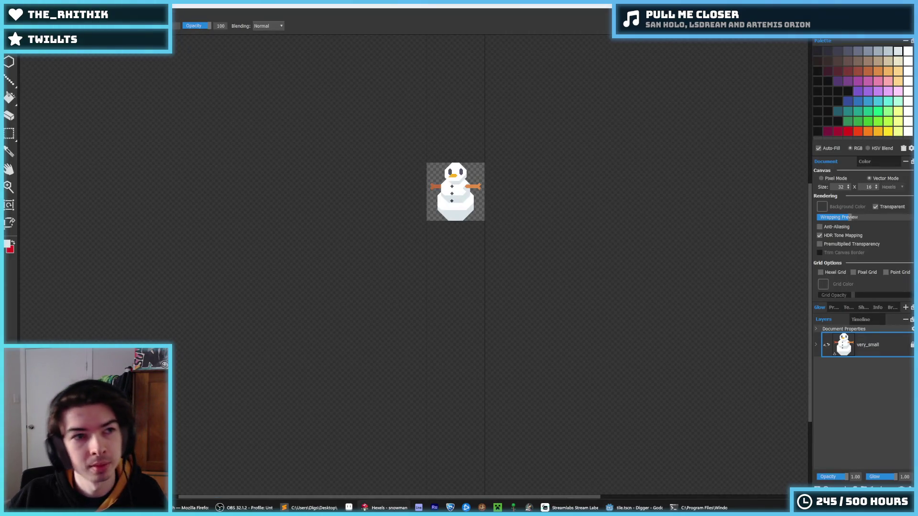
- Save the snowman document as a new file named cactus
key("alt+f")
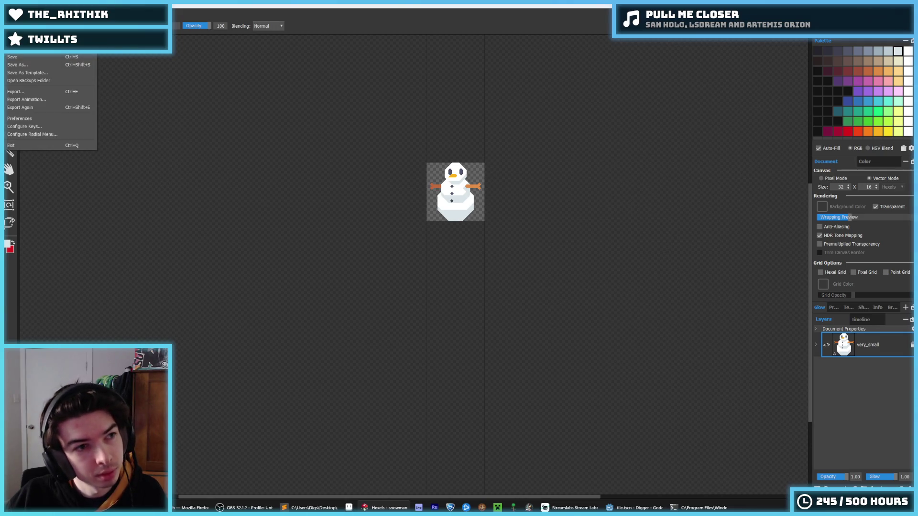
key("n")
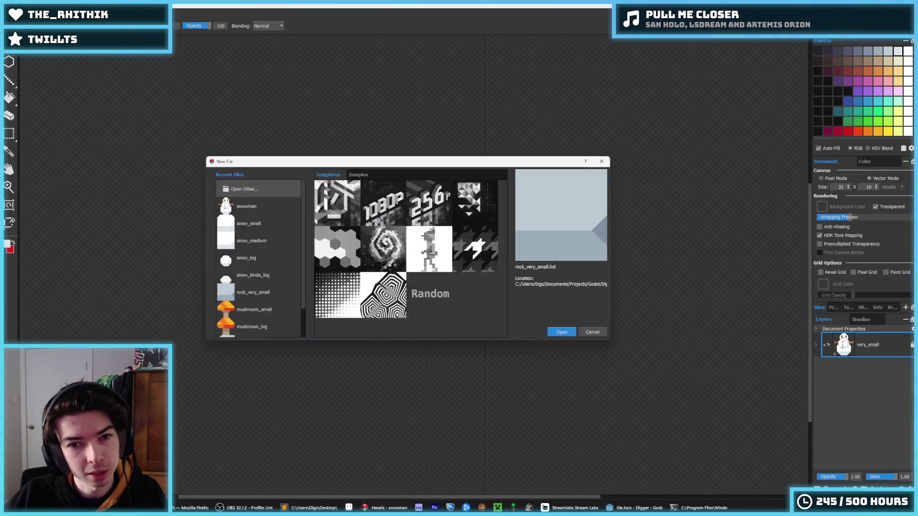
key("Escape")
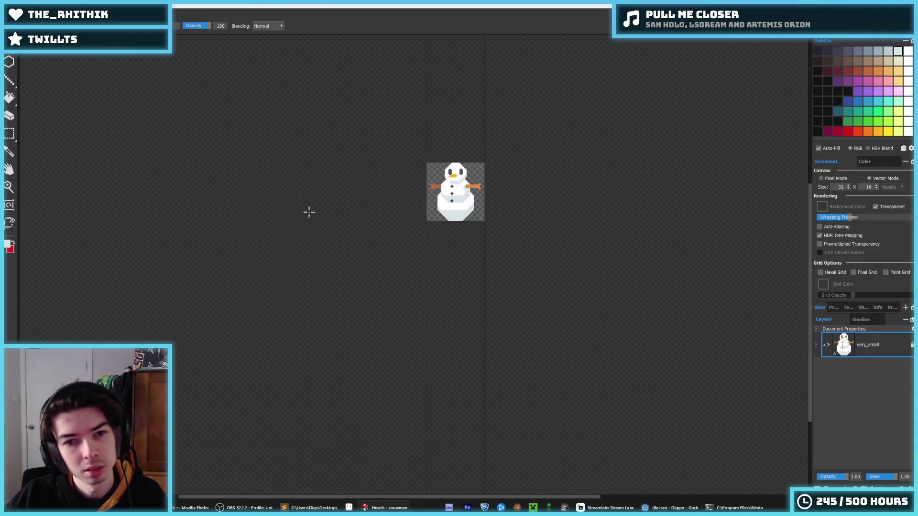
key("ctrl+shift+s")
type("cactus")
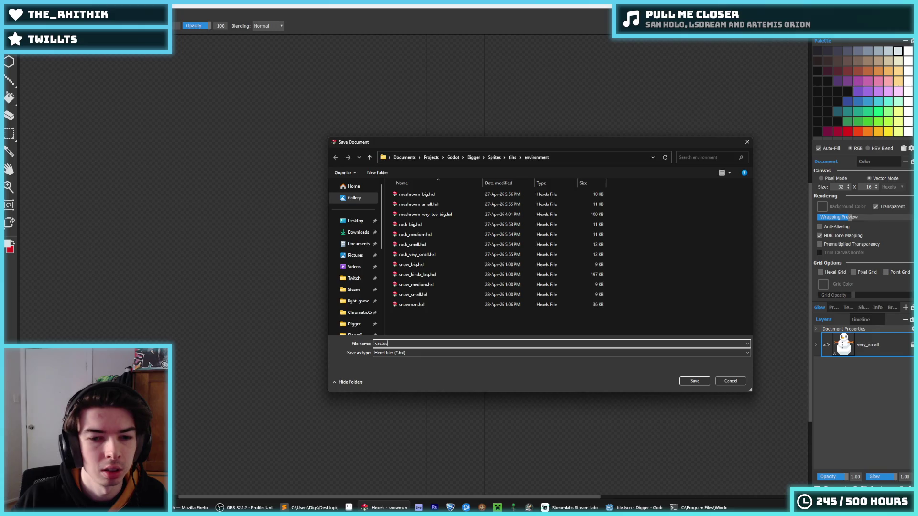
key("Return")
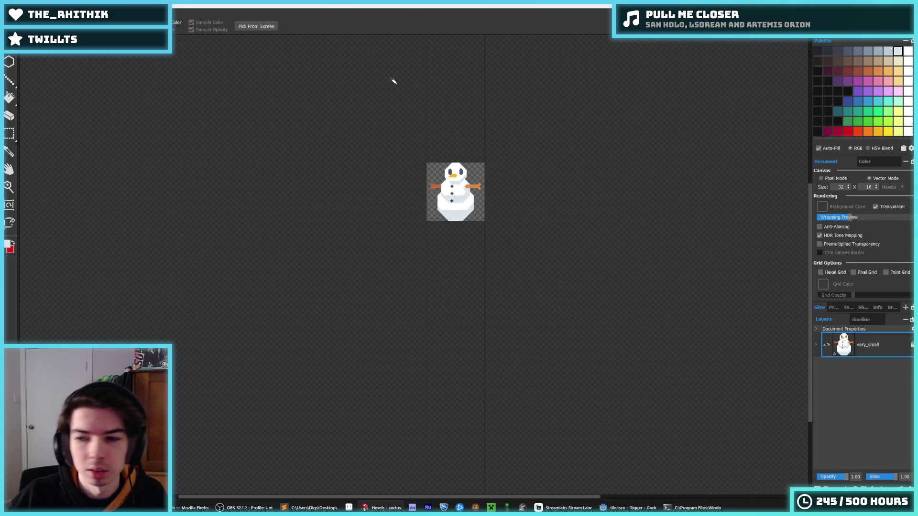
- Erase the snowman from the very_small layer, leaving an empty canvas
scroll(563, 365, "up", 3)
key("b")
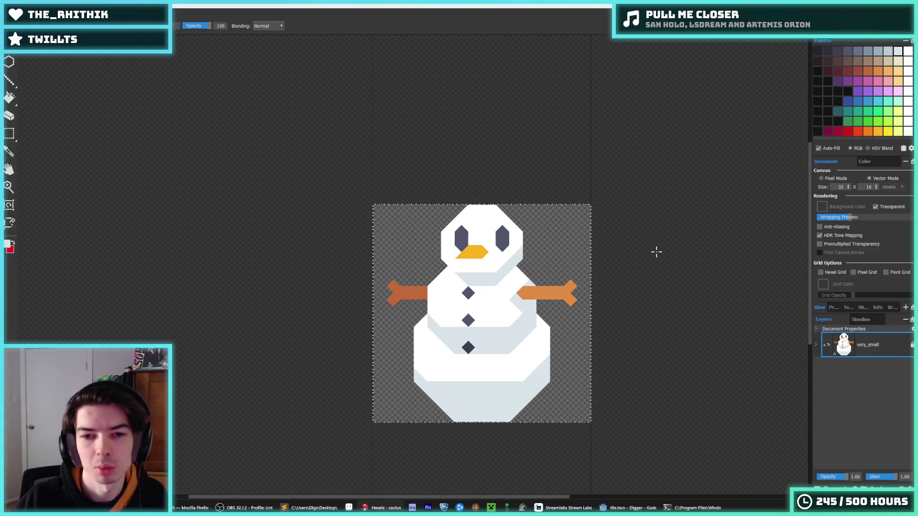
key("Delete")
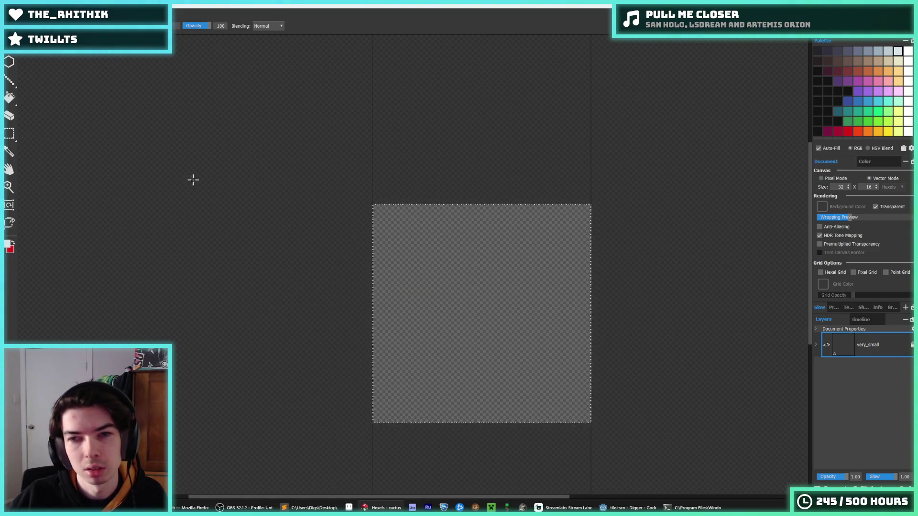
- Try a zigzag test stroke with the brush and undo it
left_click(11, 209)
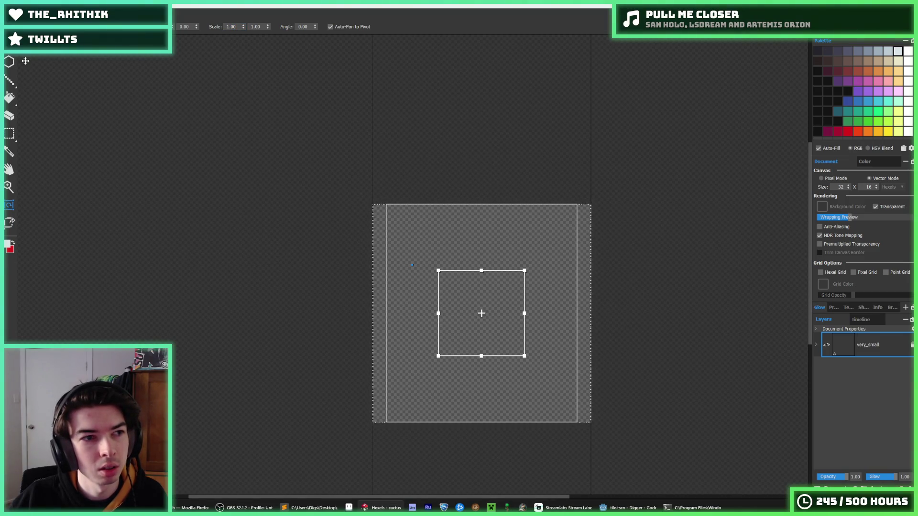
key("b")
mouse_move(456, 261)
left_mouse_down()
mouse_move(445, 368)
mouse_move(507, 380)
left_mouse_up()
key("ctrl+z")
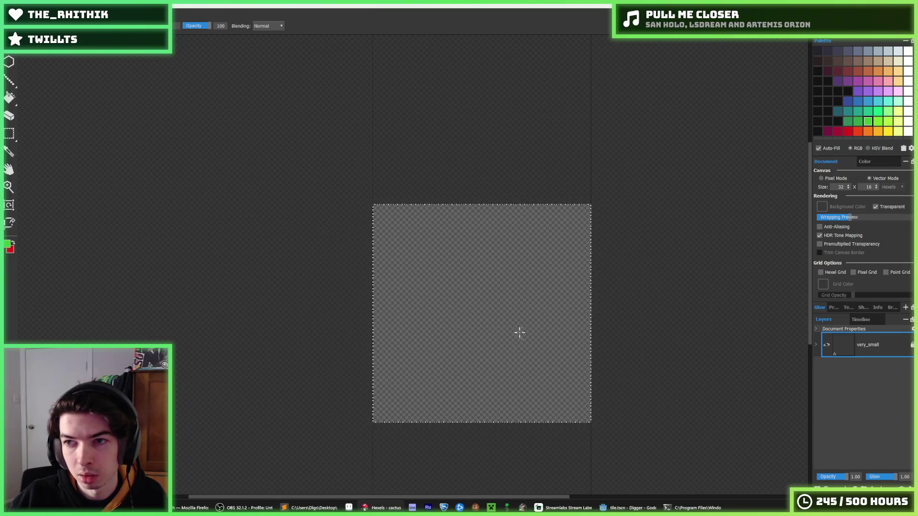
scroll(465, 435, "up", 2)
- Paint a tall bright green trunk upward from the bottom, peaked at top left and right
left_click_drag(457, 412, 455, 322)
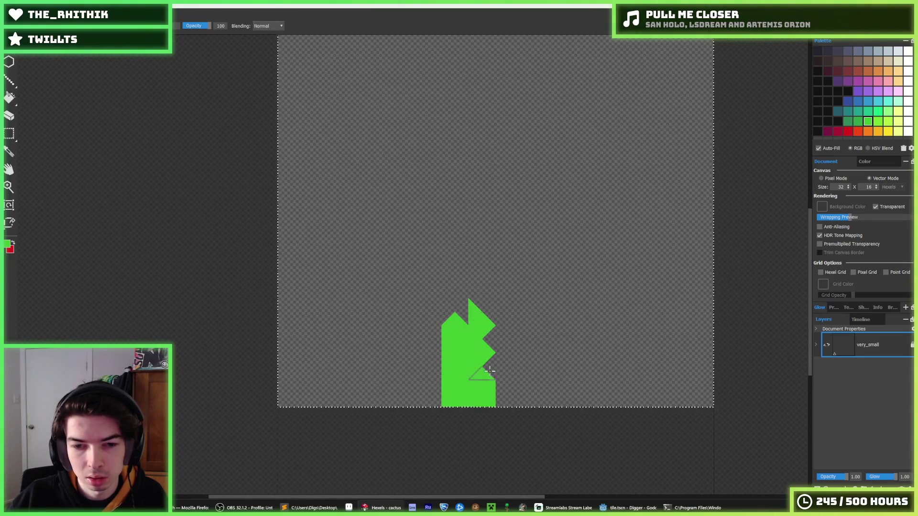
left_click_drag(490, 370, 509, 423)
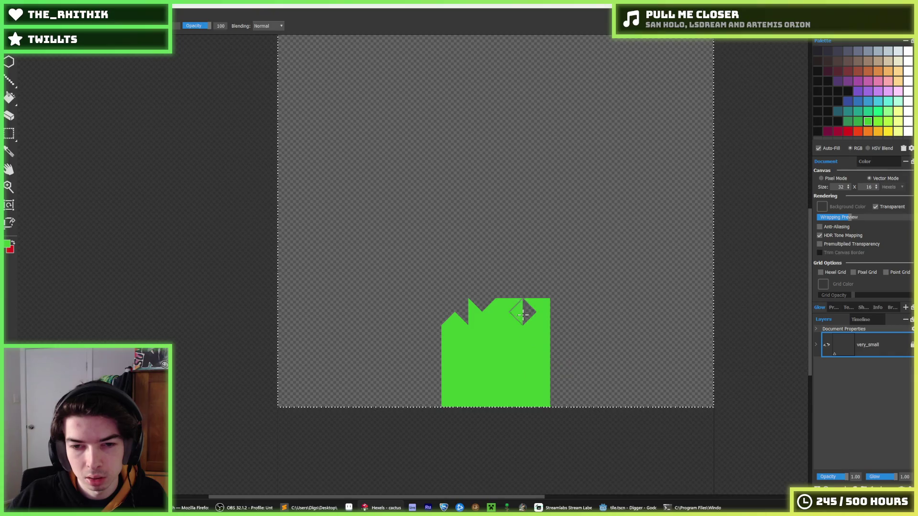
mouse_move(523, 314)
left_mouse_down()
mouse_move(478, 268)
mouse_move(477, 297)
mouse_move(516, 314)
mouse_move(509, 230)
mouse_move(532, 259)
left_mouse_up()
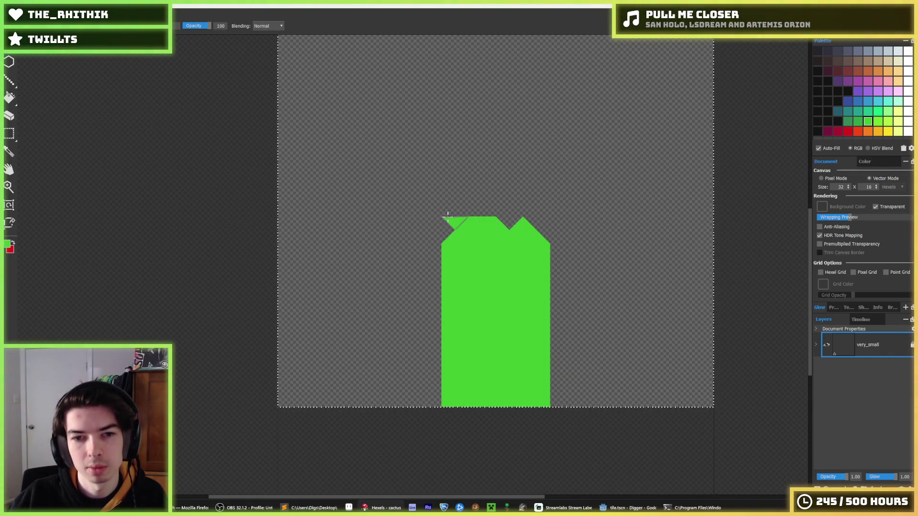
left_click_drag(447, 217, 445, 210)
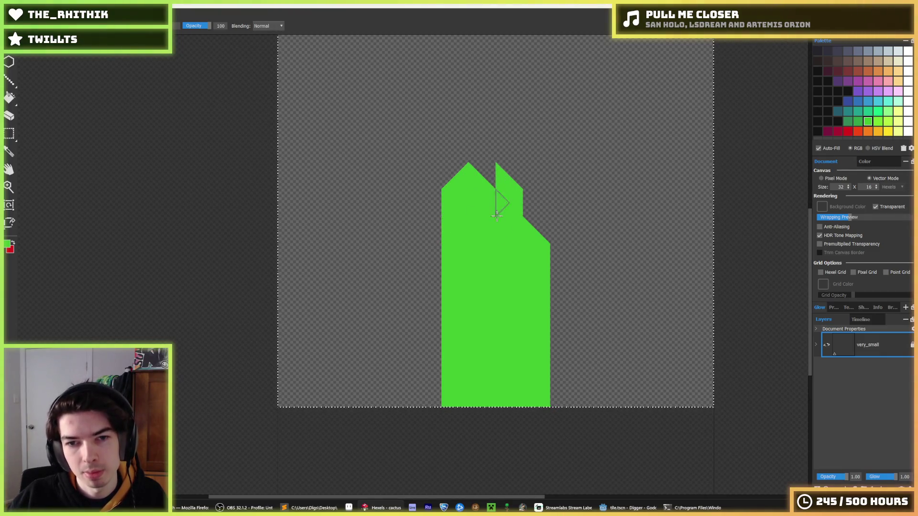
left_click_drag(546, 219, 523, 172)
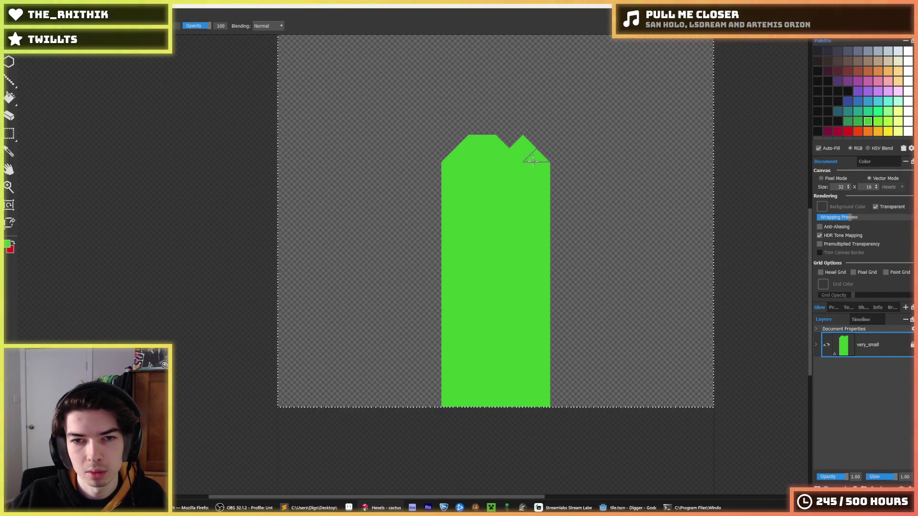
- Paint a branch off the trunk's right side, flatten its notch and add an upper lobe
key("b")
scroll(500, 211, "up", 1)
scroll(533, 281, "down", 3)
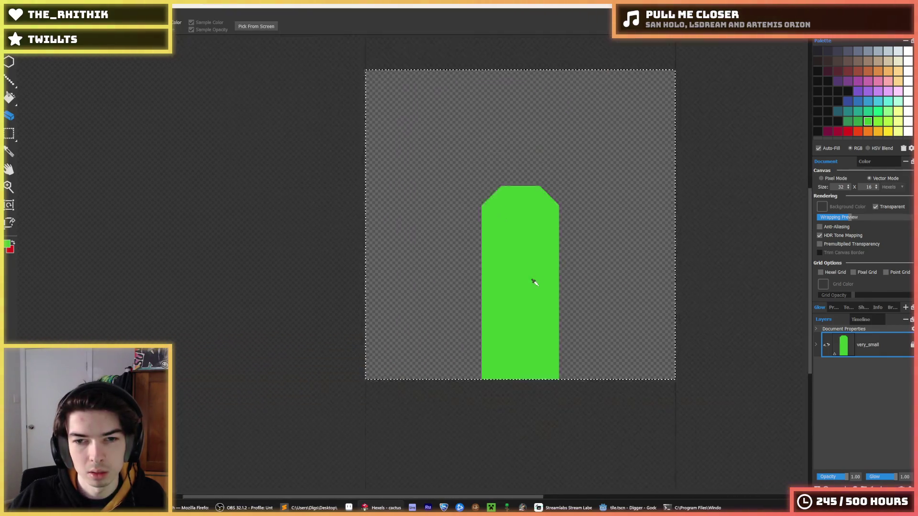
mouse_move(553, 284)
left_mouse_down()
mouse_move(591, 281)
mouse_move(602, 250)
mouse_move(605, 271)
left_mouse_up()
key("e")
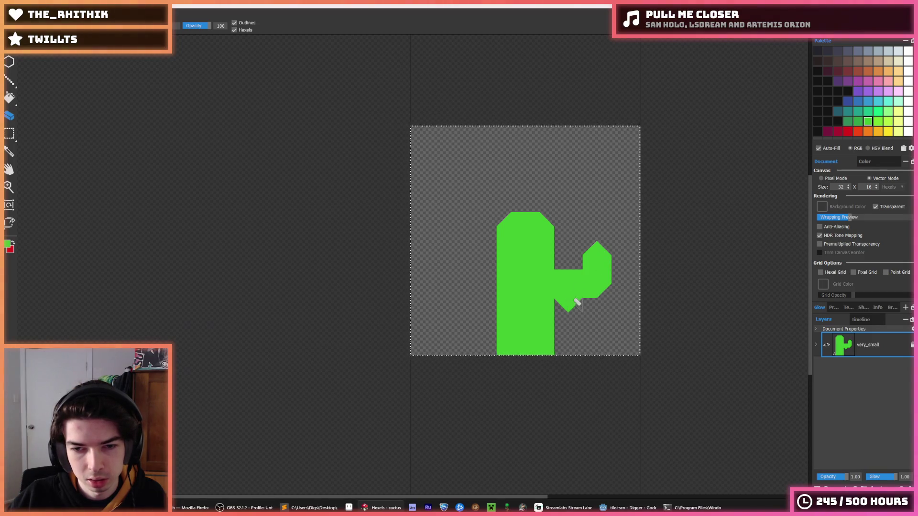
left_click_drag(562, 308, 580, 287)
scroll(596, 282, "up", 1)
key("alt+space")
scroll(597, 281, "up", 1)
key("Escape")
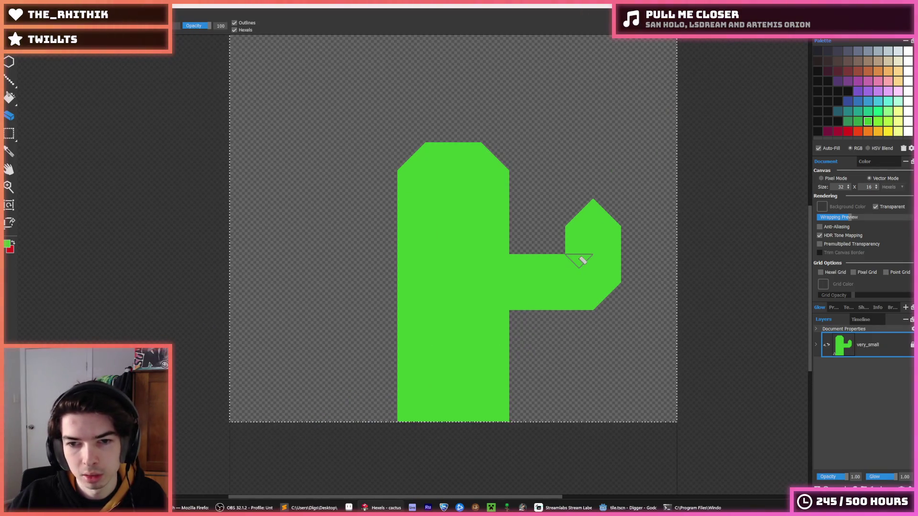
key("b")
left_click(548, 242)
mouse_move(548, 234)
left_mouse_down()
mouse_move(565, 213)
mouse_move(614, 250)
mouse_move(578, 314)
left_mouse_up()
- Extend the right arm downward with green triangles
key("e")
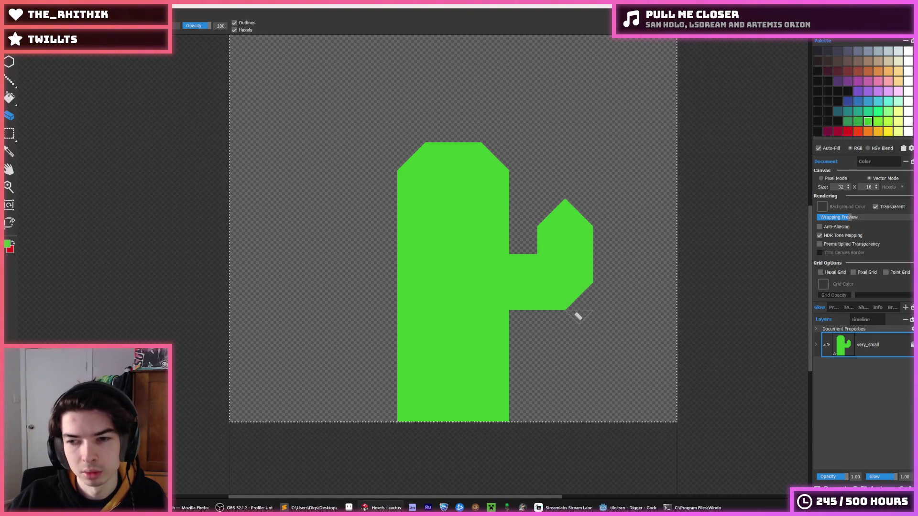
key("i")
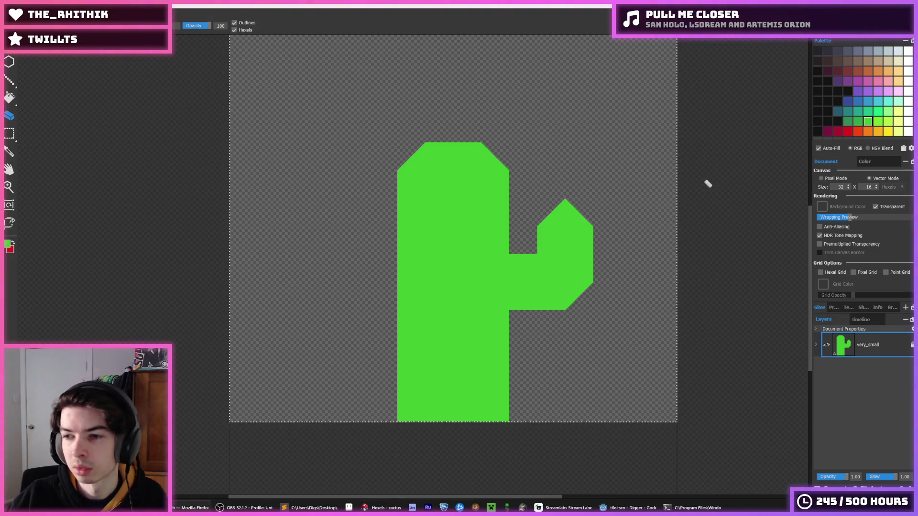
scroll(537, 236, "down", 3)
scroll(512, 221, "up", 4)
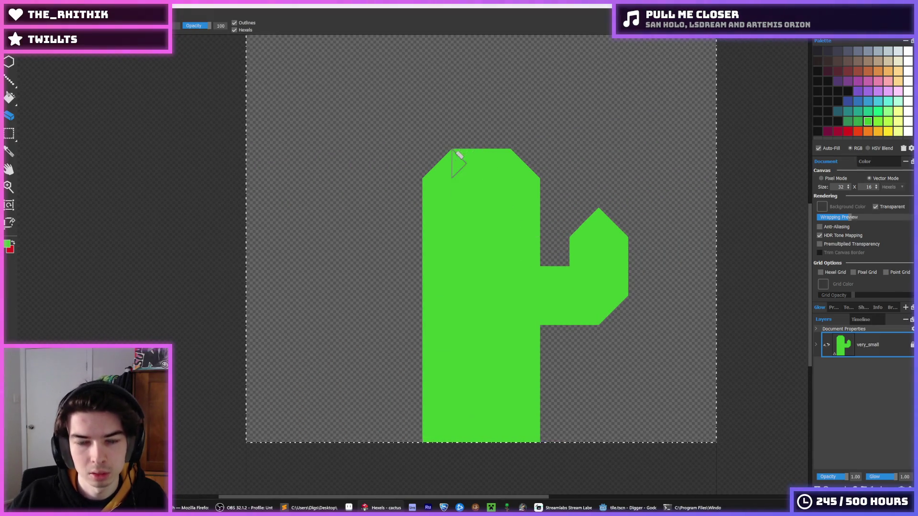
key("alt")
scroll(479, 172, "down", 3)
scroll(498, 225, "up", 2)
mouse_move(462, 289)
left_mouse_down()
mouse_move(497, 289)
mouse_move(524, 268)
mouse_move(490, 297)
mouse_move(533, 236)
mouse_move(550, 189)
mouse_move(537, 205)
mouse_move(549, 208)
left_mouse_up()
key("alt")
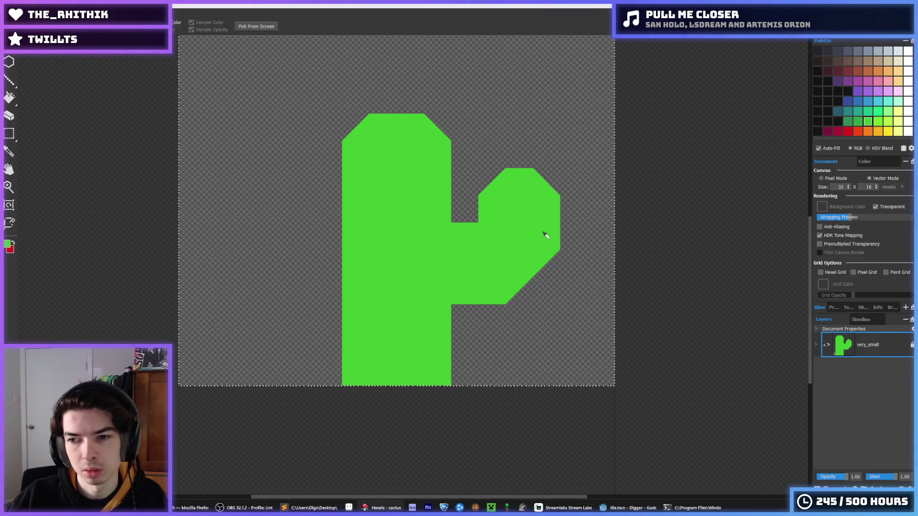
scroll(544, 231, "down", 3)
scroll(510, 191, "down", 2)
scroll(473, 178, "up", 5)
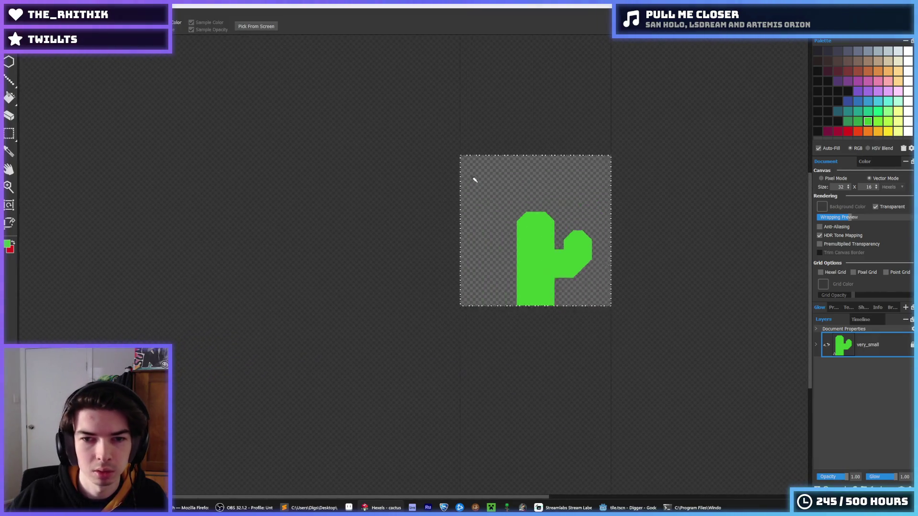
scroll(574, 287, "down", 2)
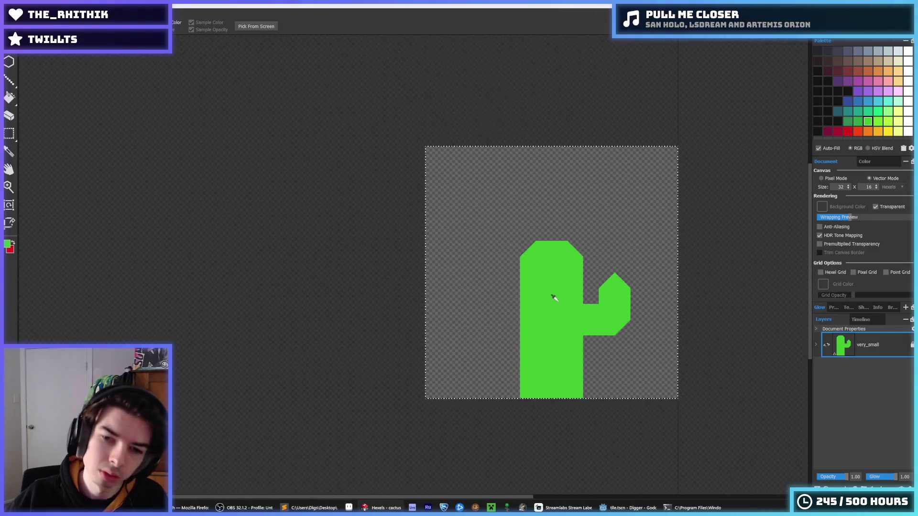
scroll(526, 311, "up", 3)
- Paint an upturned green arm on the left side of the trunk
mouse_move(472, 372)
left_mouse_down()
mouse_move(435, 380)
mouse_move(467, 383)
mouse_move(462, 388)
mouse_move(406, 334)
mouse_move(436, 310)
mouse_move(402, 296)
mouse_move(407, 383)
mouse_move(399, 319)
left_mouse_up()
key("i")
scroll(484, 272, "down", 3)
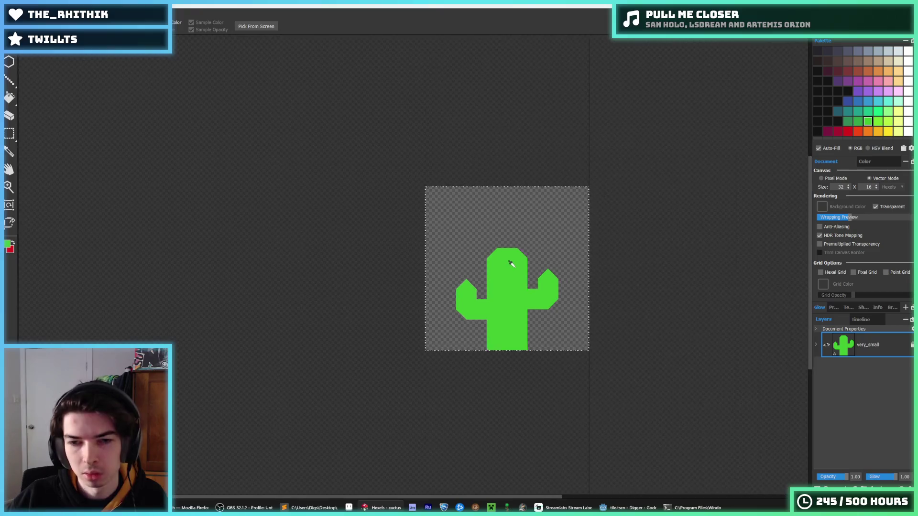
scroll(499, 263, "down", 3)
scroll(499, 274, "up", 3)
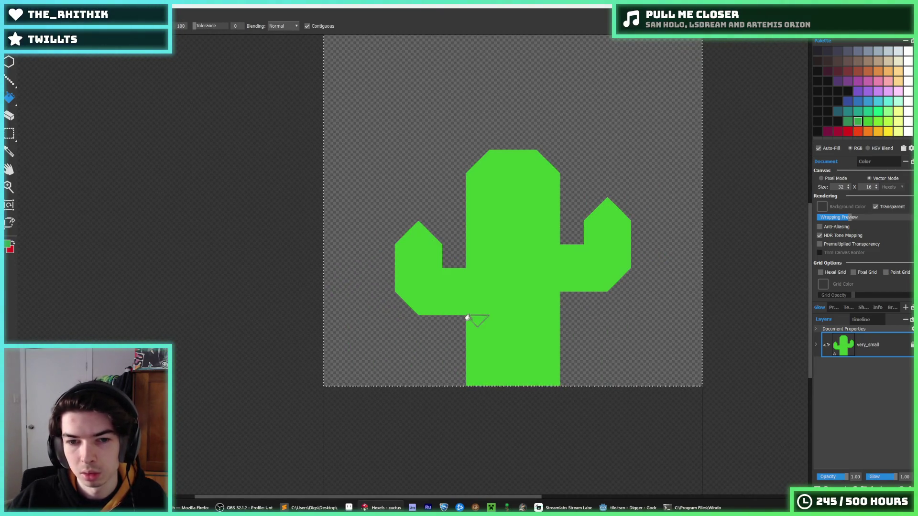
- Brush darker green shading triangles beneath both arm–trunk junctions, undoing stray strokes
left_click_drag(422, 303, 415, 295)
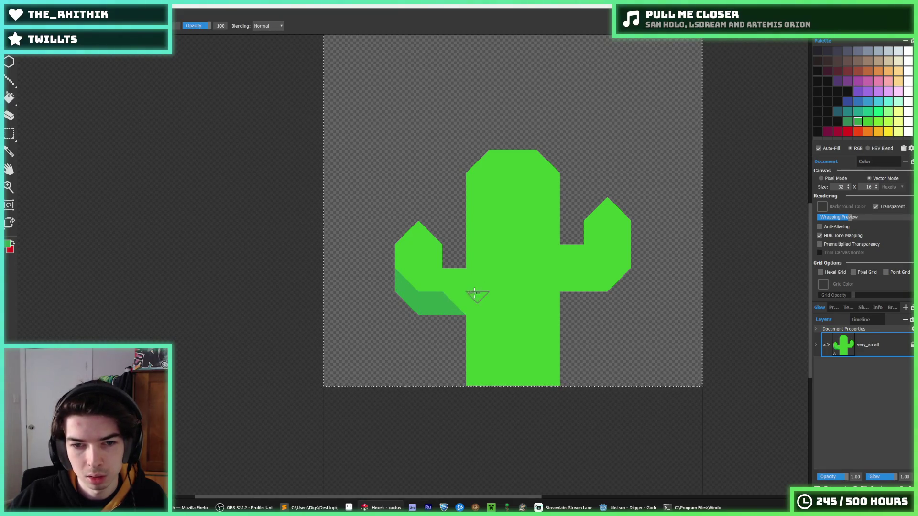
left_click_drag(474, 323, 486, 334)
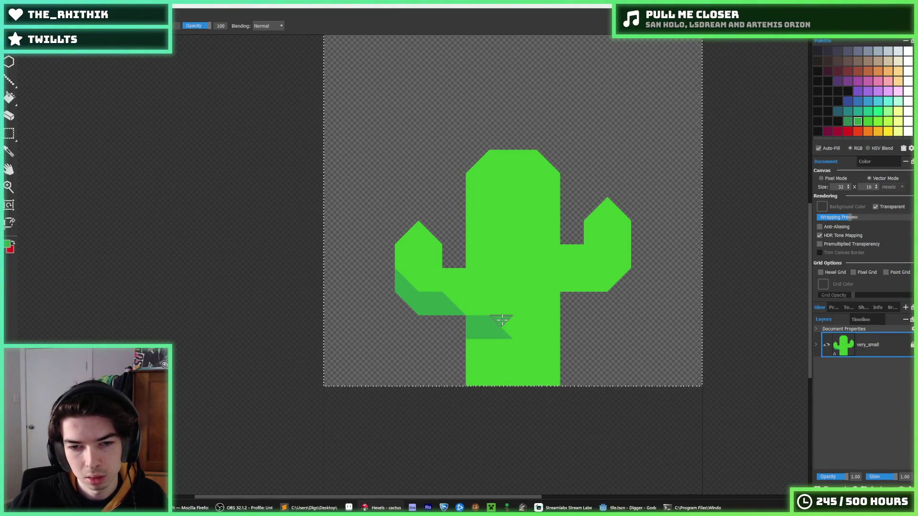
mouse_move(445, 306)
left_mouse_down()
mouse_move(410, 297)
mouse_move(435, 311)
left_mouse_up()
key("alt")
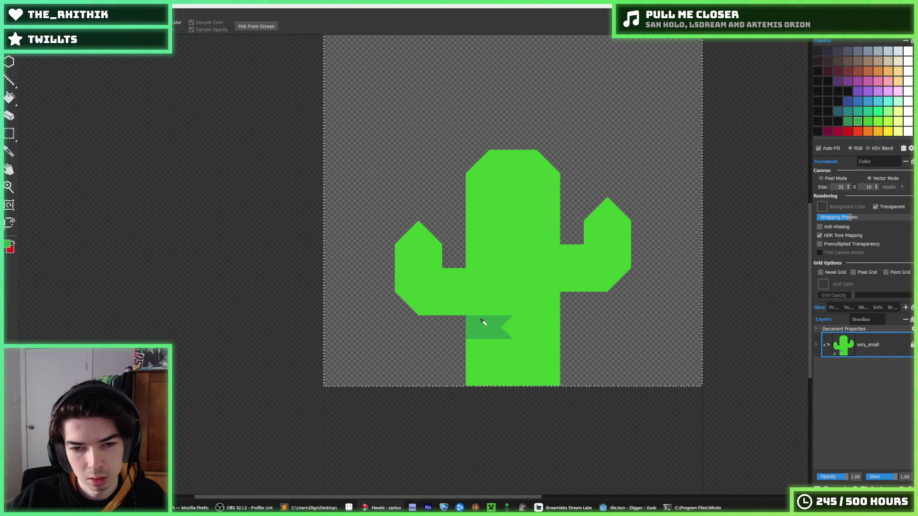
left_click(483, 323, "alt")
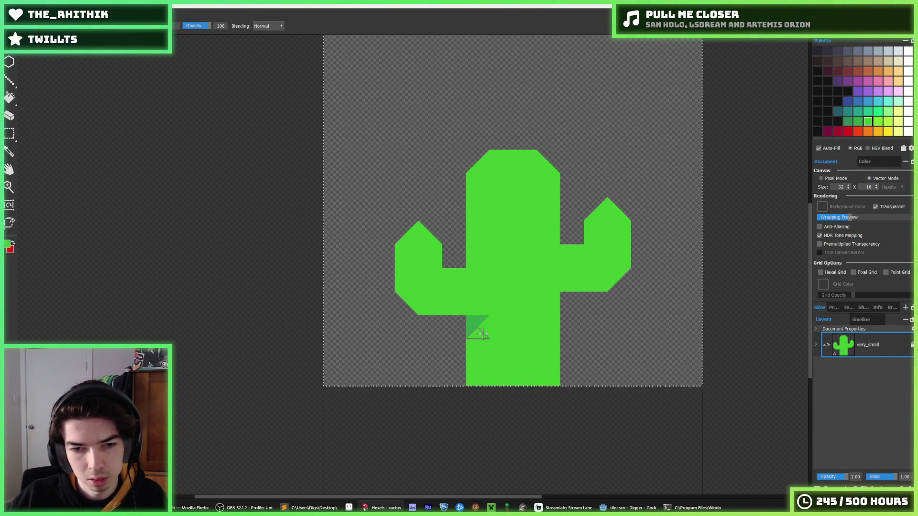
left_click(477, 329, "alt")
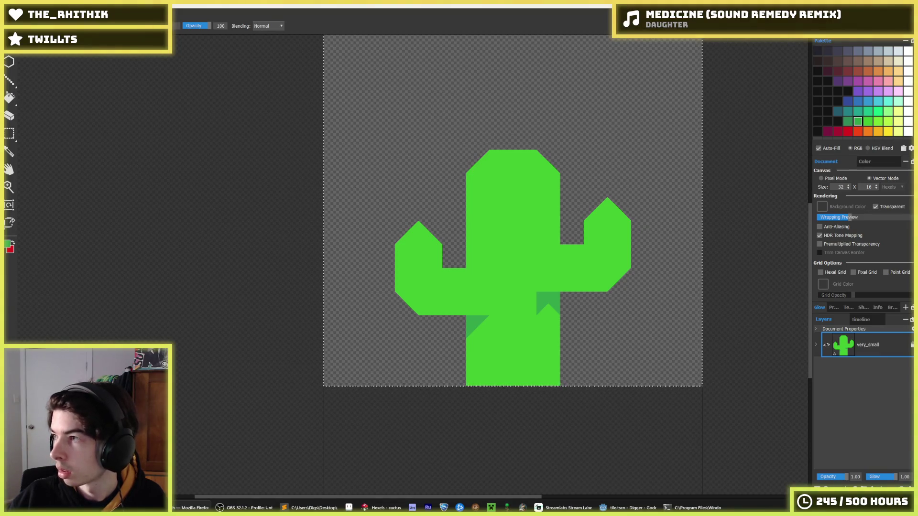
key("i")
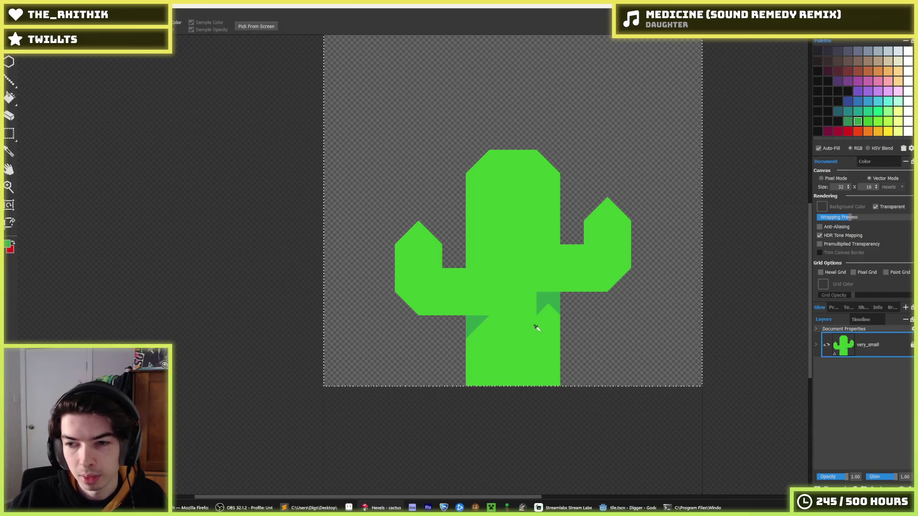
left_click(545, 300, "alt")
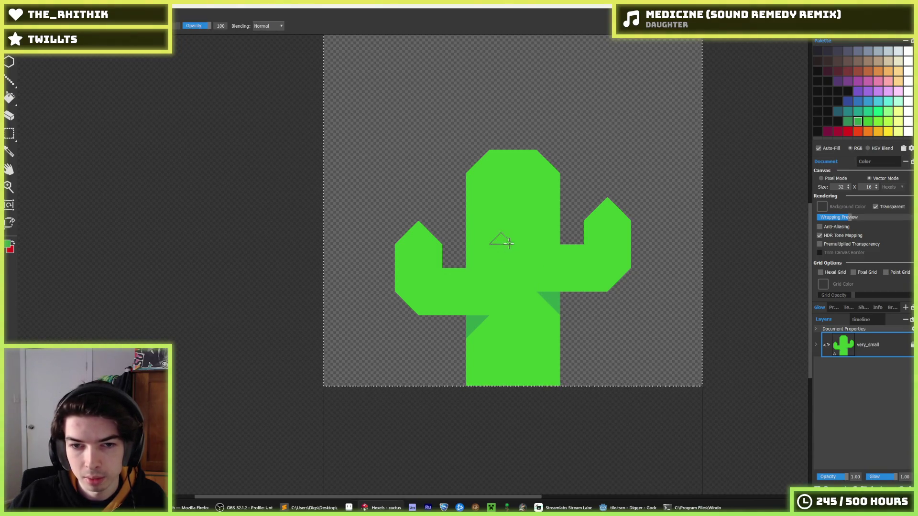
key("ctrl+z")
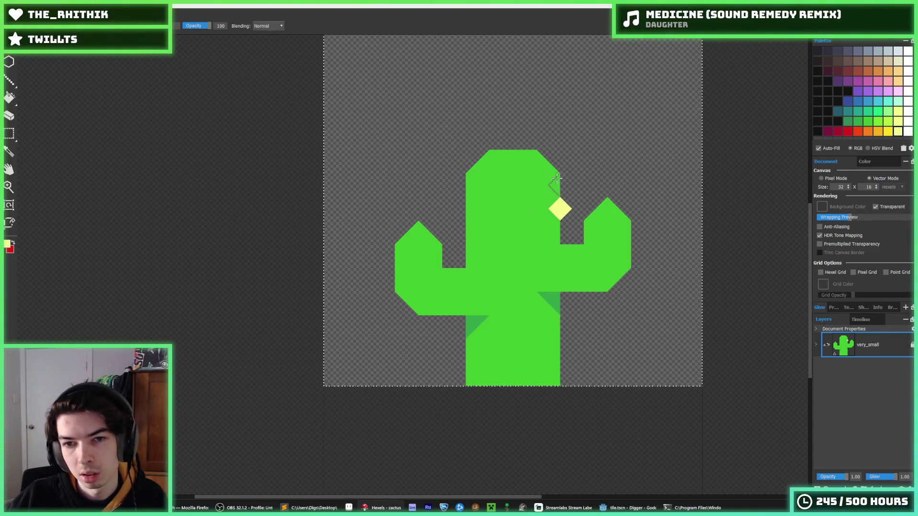
- Fill the diamond by the trunk's upper right with lime, then refill the body with lighter lime
key("f")
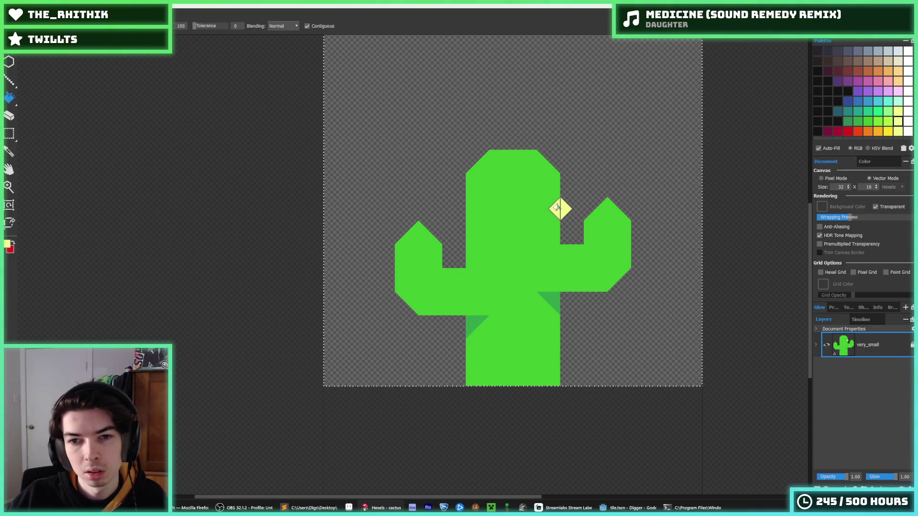
left_click(557, 201)
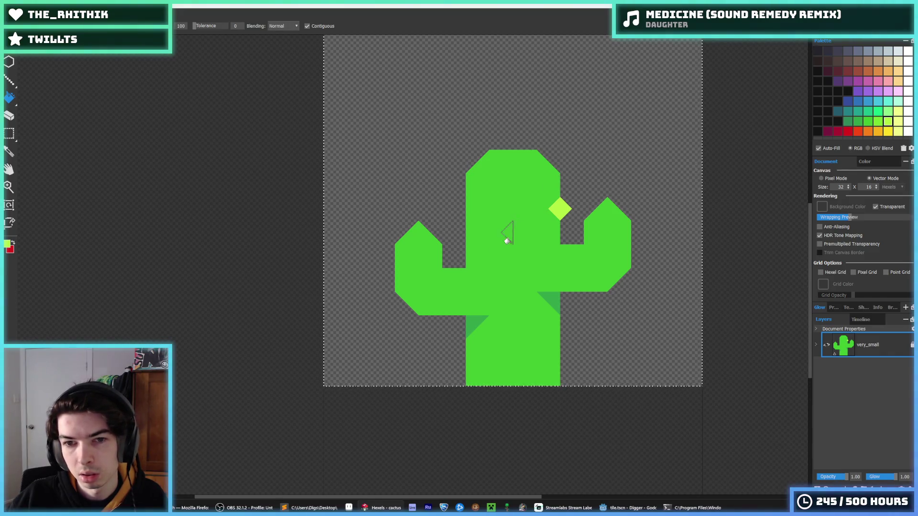
left_click(876, 124)
left_click(523, 244)
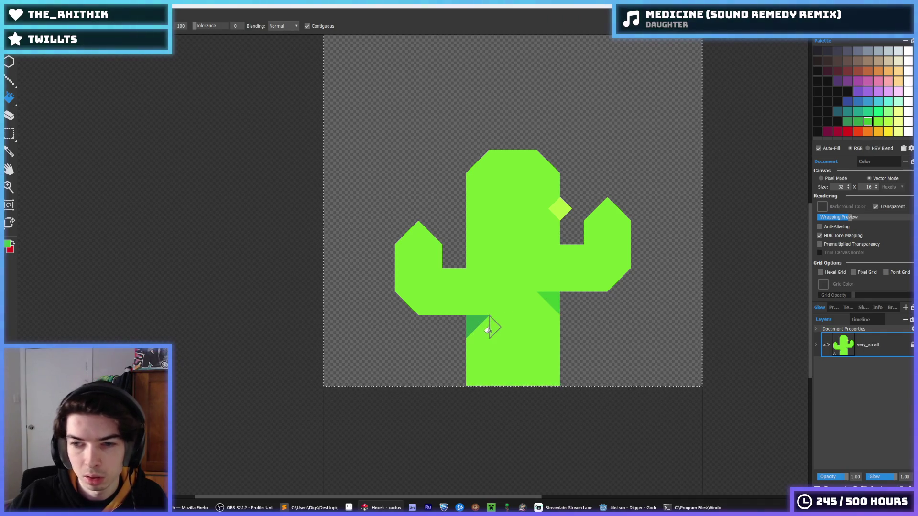
key("ctrl+z")
key("ctrl+y")
key("alt")
- Paint darker green along the left arm's lower edge and the right arm's underside
scroll(488, 244, "up", 3)
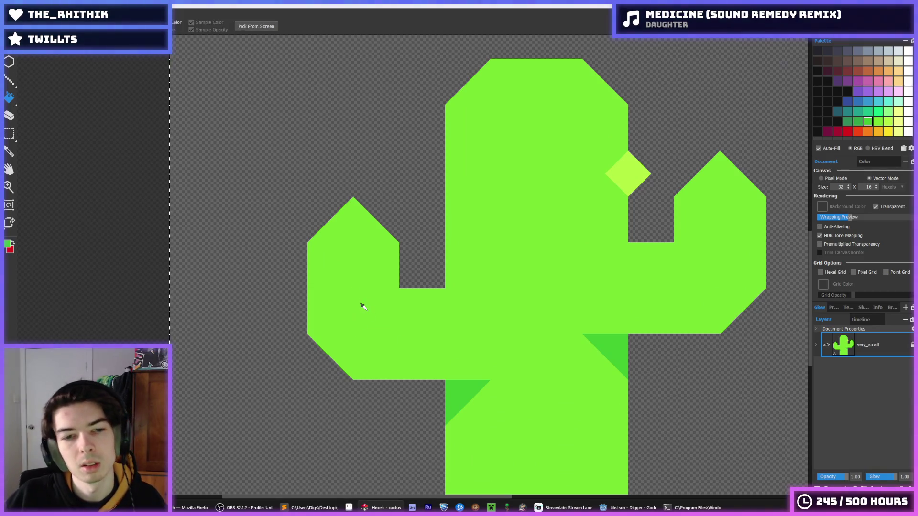
mouse_move(328, 322)
left_mouse_down()
mouse_move(375, 354)
mouse_move(478, 356)
mouse_move(503, 347)
left_mouse_up()
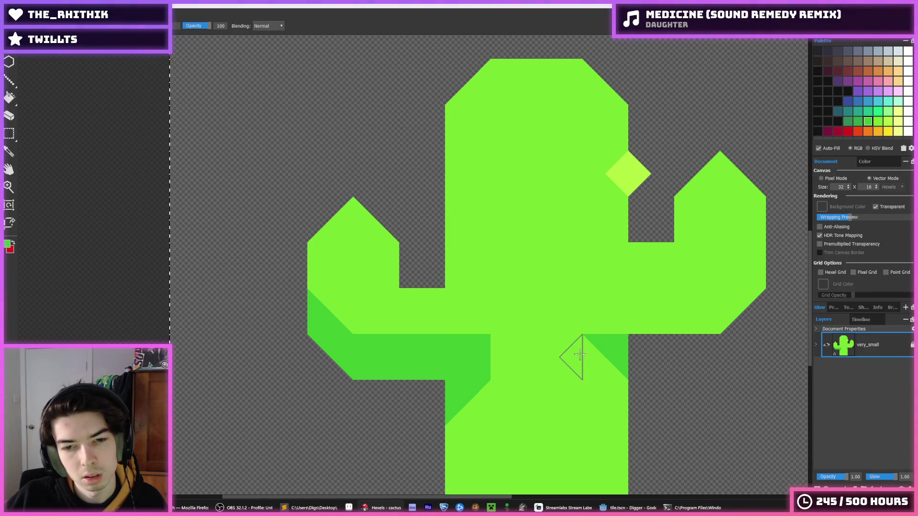
mouse_move(606, 322)
left_mouse_down()
mouse_move(713, 306)
mouse_move(753, 270)
left_mouse_up()
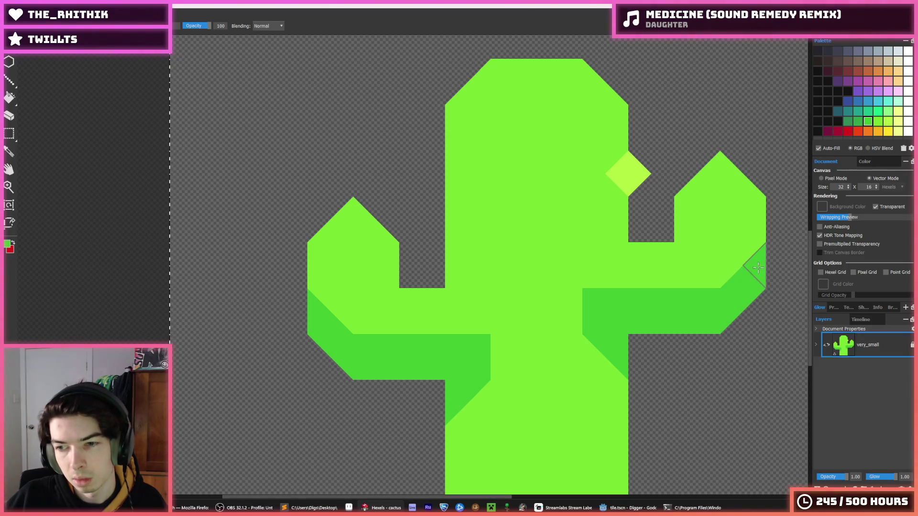
key("i")
scroll(672, 273, "down", 3)
scroll(654, 287, "up", 5)
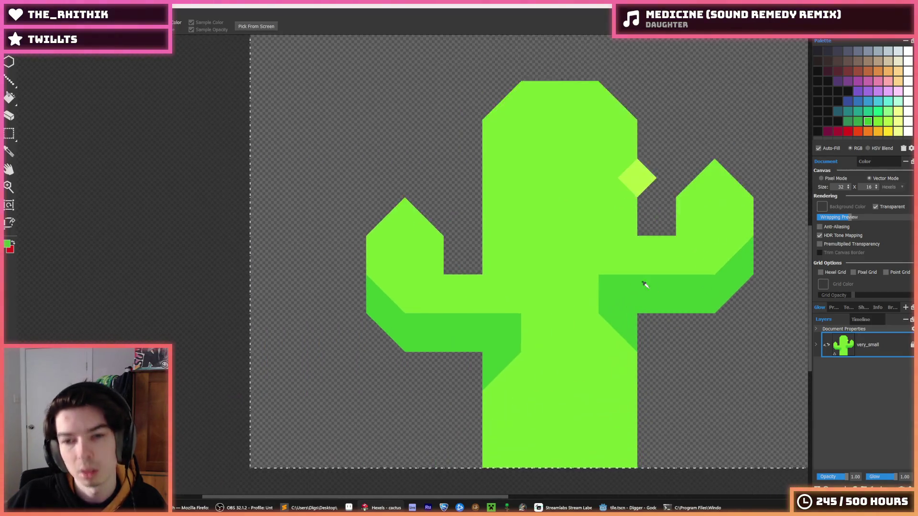
- Repaint the right arm's junction with the lighter body green
left_click(543, 299)
key("b")
mouse_move(586, 300)
left_mouse_down()
mouse_move(608, 318)
mouse_move(604, 359)
left_mouse_up()
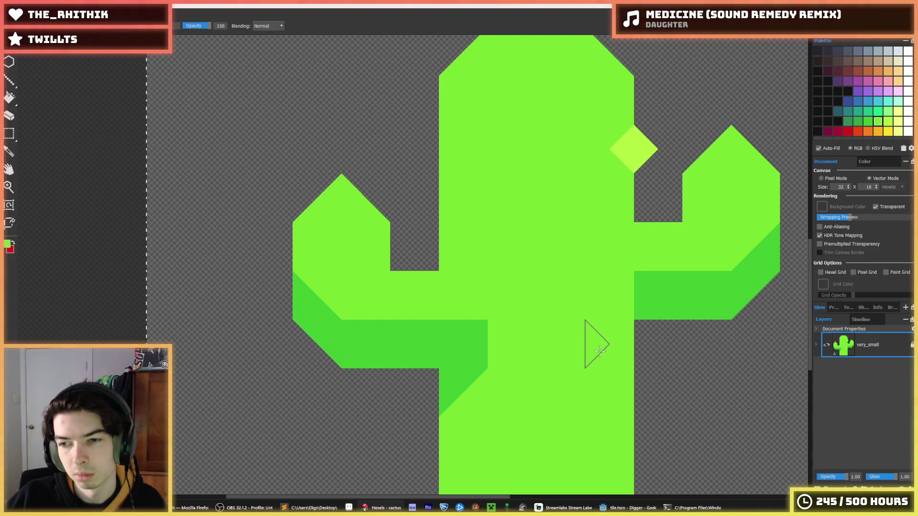
key("i")
scroll(568, 321, "down", 2)
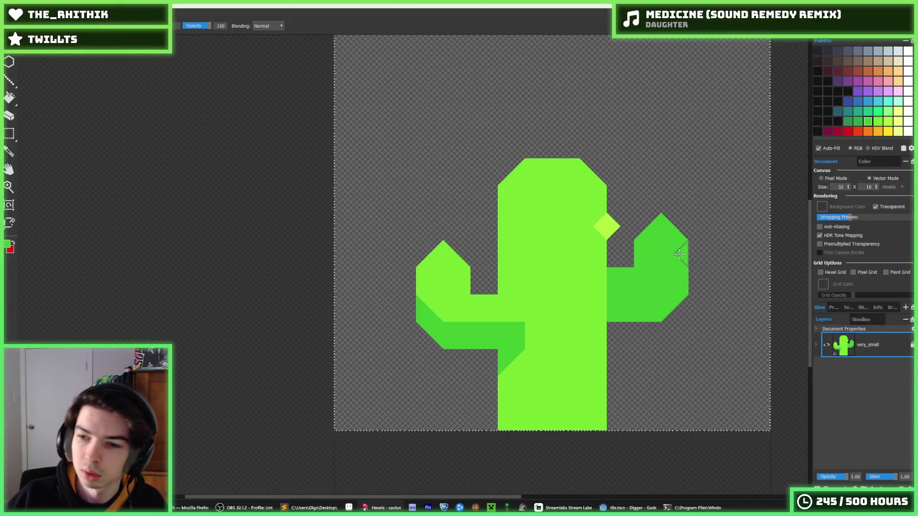
scroll(612, 241, "down", 3)
scroll(610, 244, "up", 4)
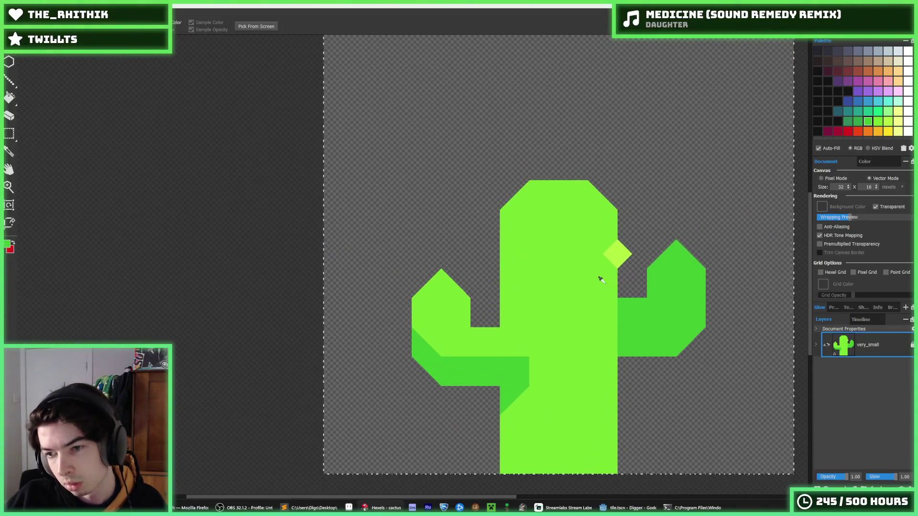
- Paint the left arm's junction light green, then undo the strokes covering its shading
key("b")
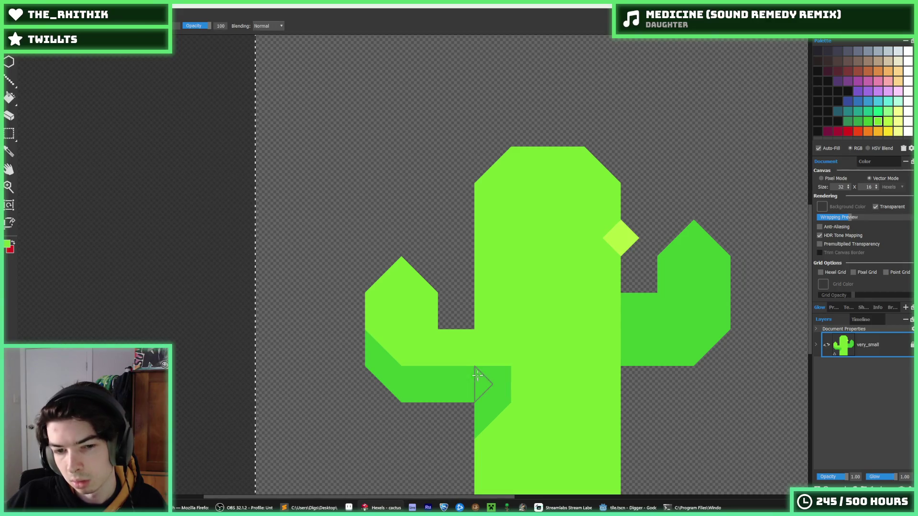
mouse_move(491, 373)
left_mouse_down()
mouse_move(495, 388)
mouse_move(371, 345)
mouse_move(429, 381)
mouse_move(499, 348)
left_mouse_up()
key("i")
scroll(500, 337, "down", 3)
scroll(505, 336, "up", 3)
key("b")
key("ctrl+z")
key("i")
left_click(582, 205)
- Paint a row of light diamonds across the upper trunk, redoing the middle one
key("b")
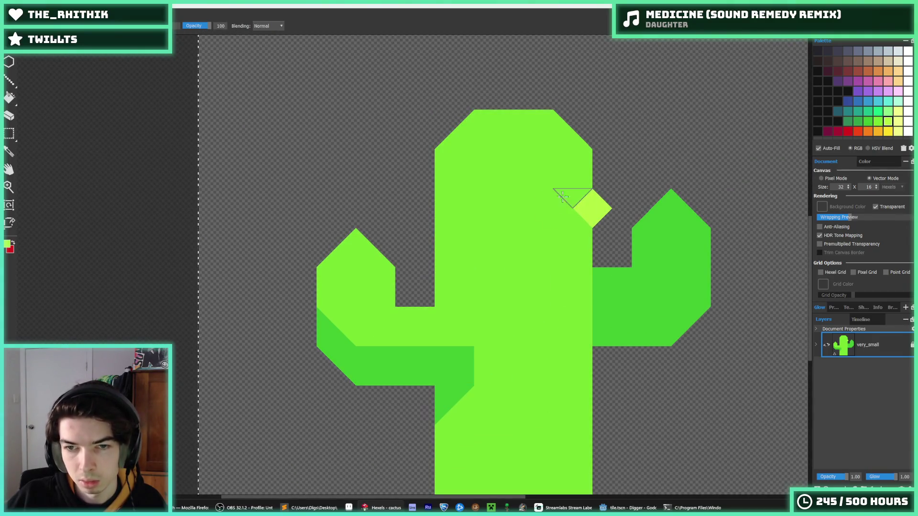
left_click_drag(442, 208, 426, 208)
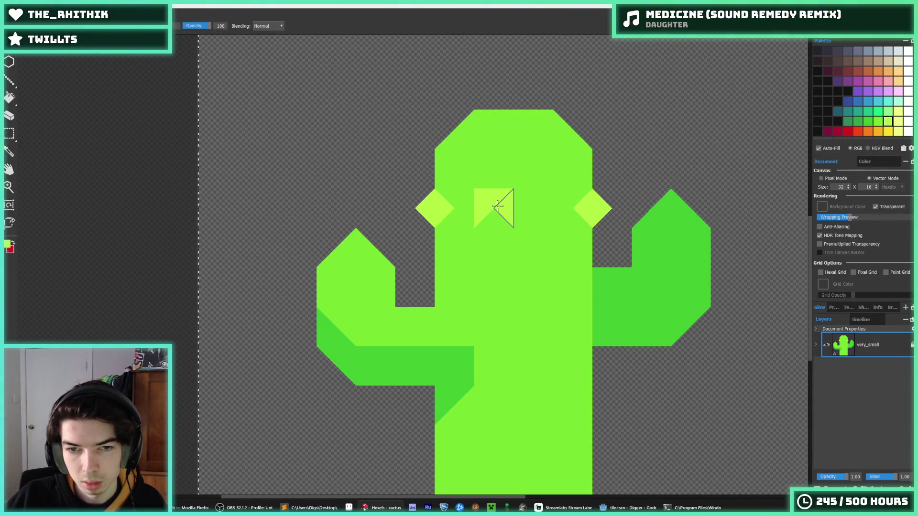
mouse_move(475, 209)
left_mouse_down()
mouse_move(454, 209)
mouse_move(566, 208)
left_mouse_up()
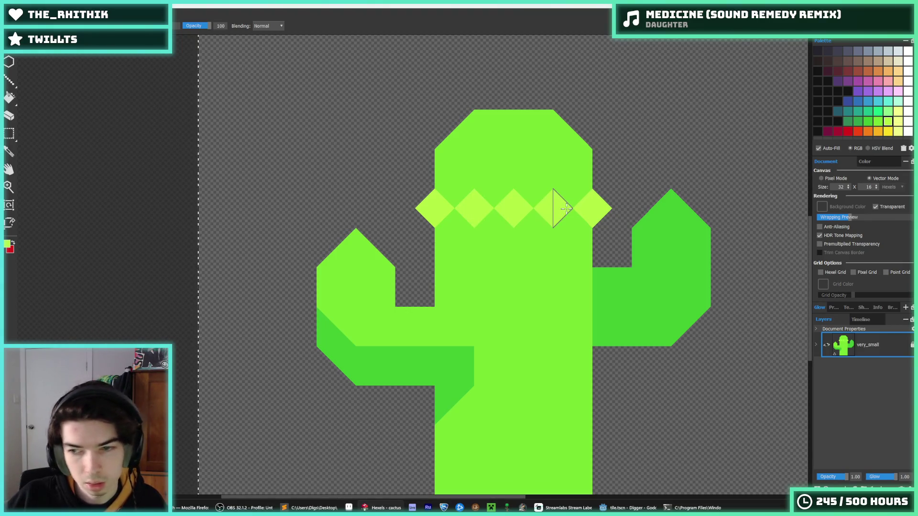
key("ctrl+z")
key("ctrl+z")
key("ctrl+z")
left_click_drag(501, 209, 530, 209)
- Add light diamonds in the rows above and below, plus one near the trunk's top
left_click_drag(464, 247, 563, 248)
left_click_drag(484, 164, 463, 165)
left_click_drag(528, 164, 557, 164)
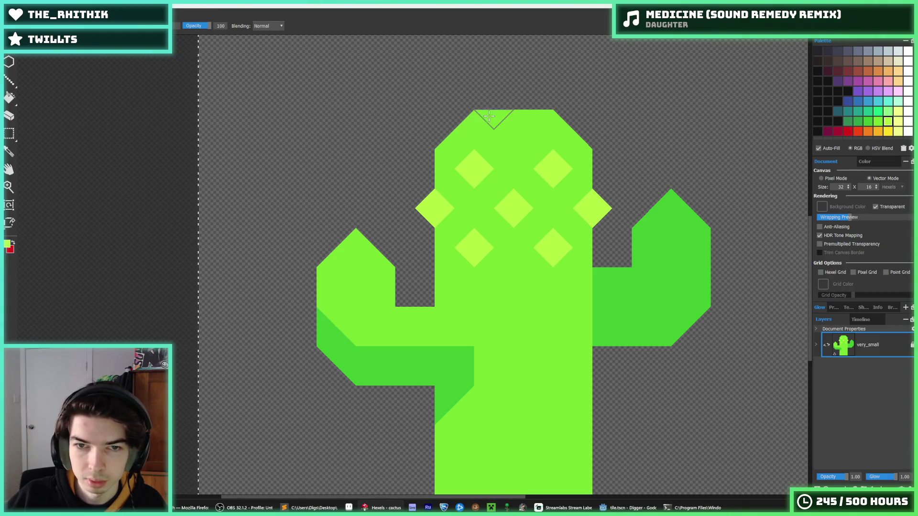
mouse_move(502, 127)
left_mouse_down()
mouse_move(514, 125)
mouse_move(473, 88)
left_mouse_up()
left_click(514, 125)
- Place diamonds at the trunk's top corners, undoing the stray and trial placements
key("ctrl+z")
left_click_drag(584, 128, 599, 128)
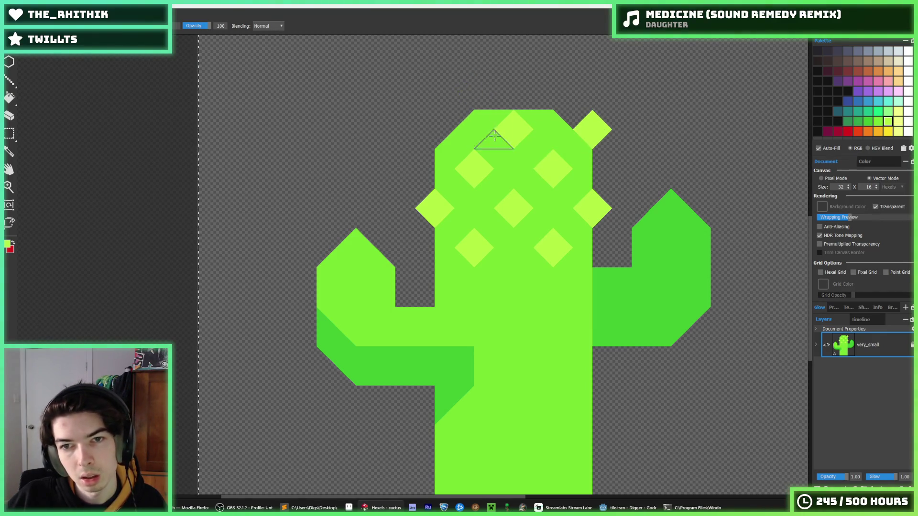
left_click_drag(444, 129, 427, 130)
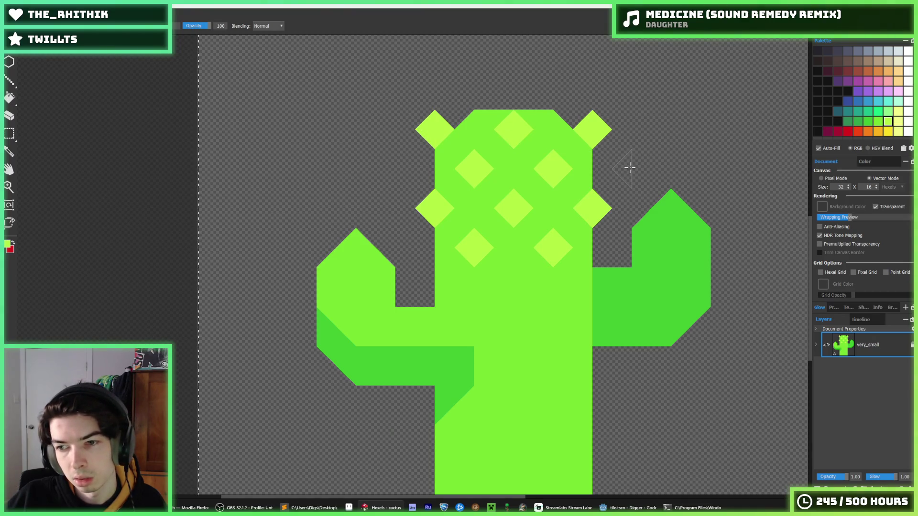
key("ctrl+z")
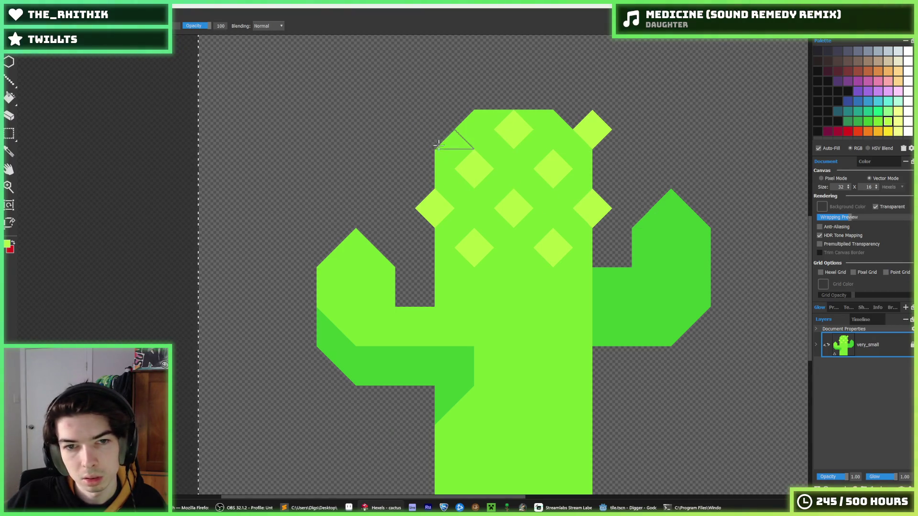
left_click(439, 155)
key("ctrl+z")
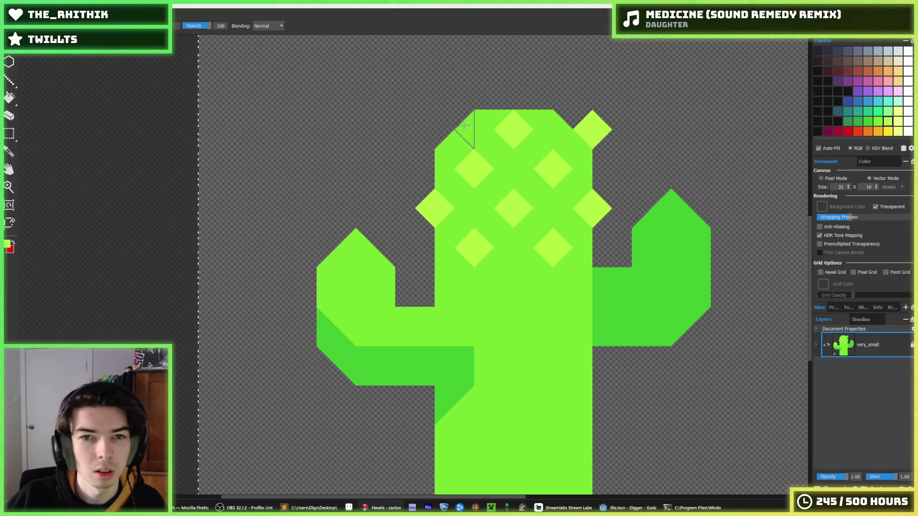
mouse_move(499, 143)
left_mouse_down()
mouse_move(500, 151)
mouse_move(539, 152)
left_mouse_up()
key("ctrl+z")
key("ctrl+z")
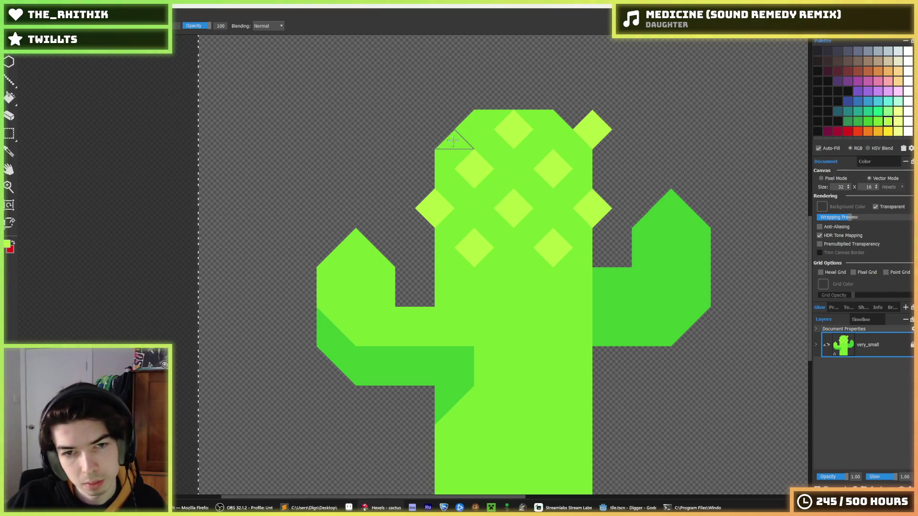
left_click(439, 129)
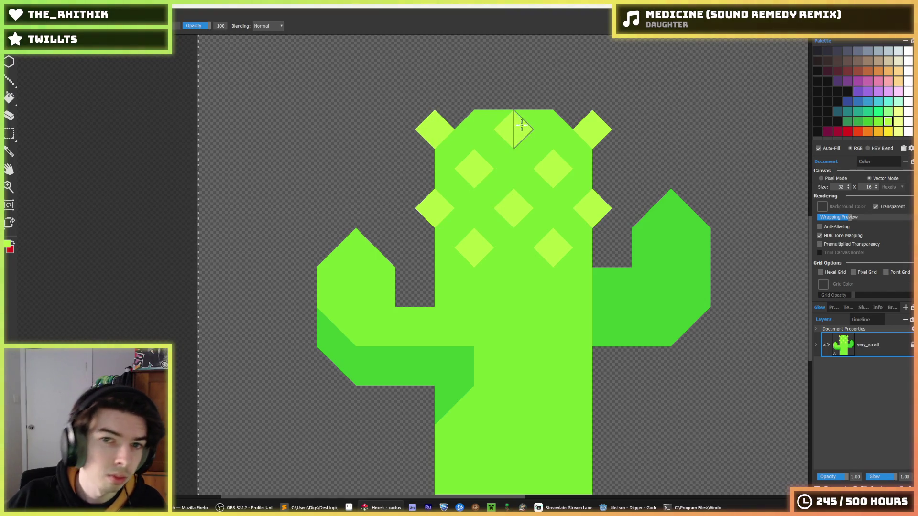
- Fill the top of the trunk with cactus green sampled from the canvas
key("i")
left_click(460, 128)
mouse_move(443, 117)
left_mouse_down()
mouse_move(492, 82)
mouse_move(544, 87)
mouse_move(532, 82)
left_mouse_up()
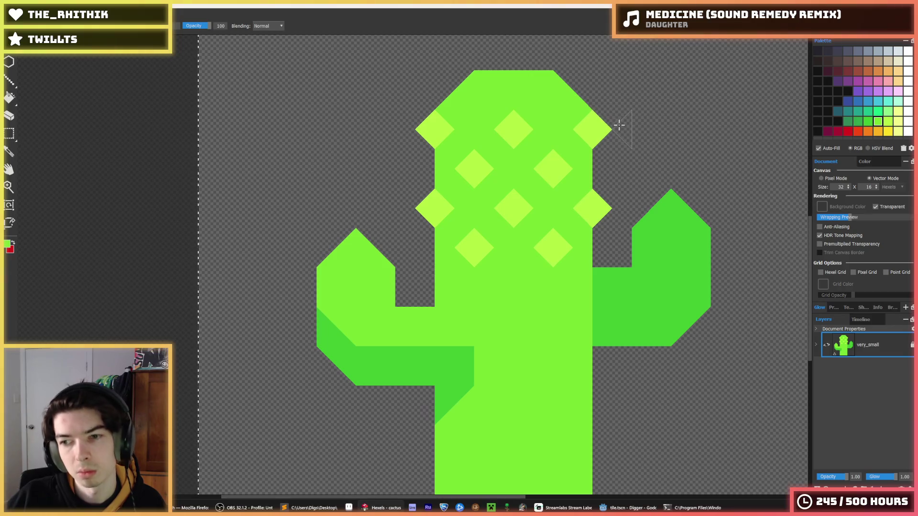
key("ctrl+z")
key("ctrl+y")
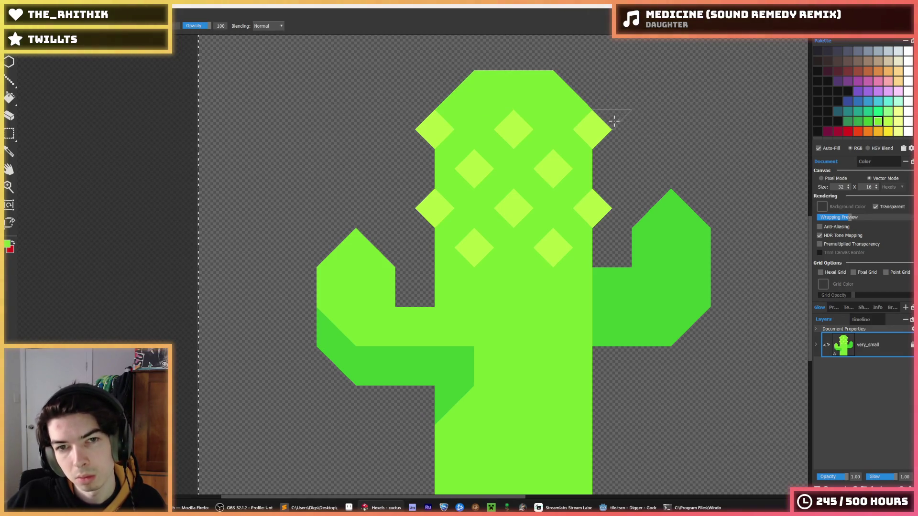
- Paint light diamonds at the trunk's top-left and top-right, plus two lower down
key("alt")
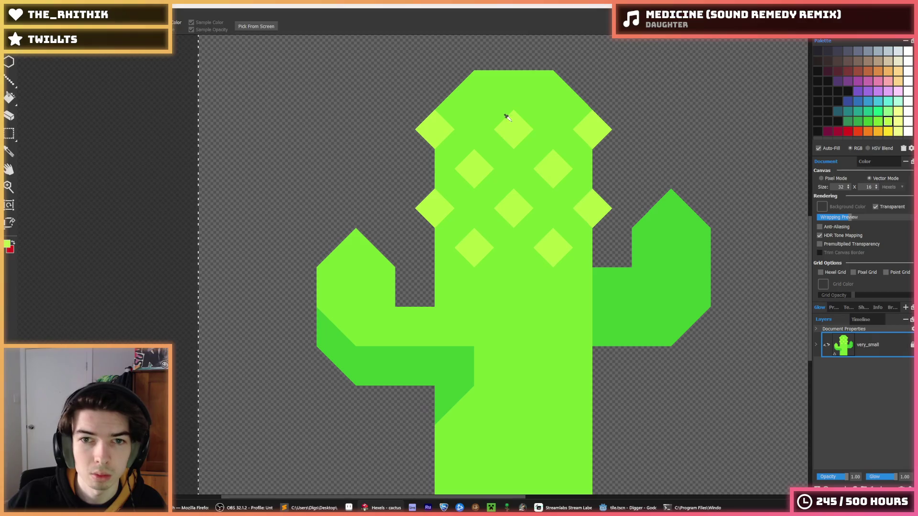
left_click(507, 117, "alt")
left_click(474, 90)
left_click(553, 90)
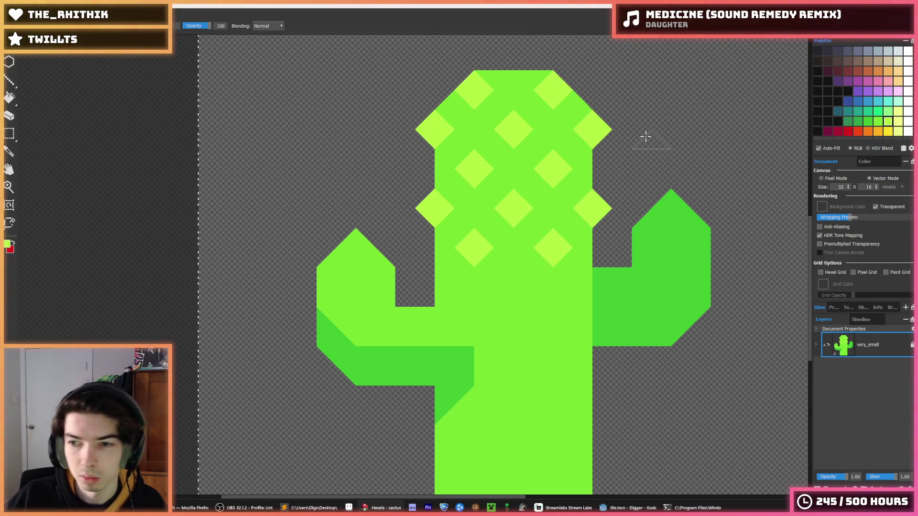
scroll(625, 144, "down", 2)
scroll(590, 149, "up", 3)
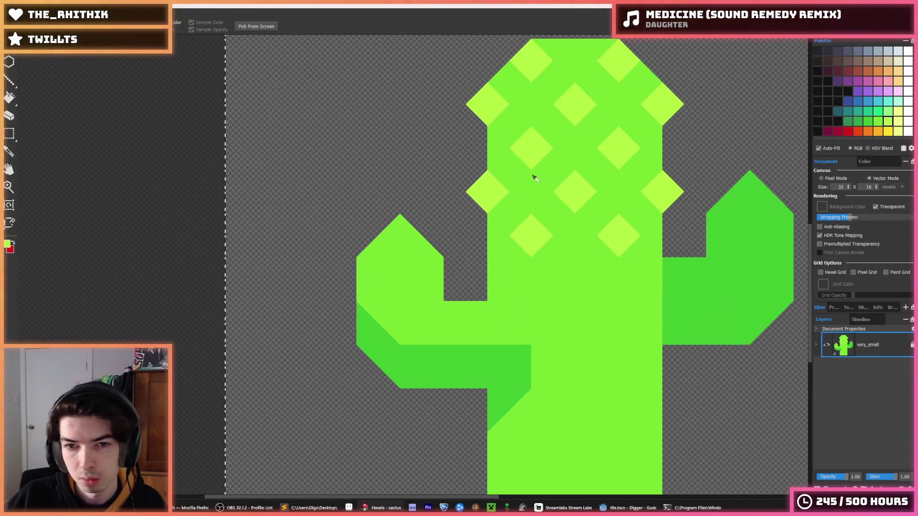
left_click(490, 272)
left_click(576, 276)
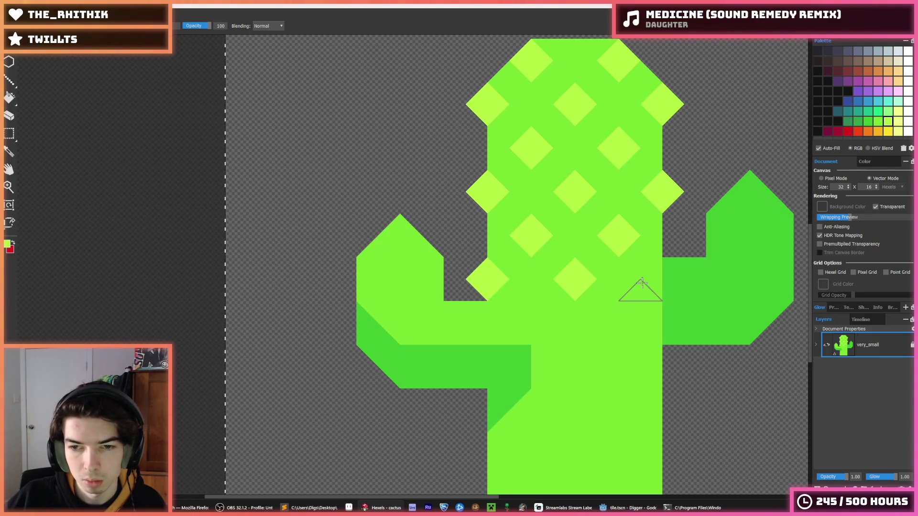
- Paint light diamonds on the next trunk row and two along the trunk's right edge
scroll(617, 308, "down", 5)
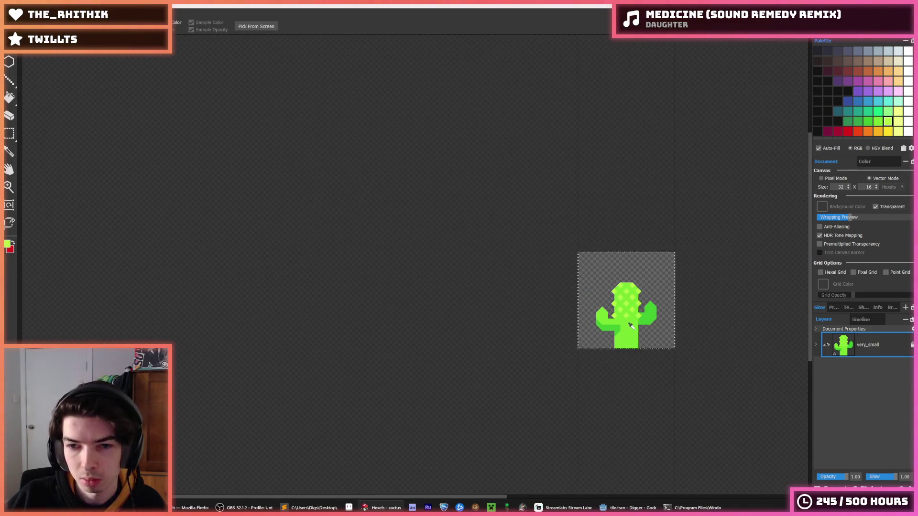
scroll(631, 326, "down", 1)
scroll(631, 323, "up", 5)
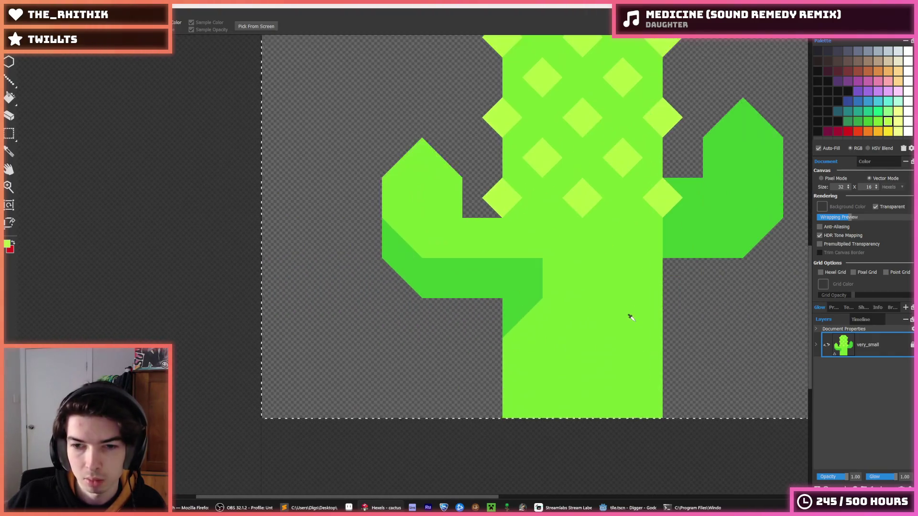
left_click(623, 237)
left_click(542, 237)
left_click(654, 279)
left_click(672, 278)
left_click(654, 358)
left_click(672, 358)
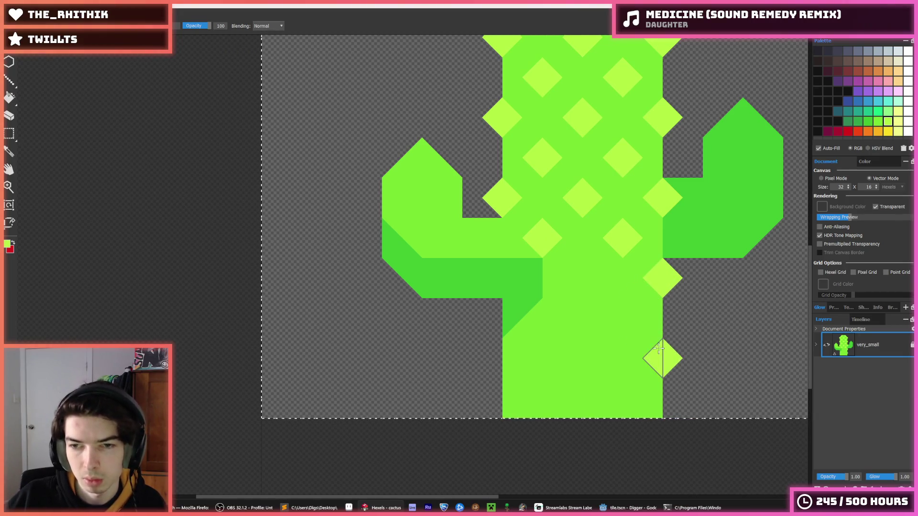
- Fill in diamonds between the edge ones and across the lower trunk to its left edge
left_click(631, 318)
left_click(615, 318)
left_click(572, 278)
left_click(551, 316)
left_click(536, 315)
left_click(574, 358)
left_click(593, 359)
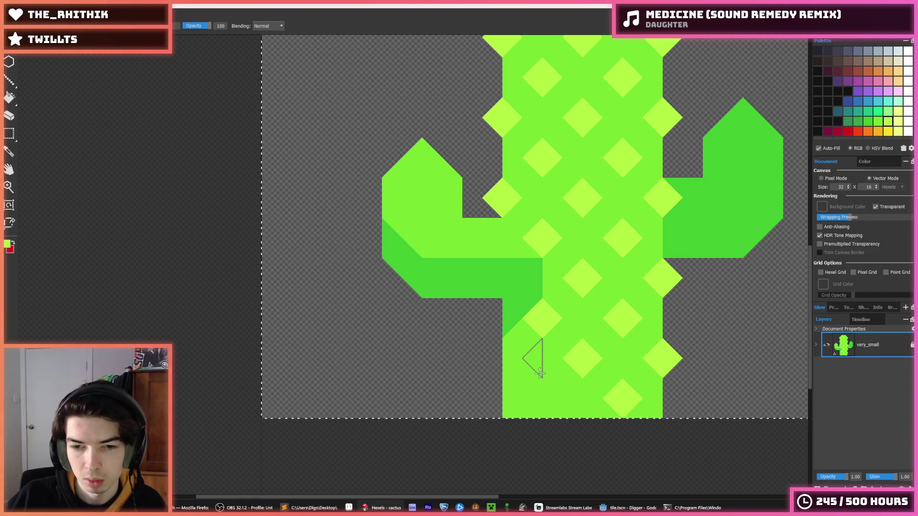
left_click(509, 357)
left_click(497, 357)
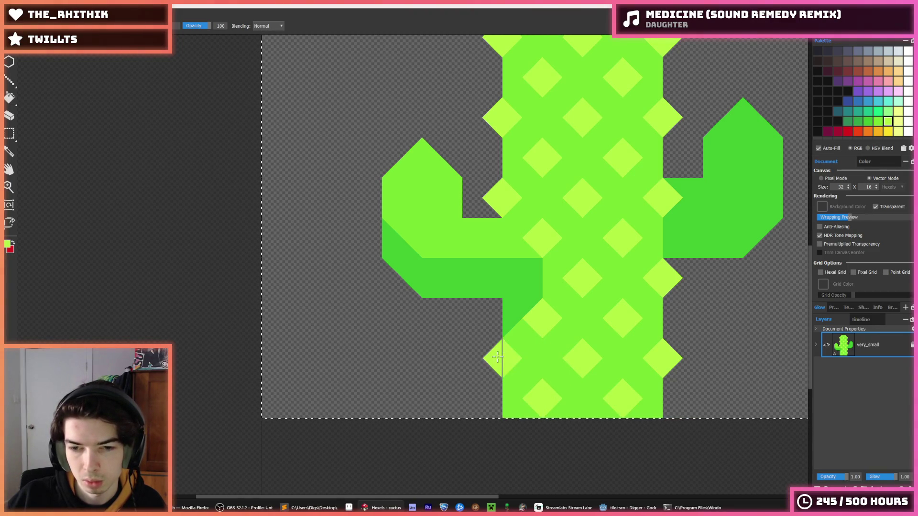
key("i")
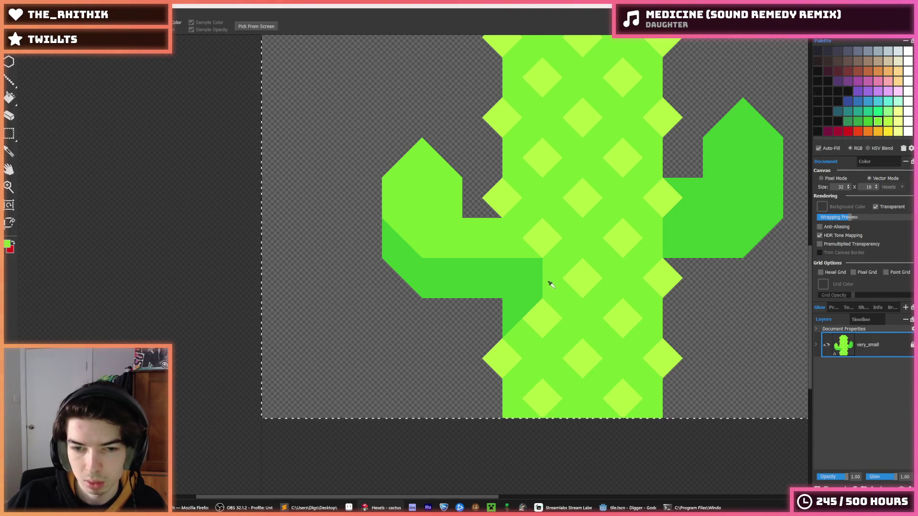
- Repaint the hexel at the left arm's inner end light green
key("b")
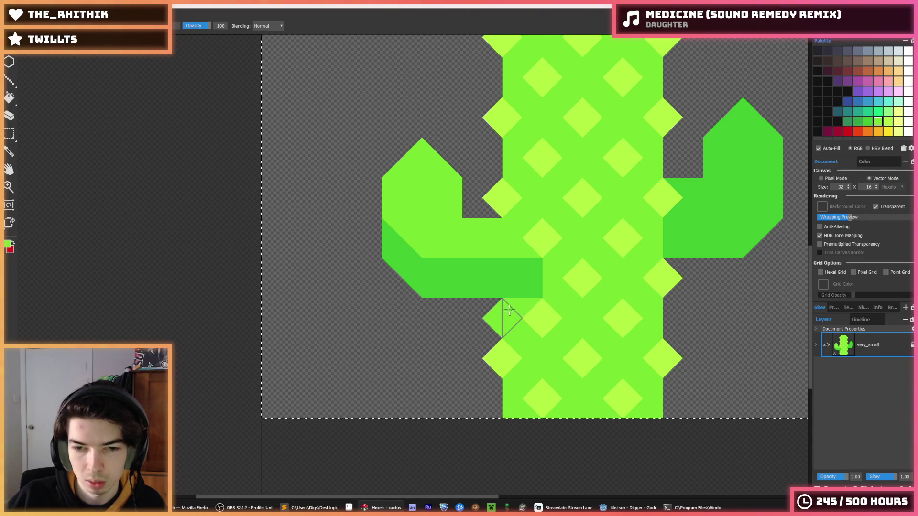
left_click(522, 279)
key("i")
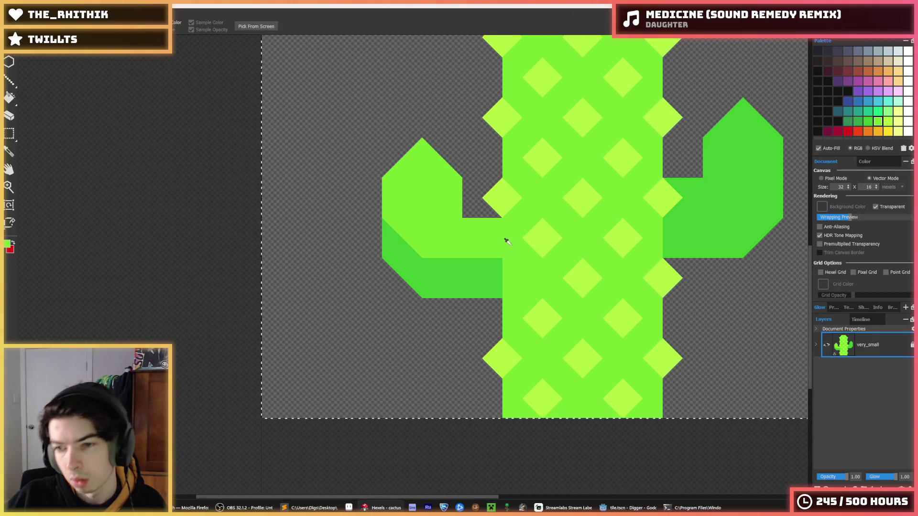
scroll(507, 244, "down", 5)
scroll(555, 210, "up", 3)
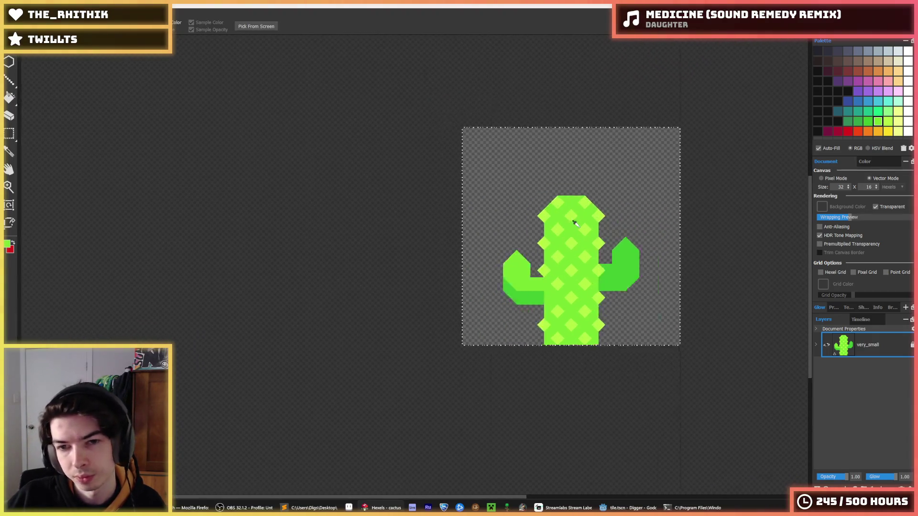
key("b")
scroll(482, 243, "up", 2)
- Lower the left arm one row and fill its junction hexel with the trunk's light green
key("m")
left_click_drag(416, 186, 525, 283)
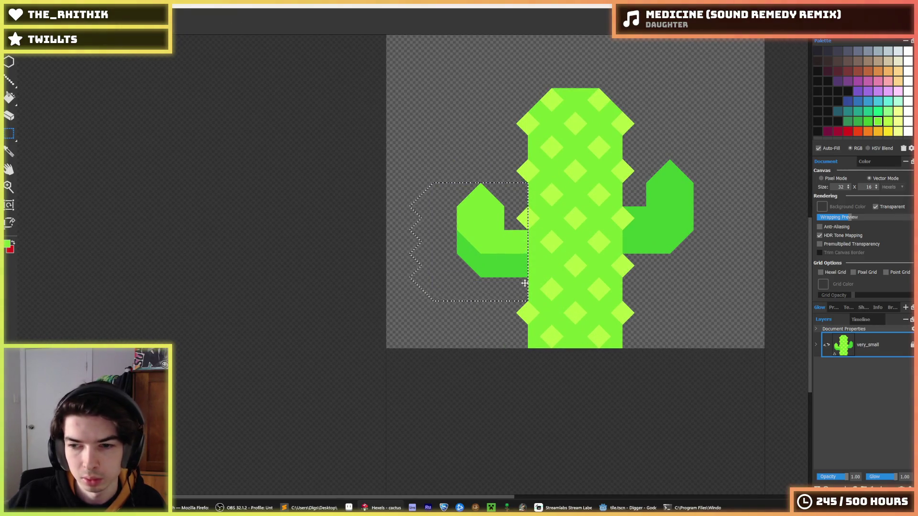
key("Down")
key("Down")
key("Escape")
key("b")
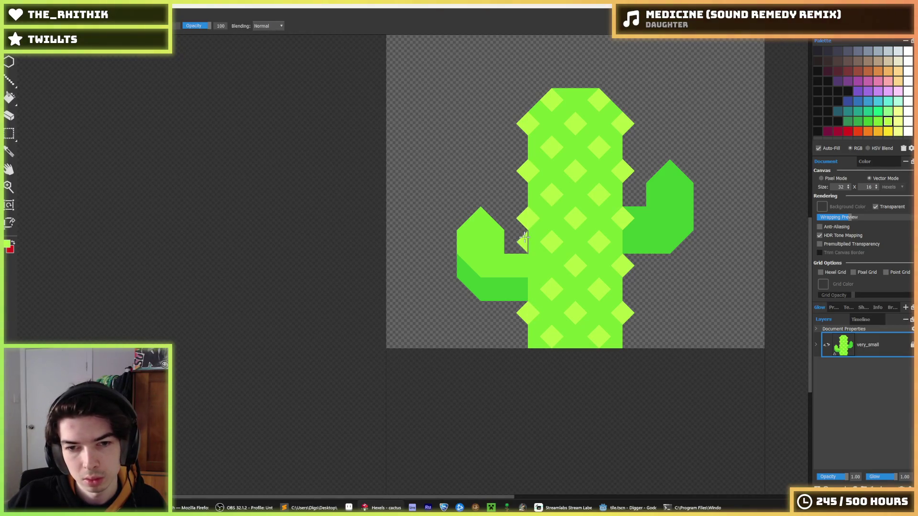
key("i")
left_click(545, 240)
left_click(524, 265)
- Move the whole right arm down one row
key("m")
left_click_drag(703, 159, 626, 248)
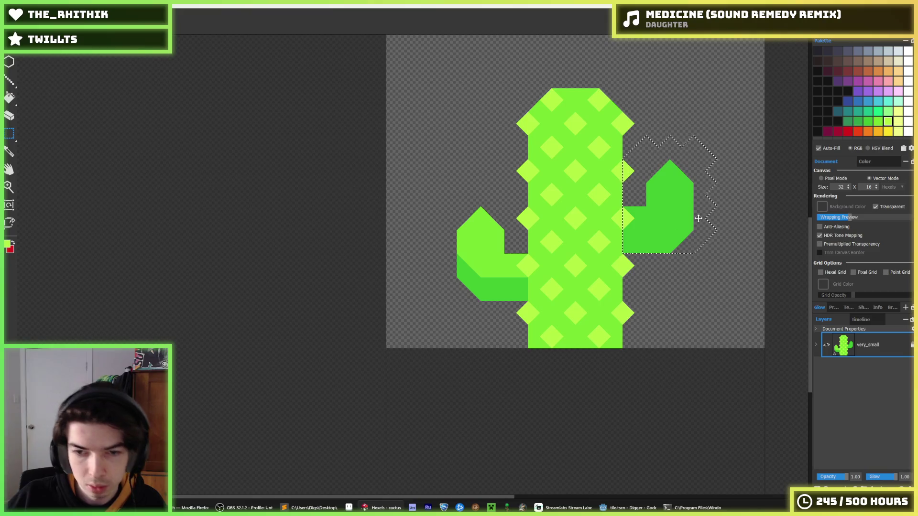
left_click_drag(697, 214, 699, 218)
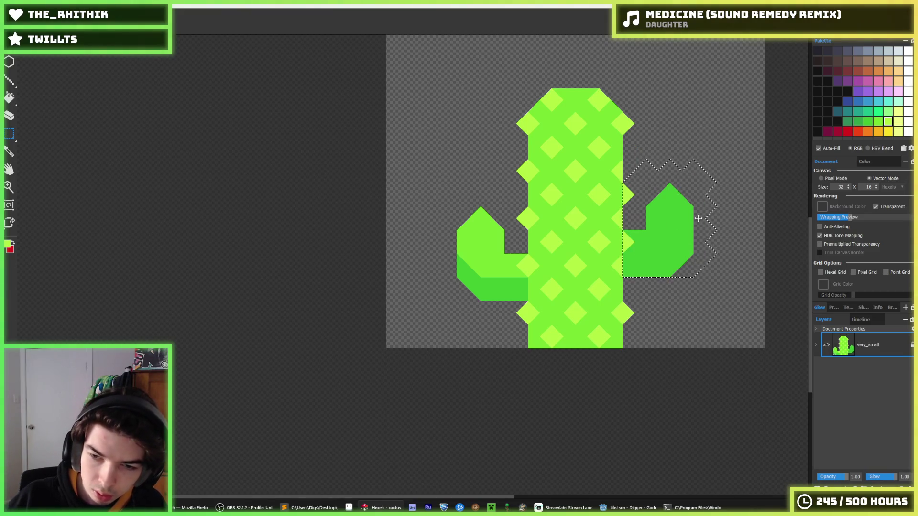
key("ctrl+d")
- Add a half diamond at the trunk edge and fill the old notch with dark green
left_click(621, 266)
left_click(633, 240, "alt")
left_click(628, 241)
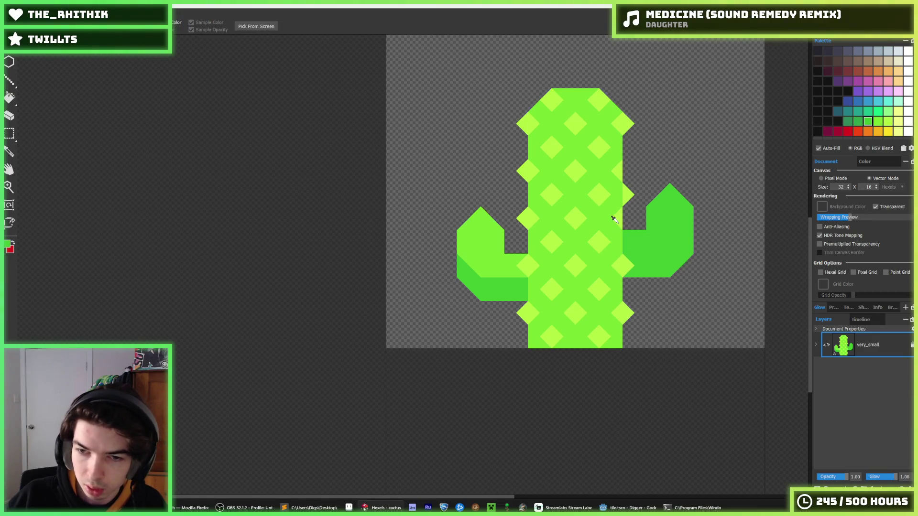
left_click(628, 172, "alt")
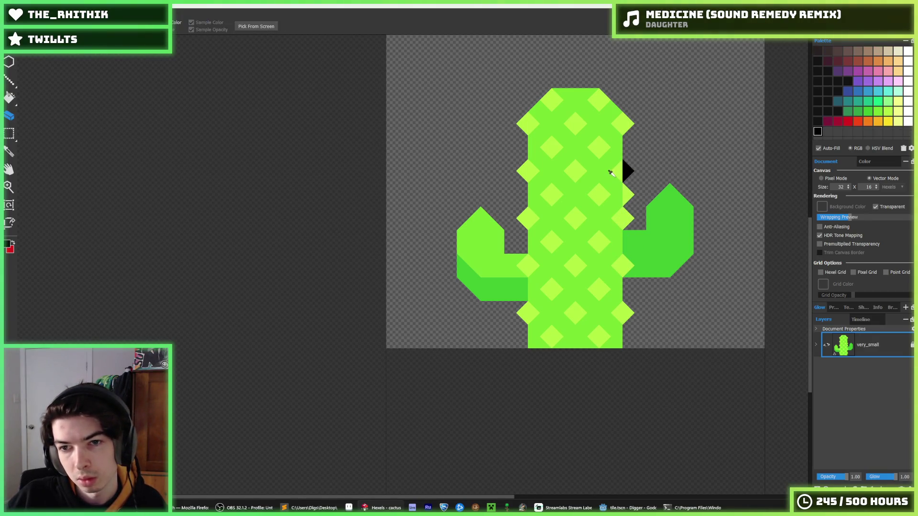
left_click(620, 170, "alt")
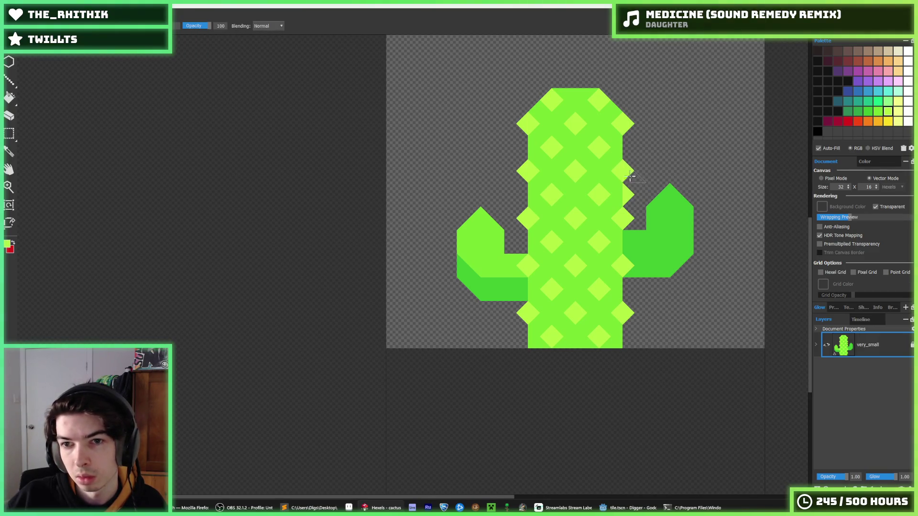
key("e")
scroll(848, 119, "up", 1)
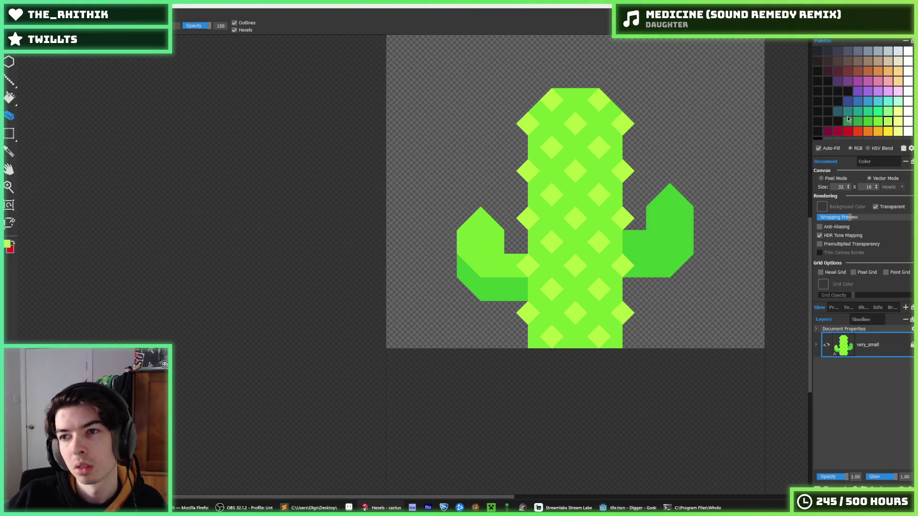
left_click(660, 210, "alt")
- Try shifting the trunk top down one row, then undo to keep its full height
key("m")
left_click_drag(659, 65, 482, 170)
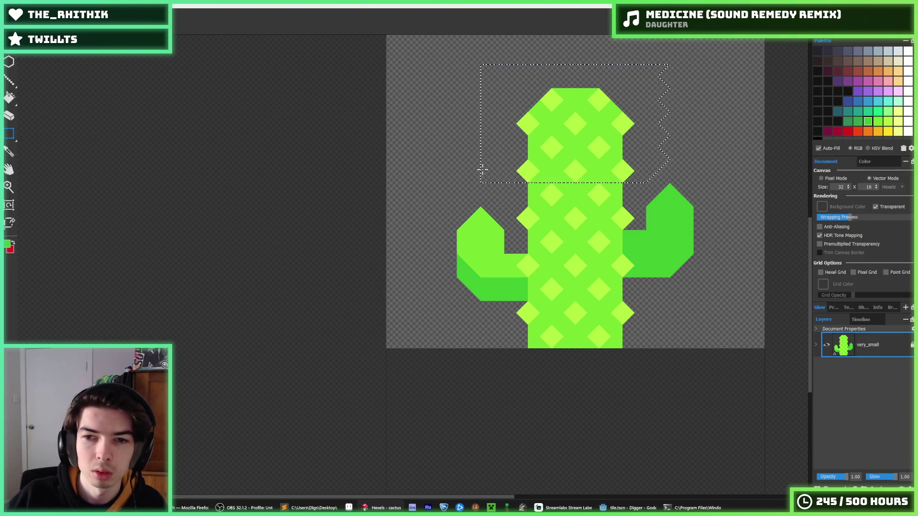
key("Down")
key("Down")
key("Down")
key("ctrl+d")
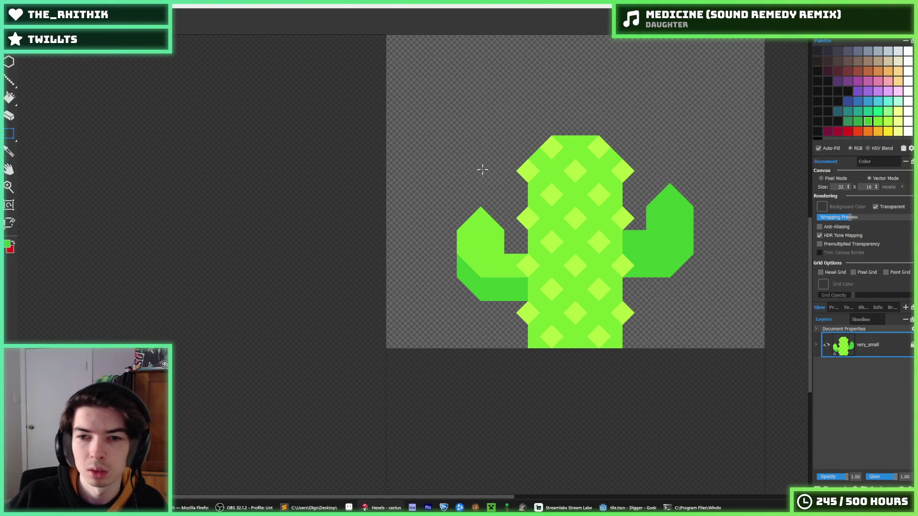
scroll(483, 169, "down", 10)
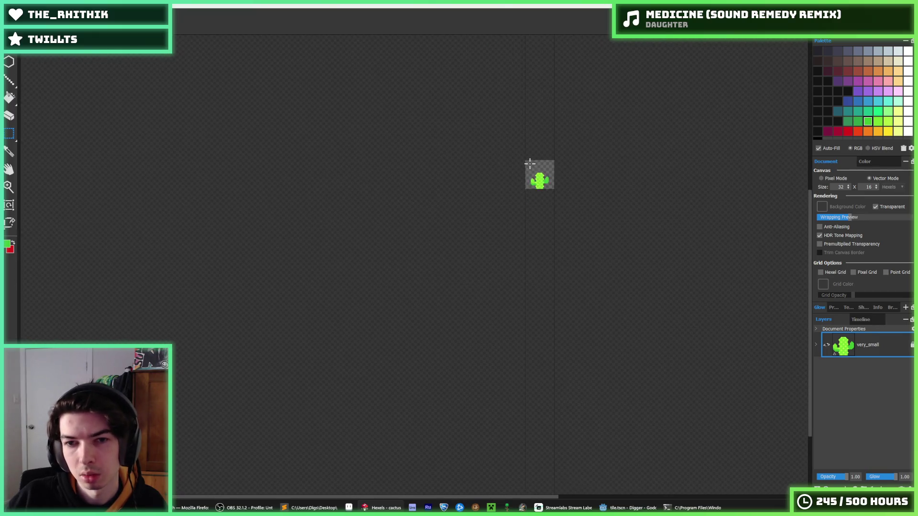
scroll(540, 179, "up", 6)
key("ctrl+z")
key("ctrl+z")
key("ctrl+z")
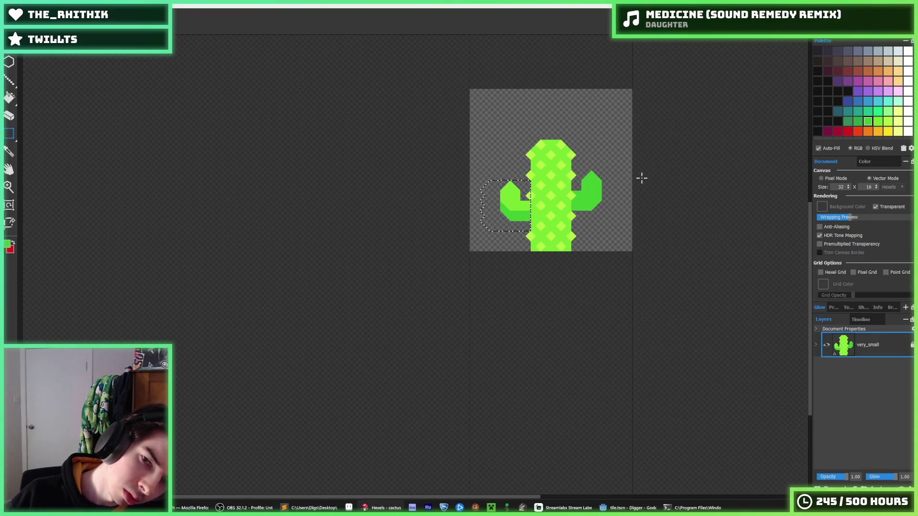
- Raise the right arm one row up the trunk and sample the light diamond green
scroll(559, 195, "up", 5)
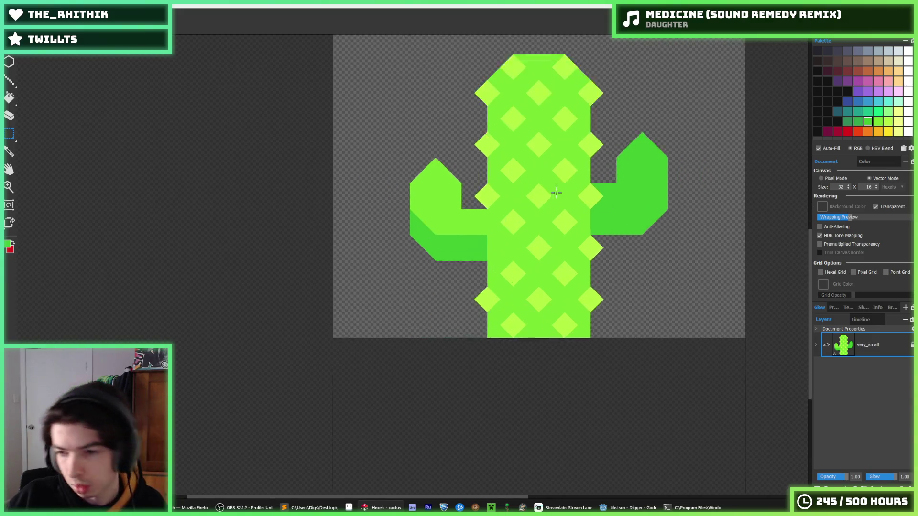
left_click_drag(602, 217, 565, 282)
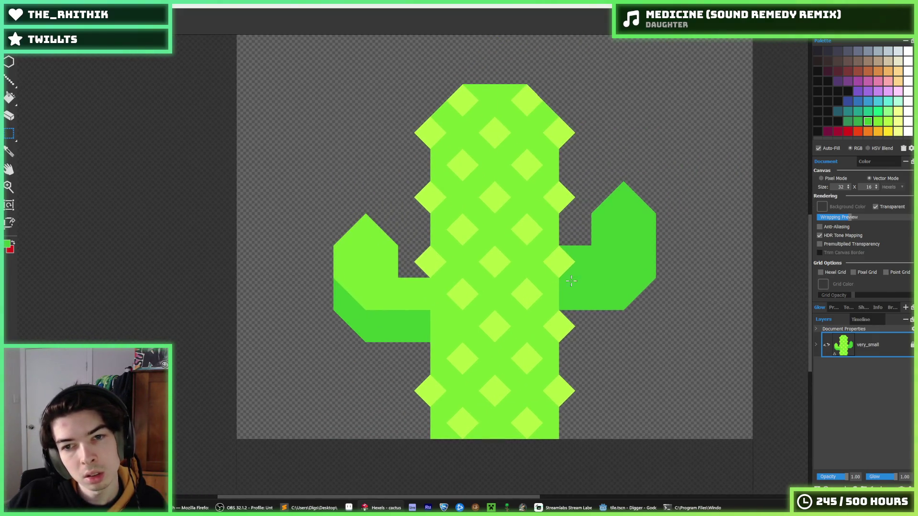
mouse_move(672, 312)
left_mouse_down()
mouse_move(593, 241)
mouse_move(565, 176)
left_mouse_up()
key("Up")
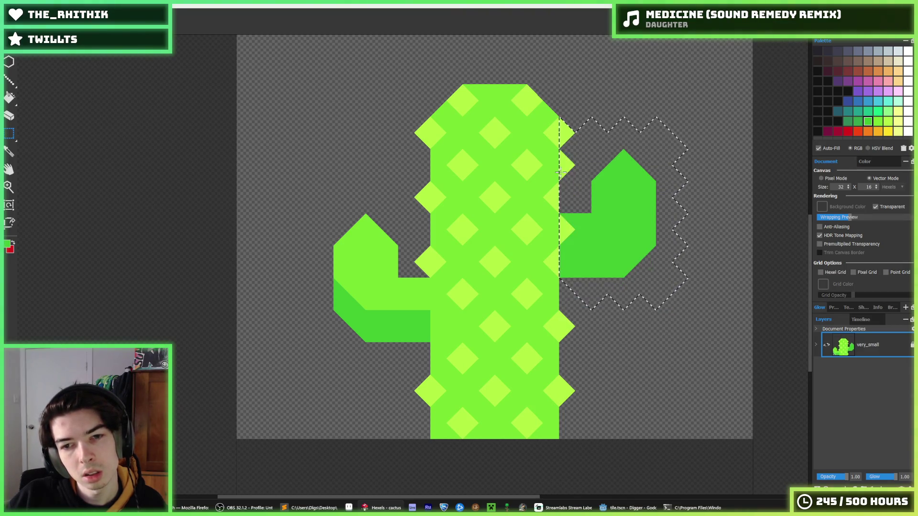
key("ctrl+d")
key("i")
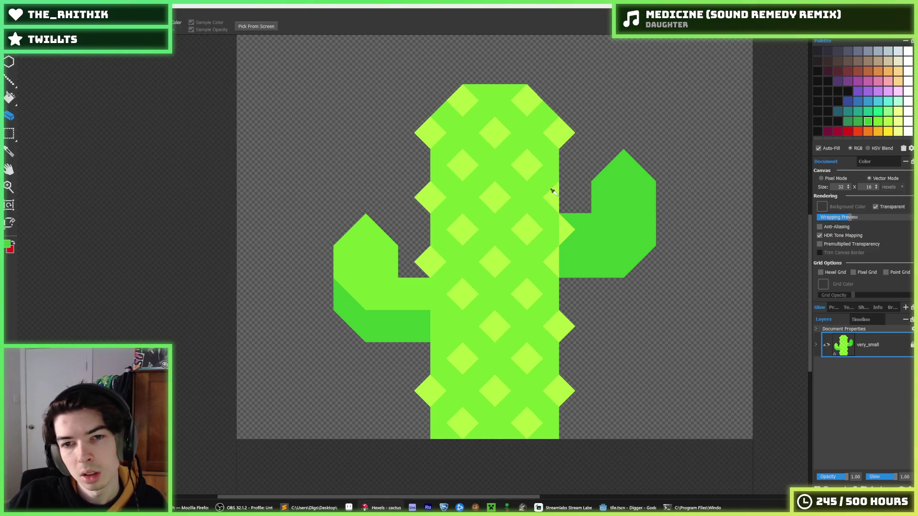
left_click(572, 223)
key("b")
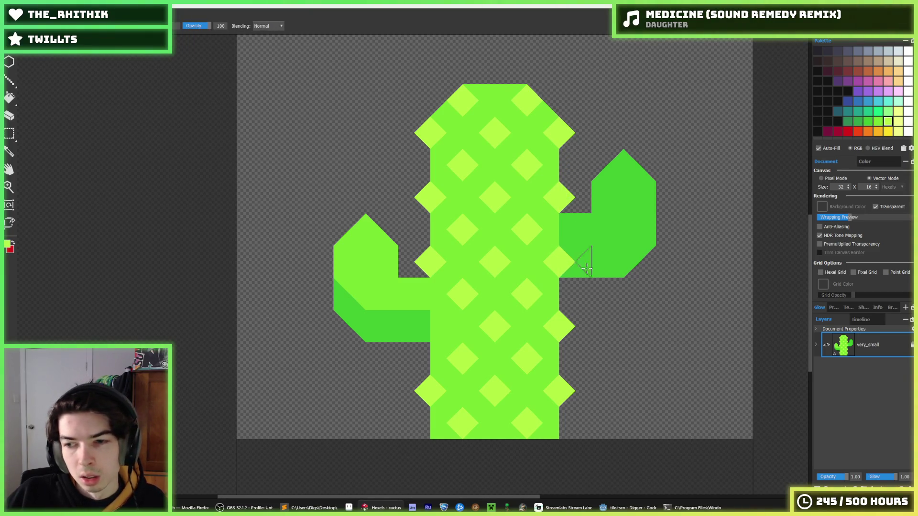
key("i")
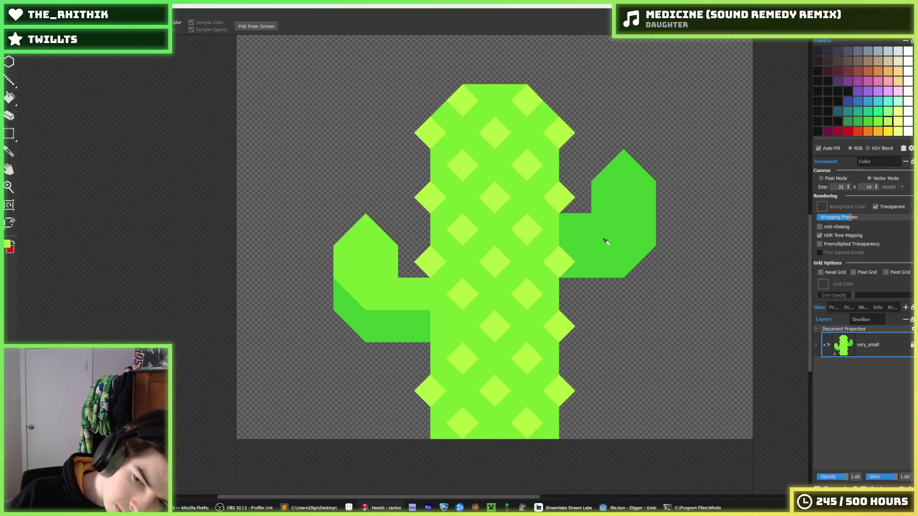
scroll(593, 245, "down", 3)
scroll(564, 246, "up", 3)
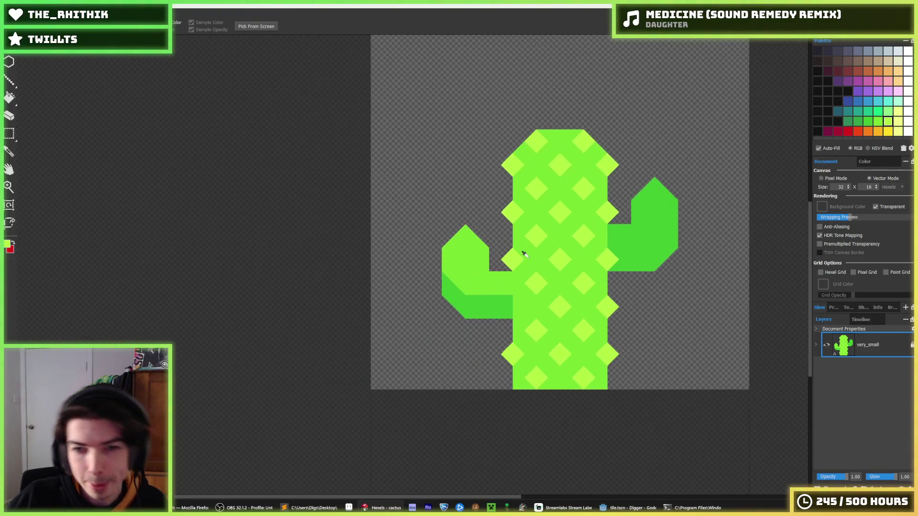
- Paint over the left arm's dark lower band in the cactus body green
left_click(493, 293)
key("b")
mouse_move(493, 306)
left_mouse_down()
mouse_move(498, 322)
mouse_move(421, 297)
mouse_move(467, 321)
mouse_move(438, 332)
left_mouse_up()
- Paint light diamonds along the left arm, keeping its top intact
left_click(537, 281, "alt")
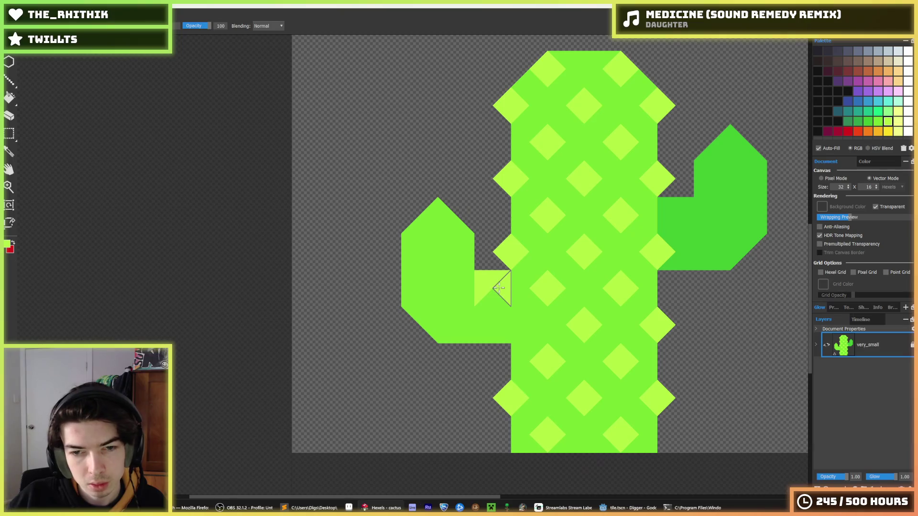
left_click_drag(477, 288, 465, 289)
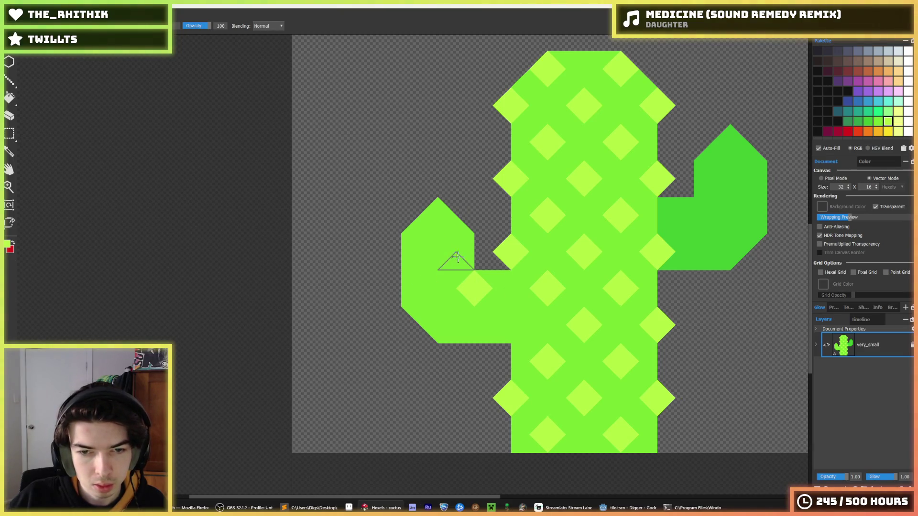
left_click_drag(442, 250, 430, 250)
left_click_drag(497, 314, 517, 324)
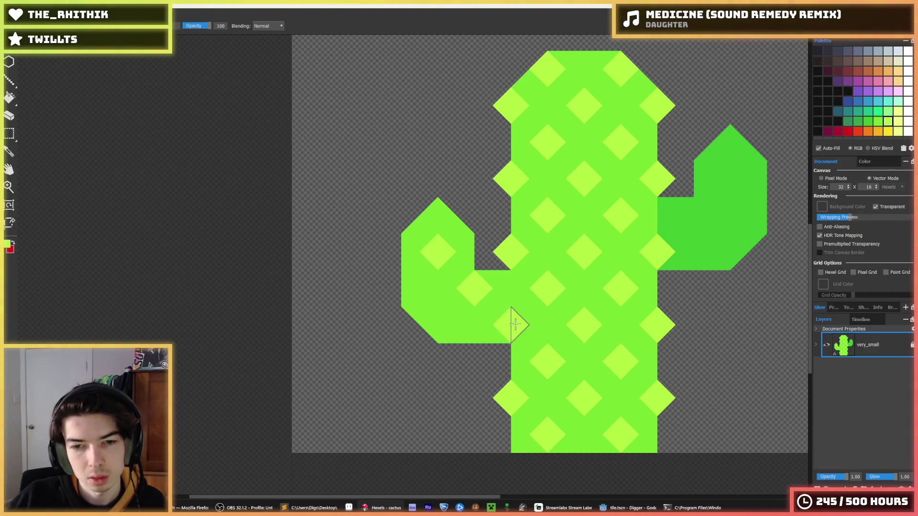
left_click_drag(457, 324, 430, 325)
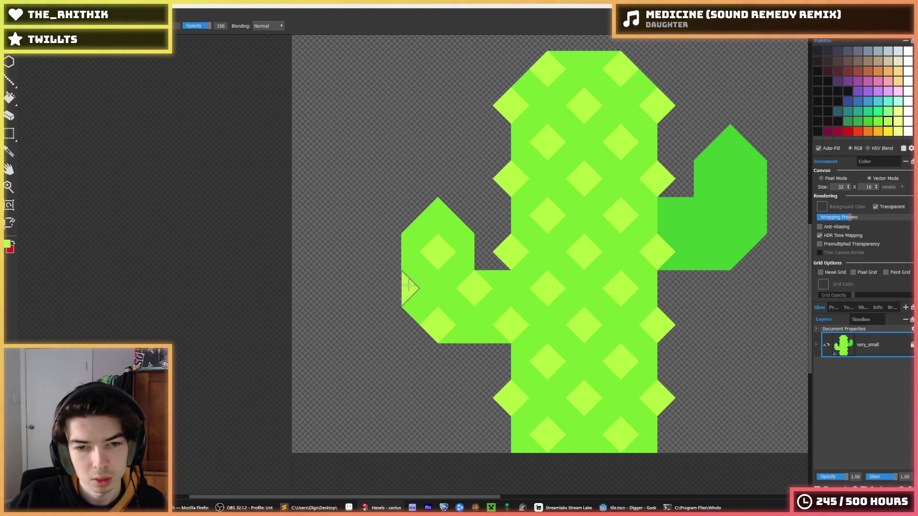
left_click(402, 288)
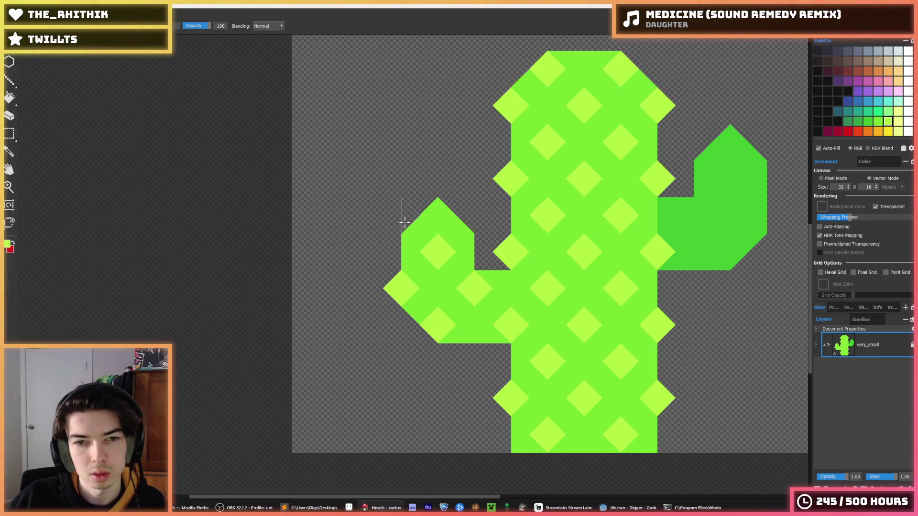
key("e")
mouse_move(430, 213)
left_mouse_down()
mouse_move(421, 212)
mouse_move(486, 213)
left_mouse_up()
key("ctrl+z")
- Paint light diamonds across the dark right arm, undoing one stray offset diamond
key("i")
scroll(572, 237, "down", 2)
scroll(572, 237, "up", 3)
left_click(562, 227)
key("b")
left_click(593, 205)
left_click(600, 207)
left_click(625, 250)
left_click(640, 247)
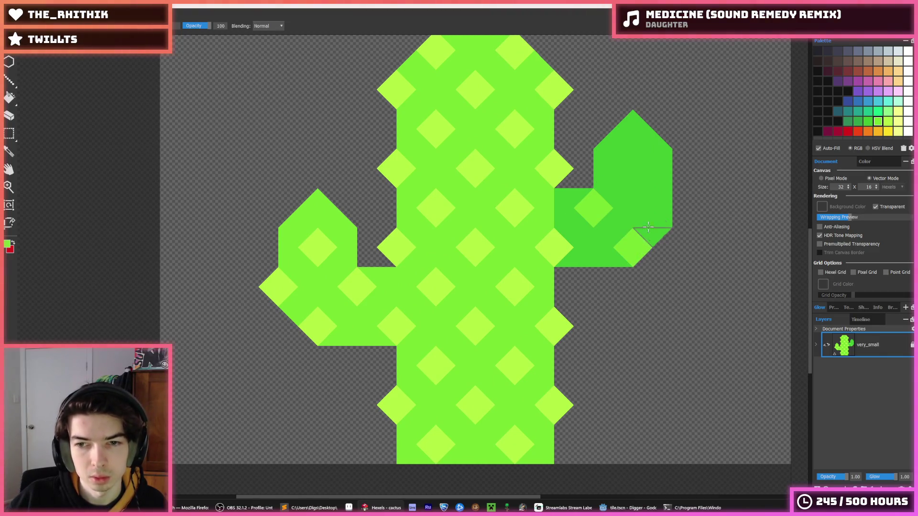
mouse_move(613, 163)
left_mouse_down()
mouse_move(613, 174)
mouse_move(633, 175)
left_mouse_up()
key("ctrl+z")
key("i")
scroll(623, 194, "down", 5)
- Sample the dark green from the right arm and brush a band of the lower trunk with it
scroll(630, 184, "down", 5)
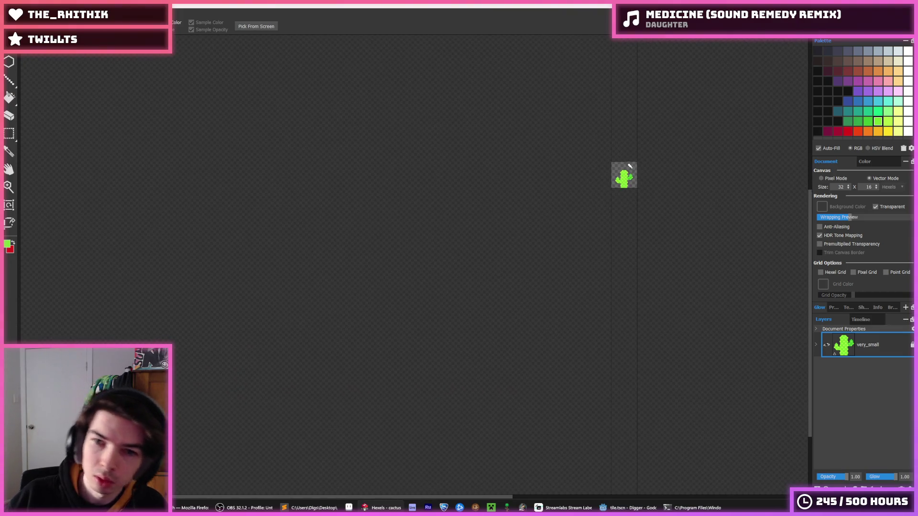
scroll(617, 171, "up", 2)
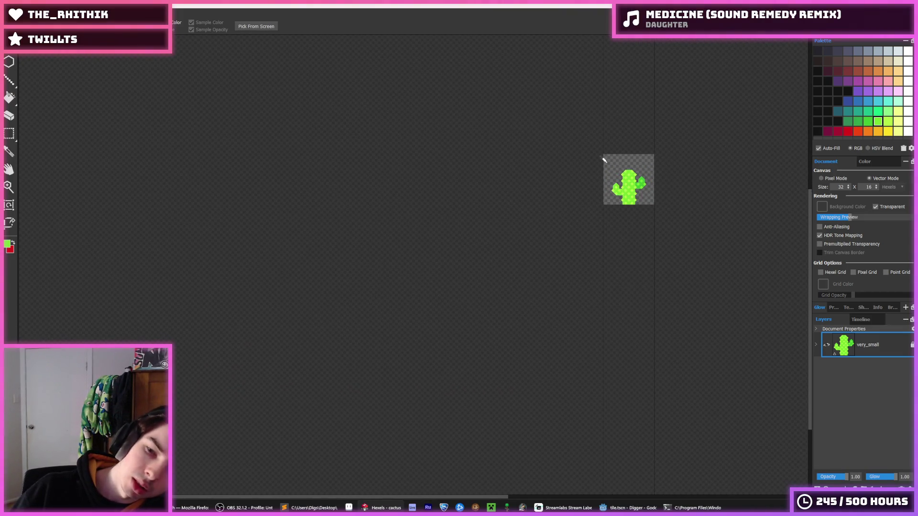
scroll(604, 160, "up", 6)
key("b")
key("i")
left_click(622, 202)
key("b")
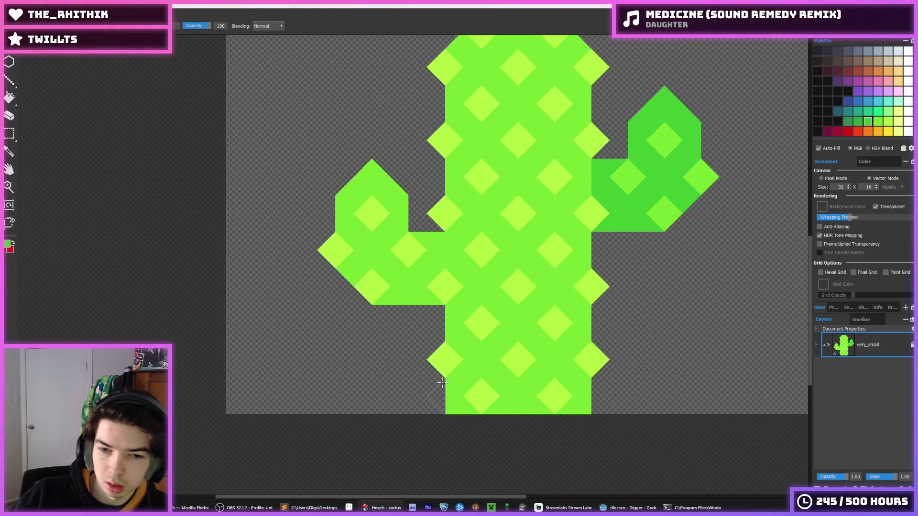
left_click(471, 360)
mouse_move(458, 340)
left_mouse_down()
mouse_move(461, 325)
mouse_move(486, 353)
mouse_move(510, 324)
mouse_move(545, 351)
mouse_move(565, 330)
mouse_move(498, 332)
mouse_move(539, 345)
left_mouse_up()
- Fill five more lower-trunk triangles with darker green
key("i")
left_click(529, 322)
key("b")
key("i")
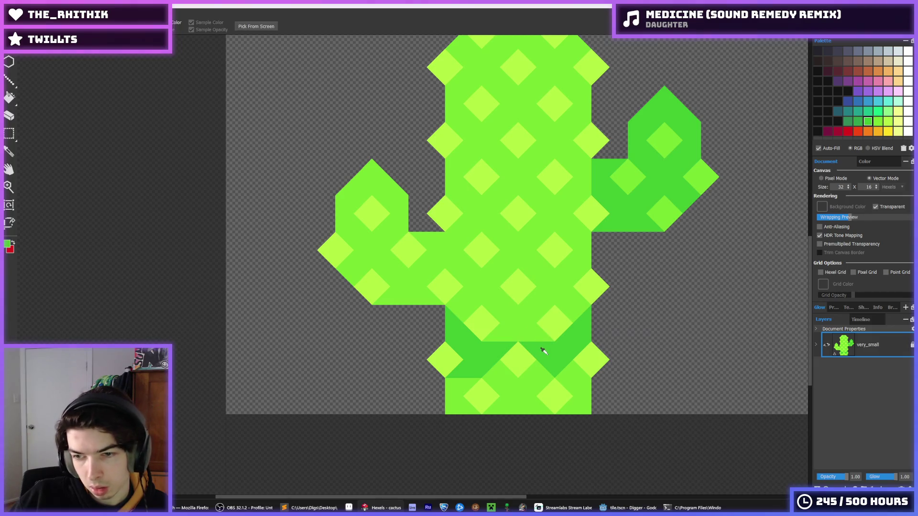
left_click(543, 351)
key("g")
left_click(529, 368)
left_click(457, 399)
left_click(576, 383)
left_click(570, 335)
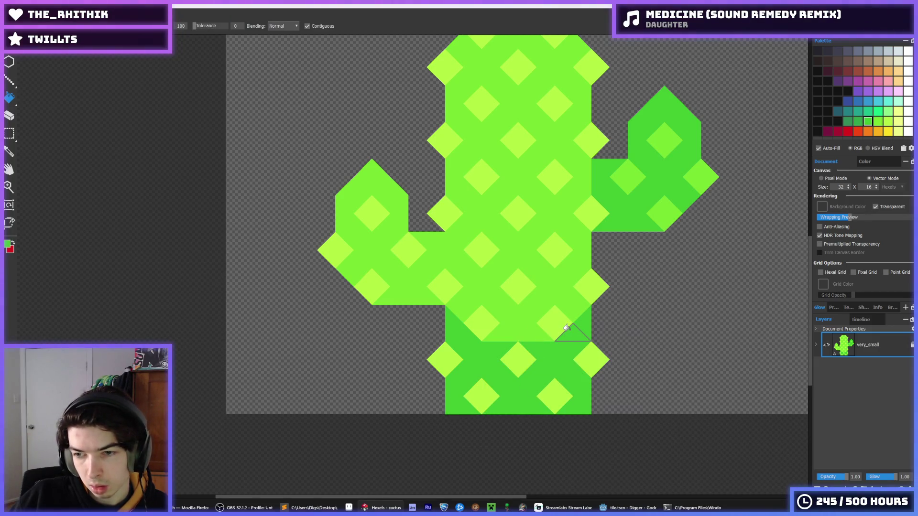
- Re-sample the darker green and paint the remaining lower-trunk triangles
key("i")
left_click(549, 324)
scroll(537, 340, "up", 2)
scroll(492, 334, "down", 2)
key("b")
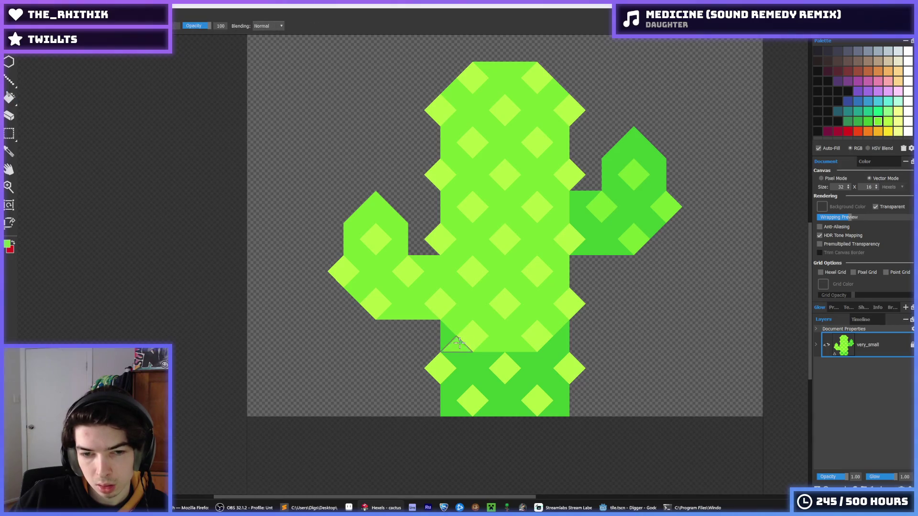
key("i")
left_click(461, 352)
key("b")
mouse_move(461, 353)
left_mouse_down()
mouse_move(457, 330)
mouse_move(510, 342)
mouse_move(544, 323)
mouse_move(563, 304)
mouse_move(543, 301)
mouse_move(561, 280)
mouse_move(522, 316)
left_mouse_up()
- Fill a light diamond half back onto the trunk's right edge
key("i")
scroll(559, 297, "down", 1)
key("b")
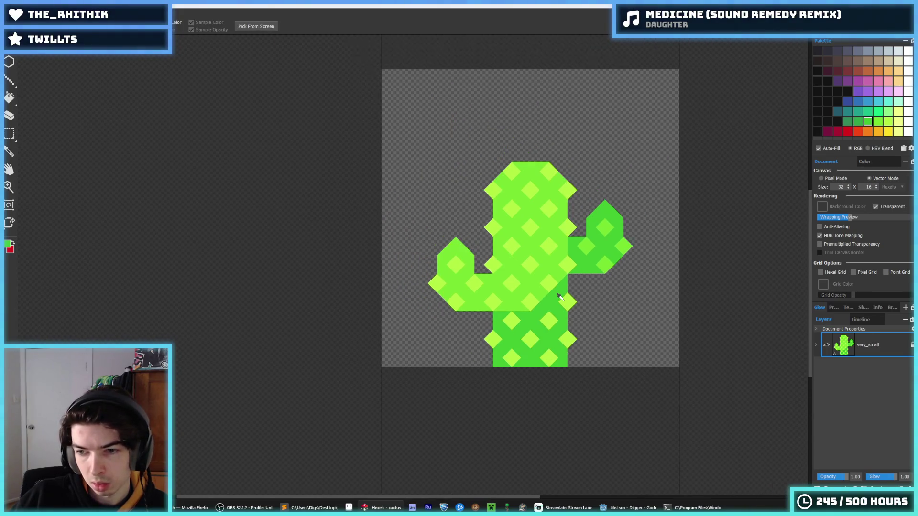
key("i")
scroll(560, 302, "up", 1)
key("b")
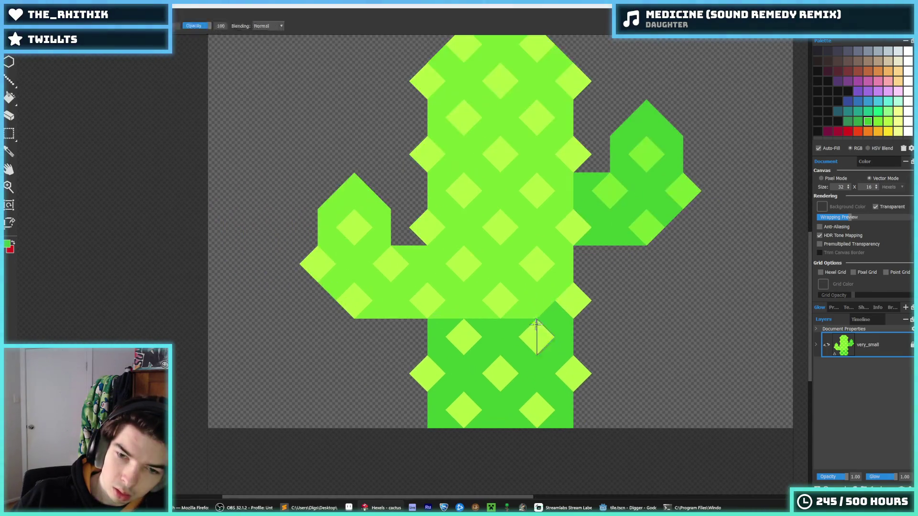
scroll(538, 323, "up", 2)
scroll(504, 332, "down", 1)
key("g")
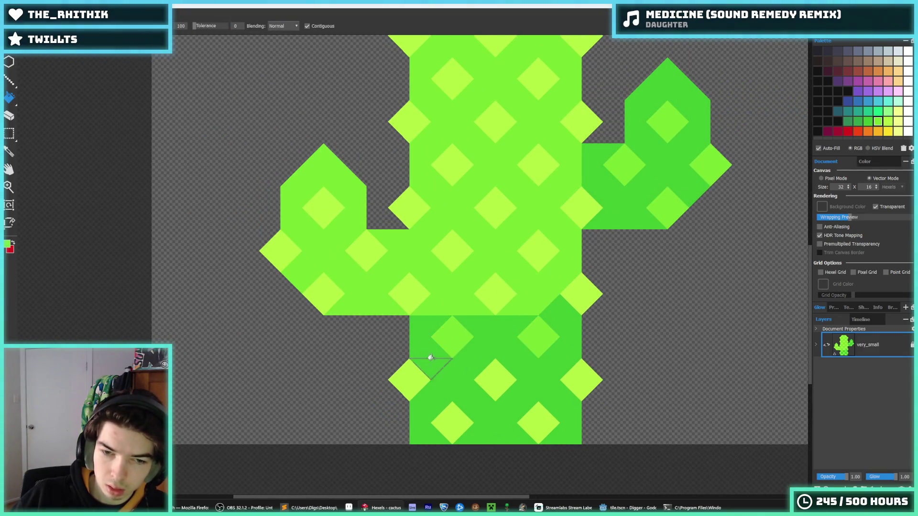
left_click(579, 293)
- Zoom out and in to check the darker lower trunk with its light diamonds
key("b")
scroll(582, 227, "down", 10)
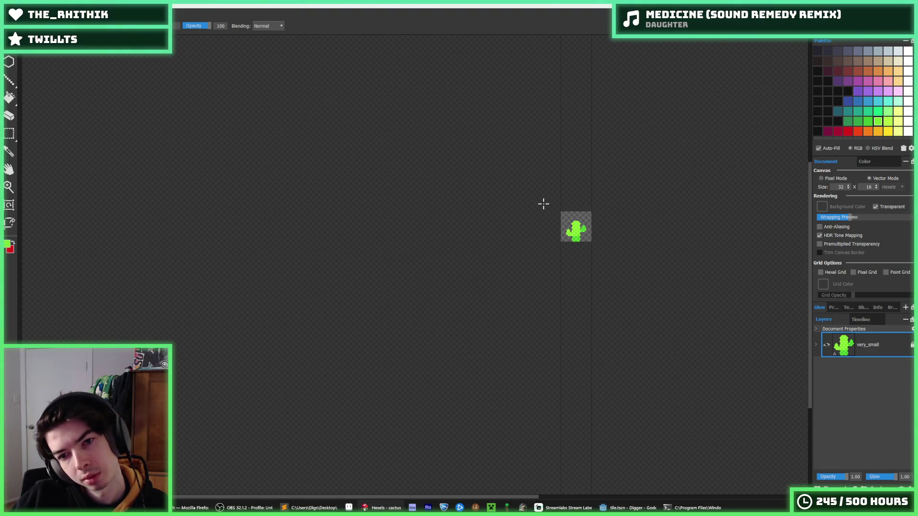
key("i")
scroll(555, 225, "up", 10)
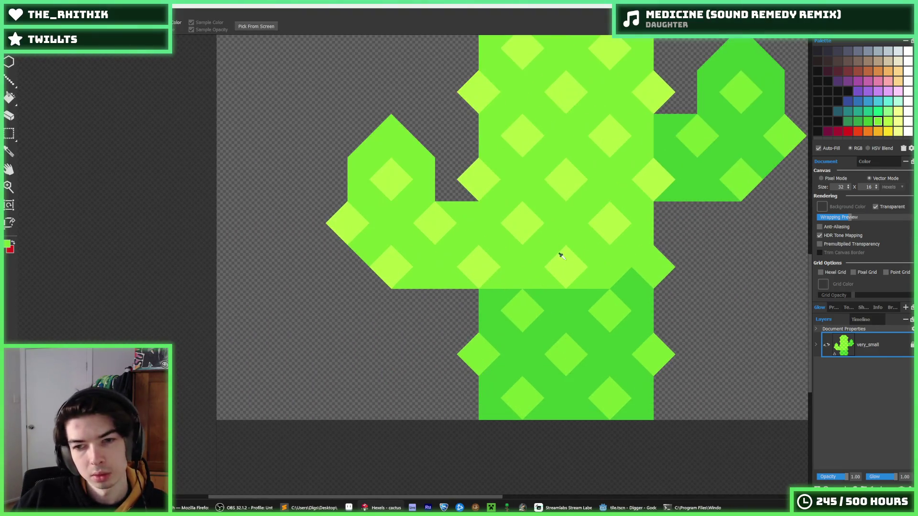
scroll(535, 297, "down", 4)
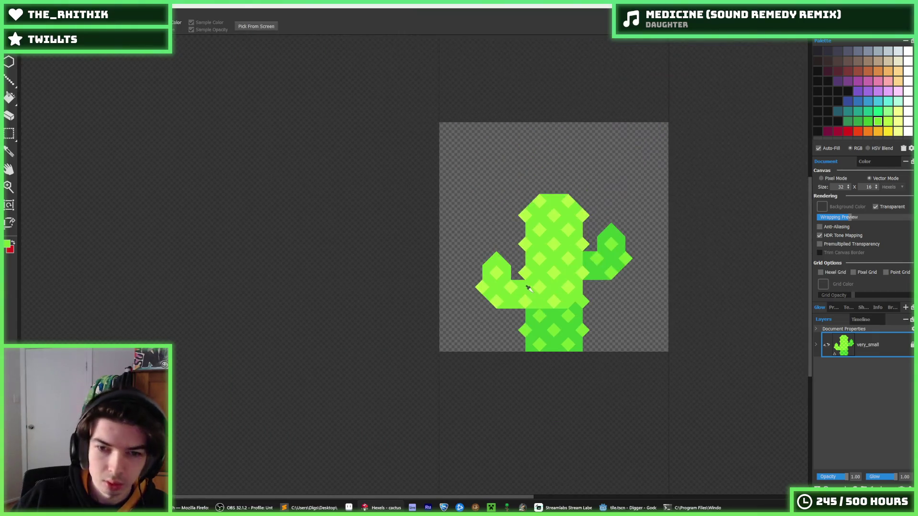
key("b")
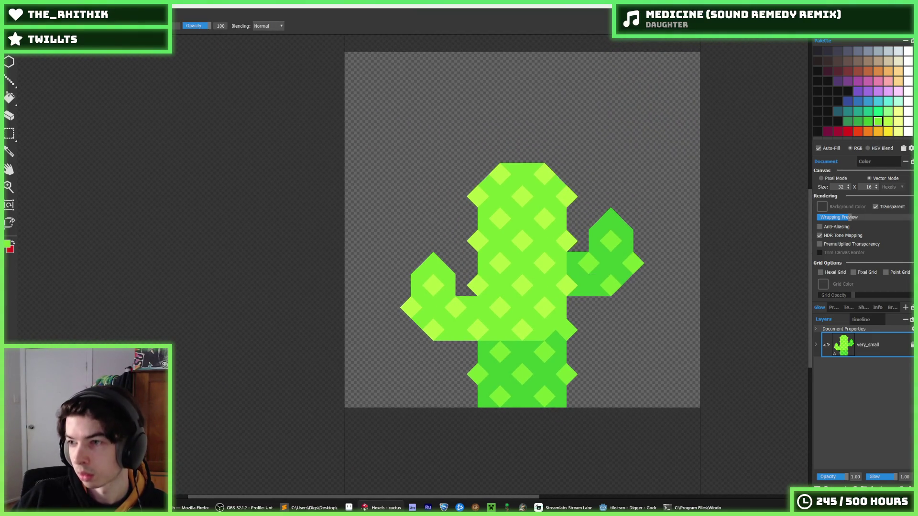
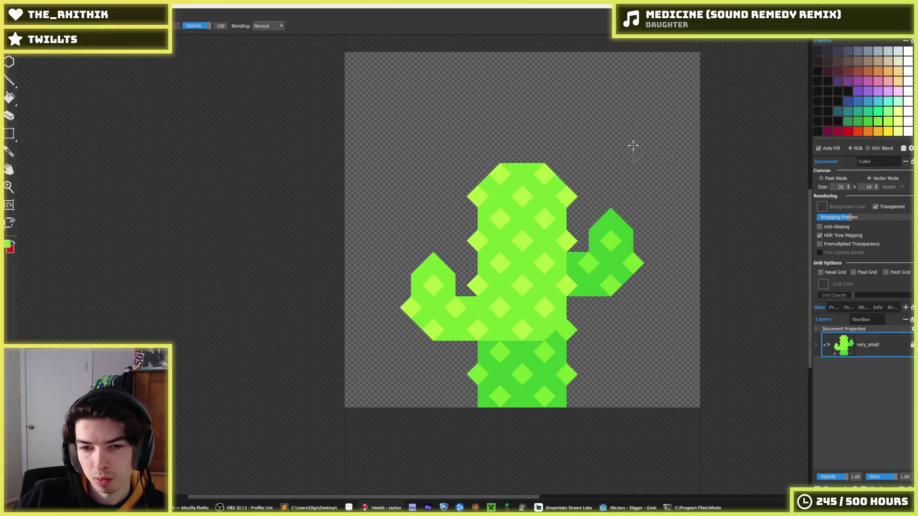
- Export the cactus sprite as cactus.png at 128 px into assets/image/tile/environment
key("ctrl+e")
left_click(391, 344)
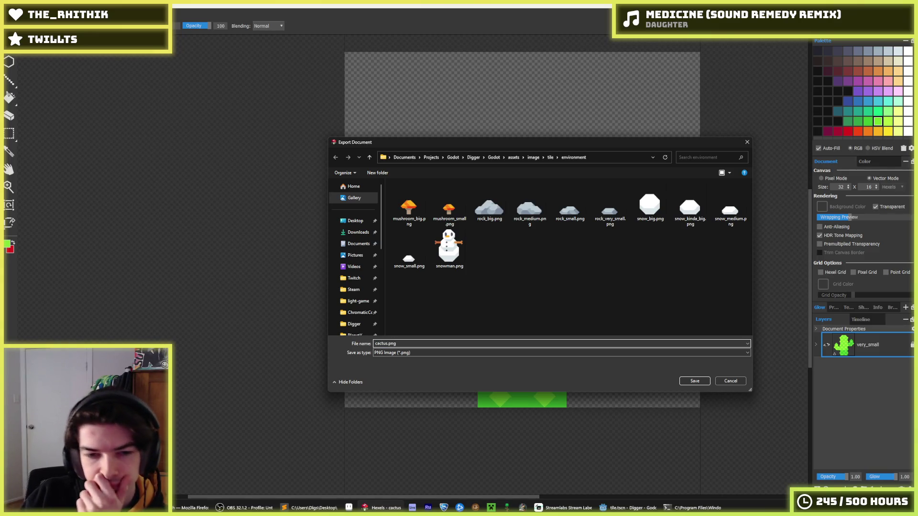
key("Return")
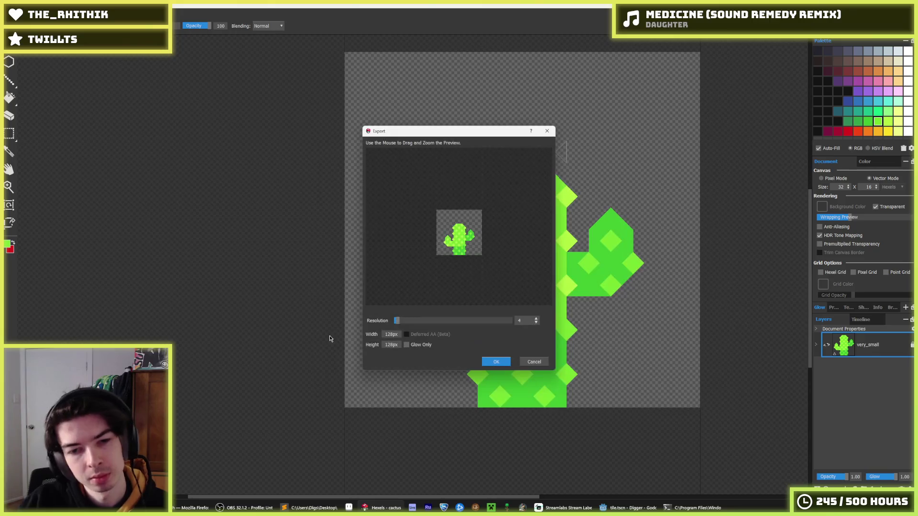
left_click(488, 363)
key("alt+Tab")
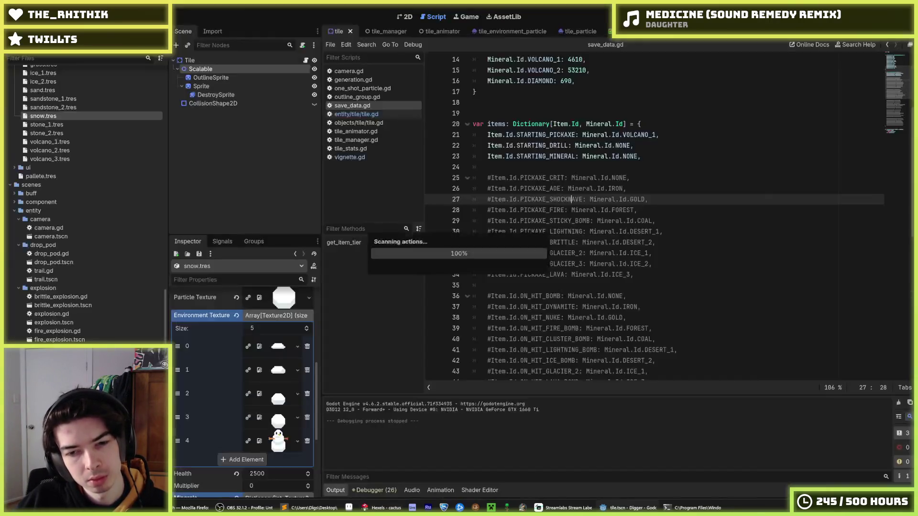
- Add cactus.png as the first environment texture of sand.tres, then launch the game
scroll(71, 215, "up", 8)
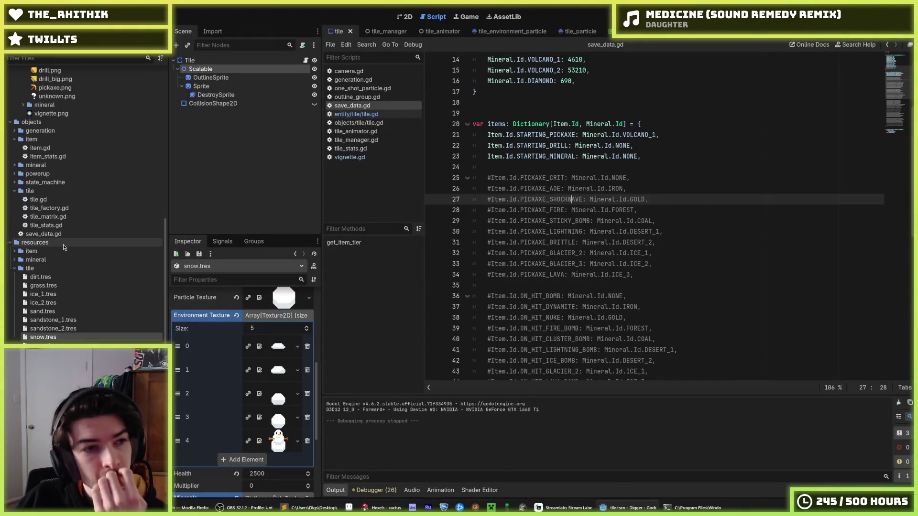
left_click(42, 312)
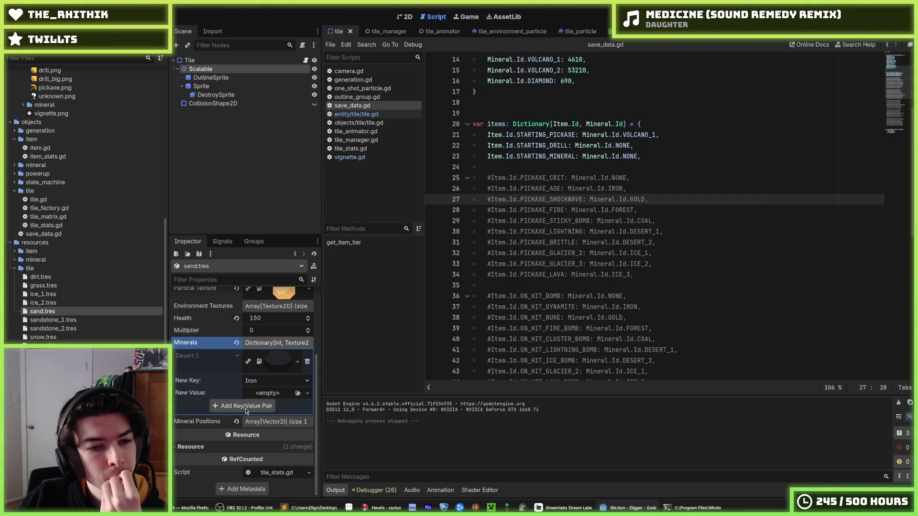
left_click(266, 307)
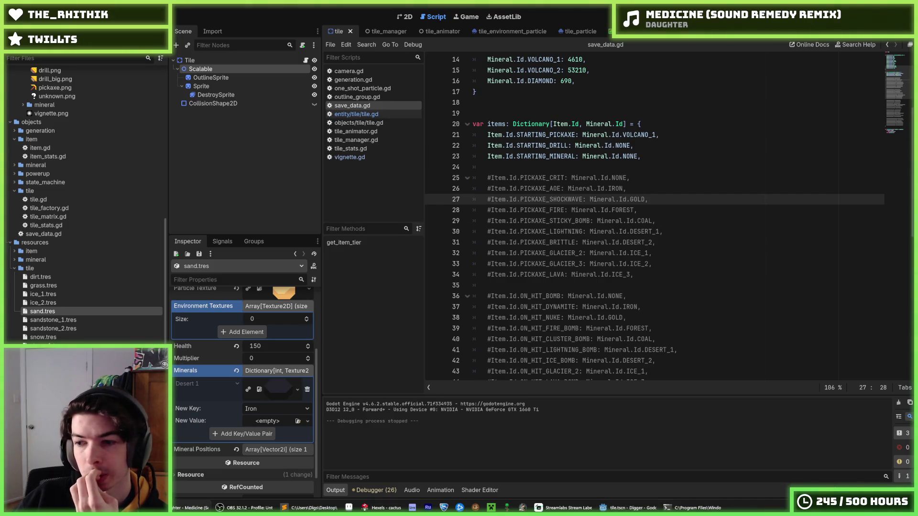
left_click(258, 334)
left_click(261, 335)
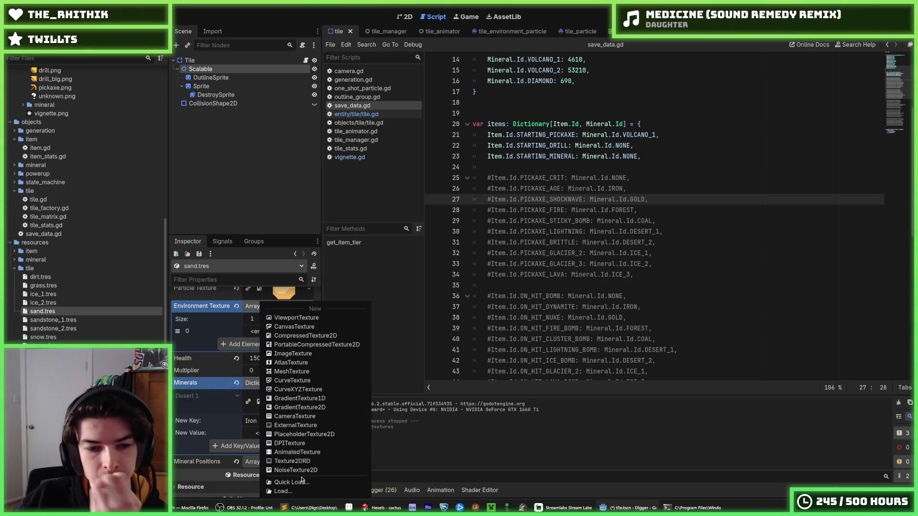
left_click(292, 482)
type("cac")
key("Return")
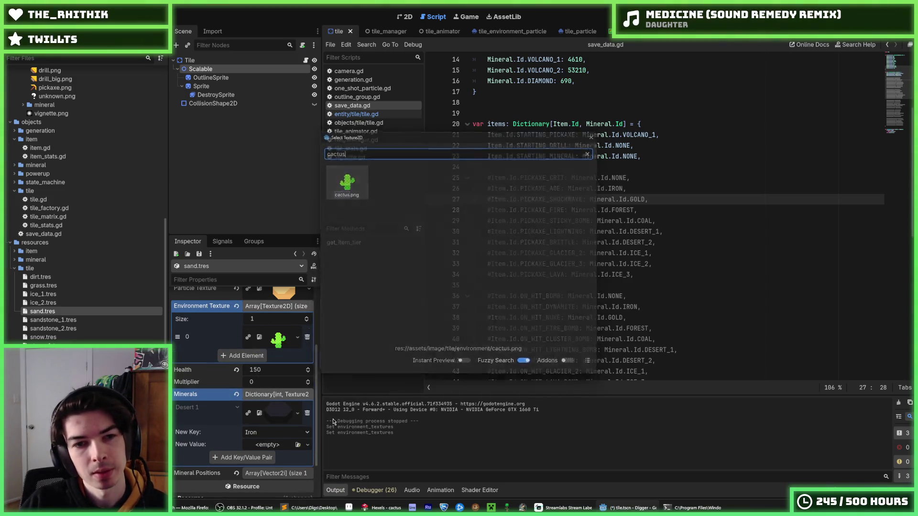
key("F5")
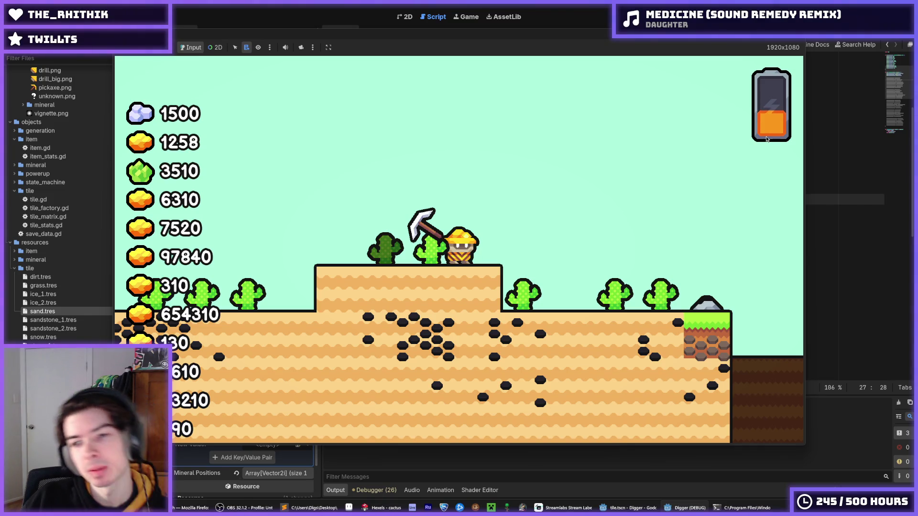
key("Right")
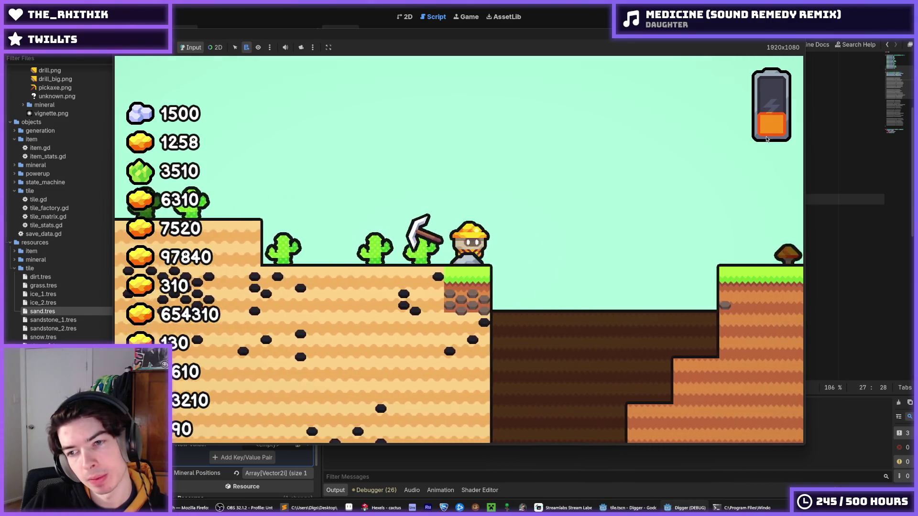
key("Up")
key("Right")
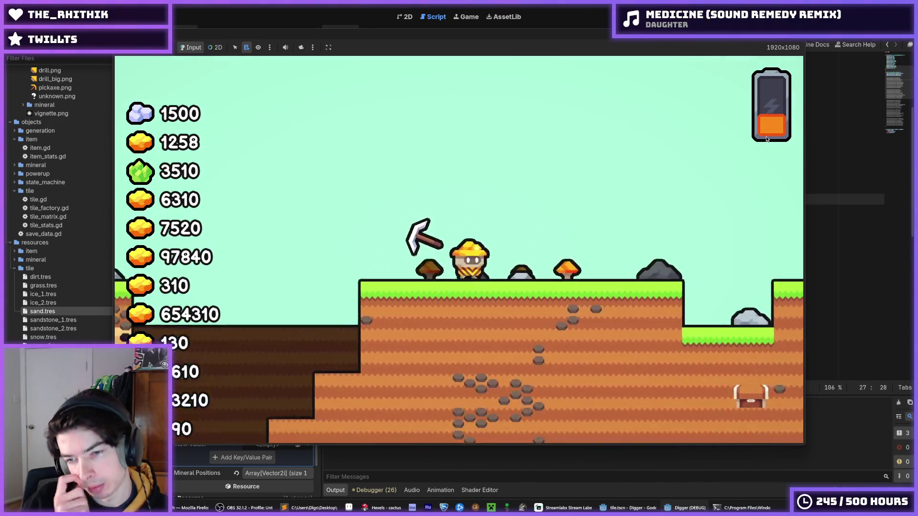
key("Right")
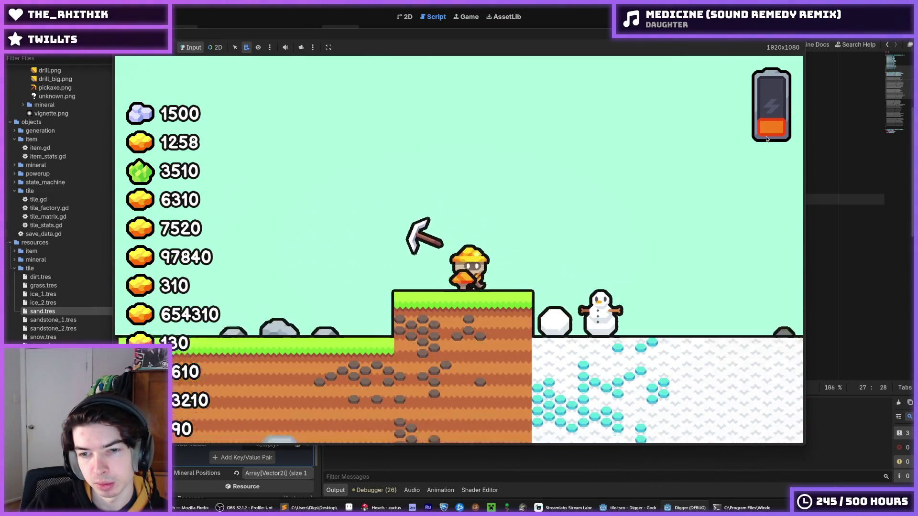
key("Right")
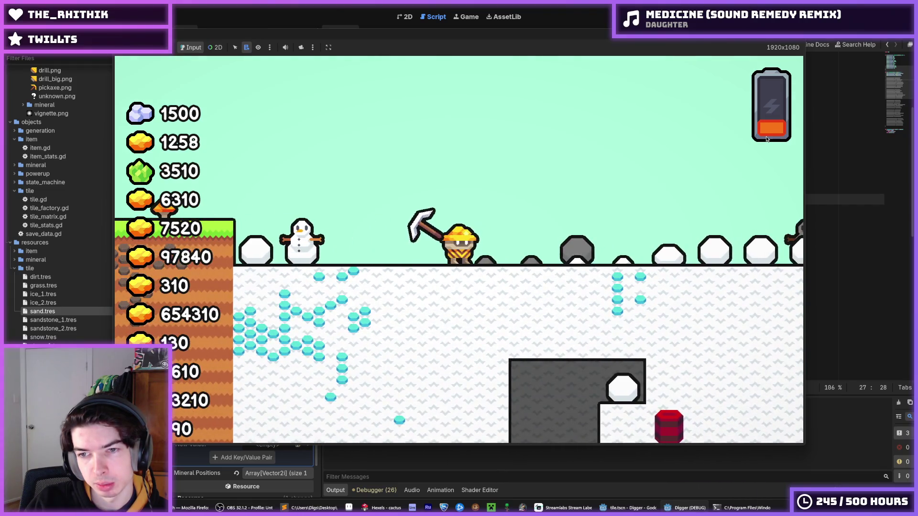
key("Left")
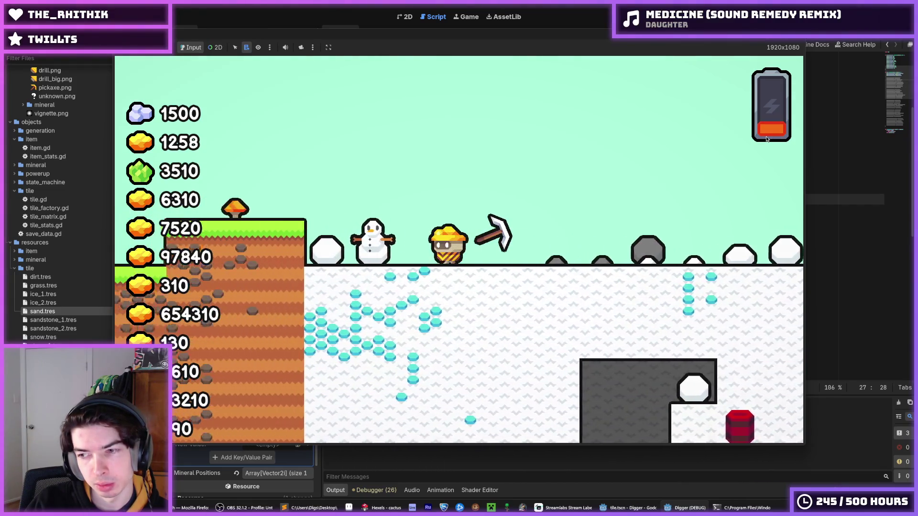
key("Left")
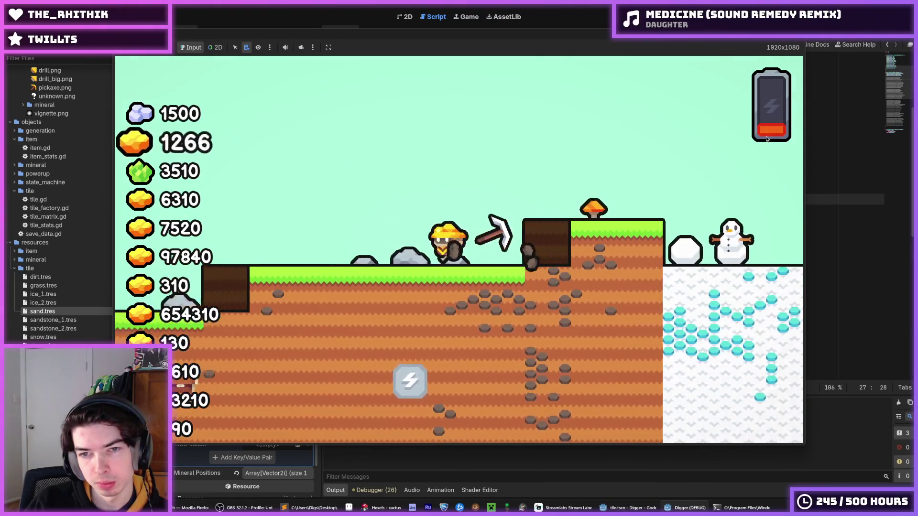
key("Left")
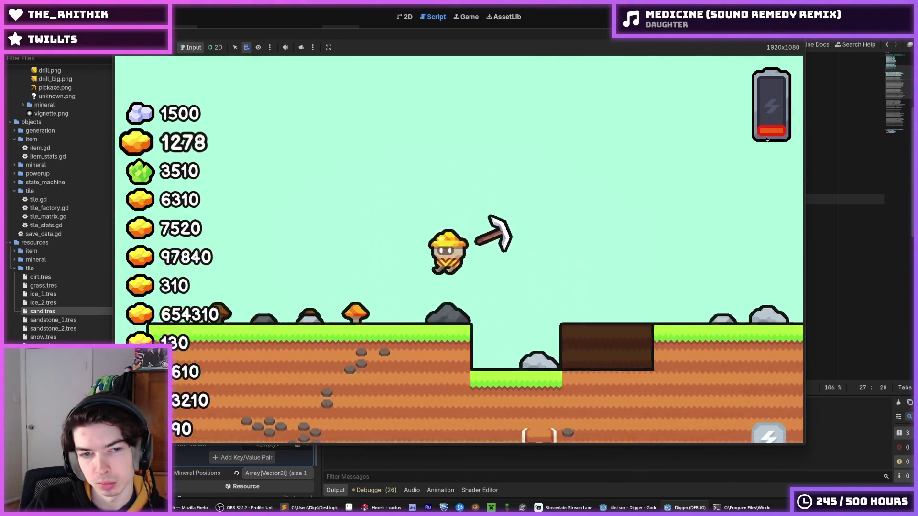
key("Left")
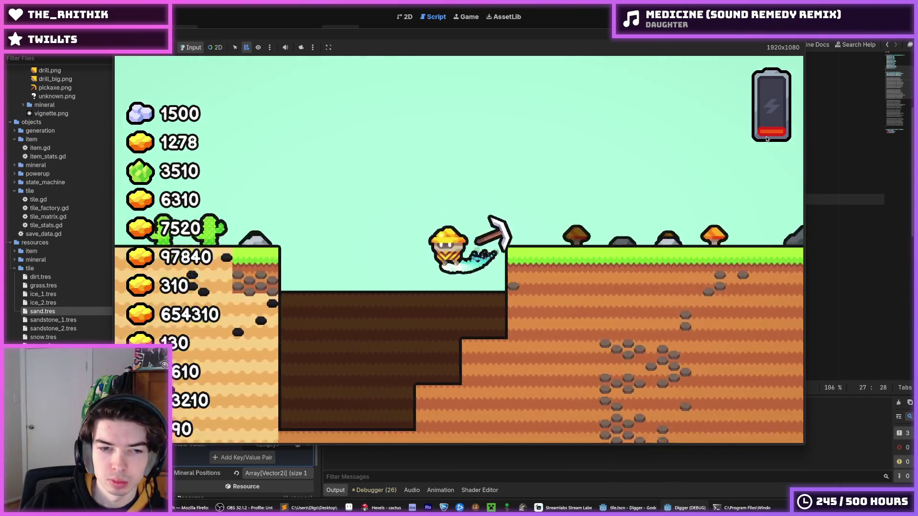
key("Left")
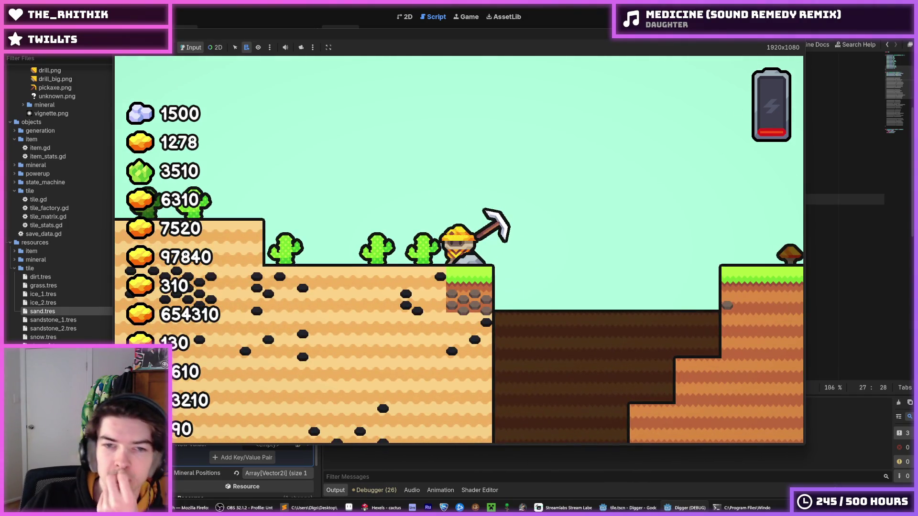
key("alt+F4")
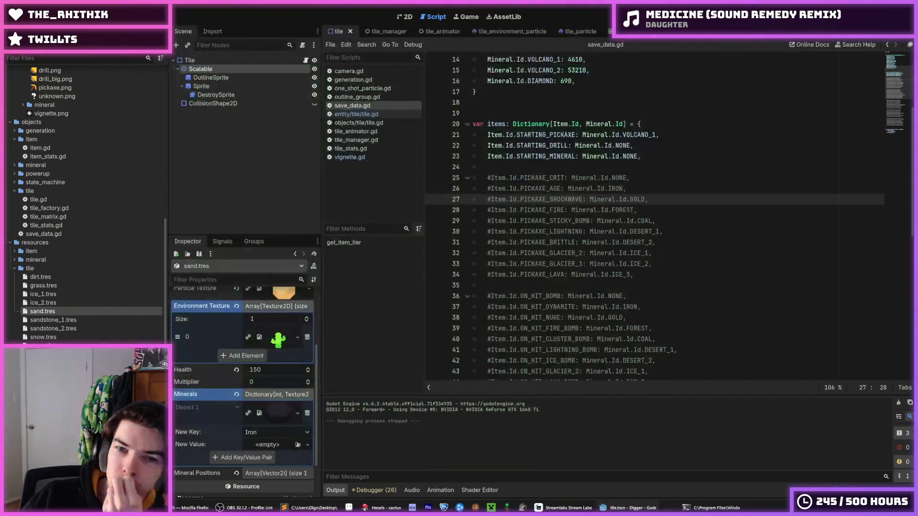
left_click(380, 508)
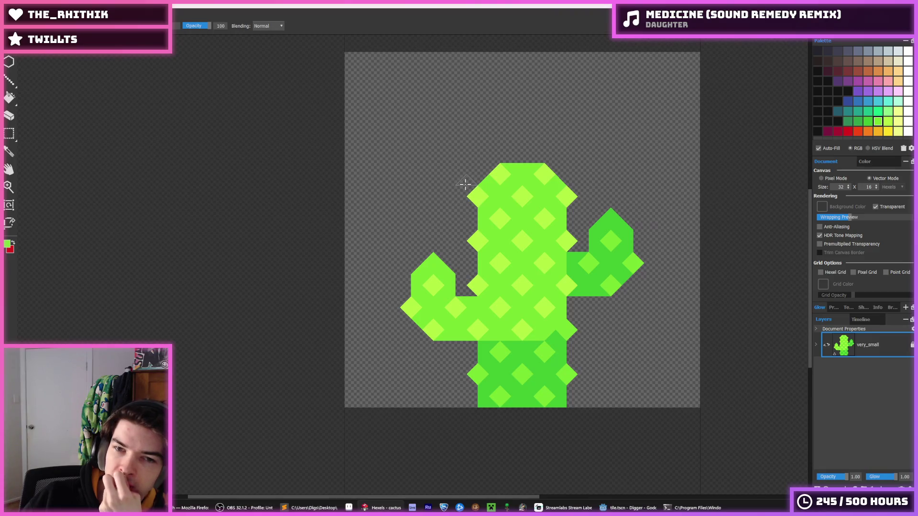
key("e")
mouse_move(484, 176)
left_mouse_down()
mouse_move(481, 238)
mouse_move(475, 229)
left_mouse_up()
mouse_move(490, 180)
left_mouse_down()
mouse_move(486, 260)
mouse_move(474, 283)
left_mouse_up()
mouse_move(555, 162)
left_mouse_down()
mouse_move(551, 212)
mouse_move(574, 186)
mouse_move(566, 241)
left_mouse_up()
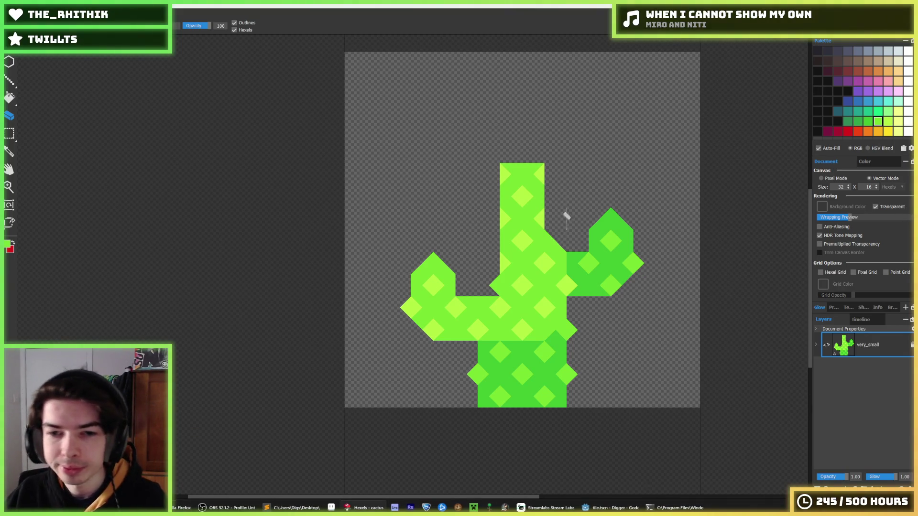
left_click(550, 242)
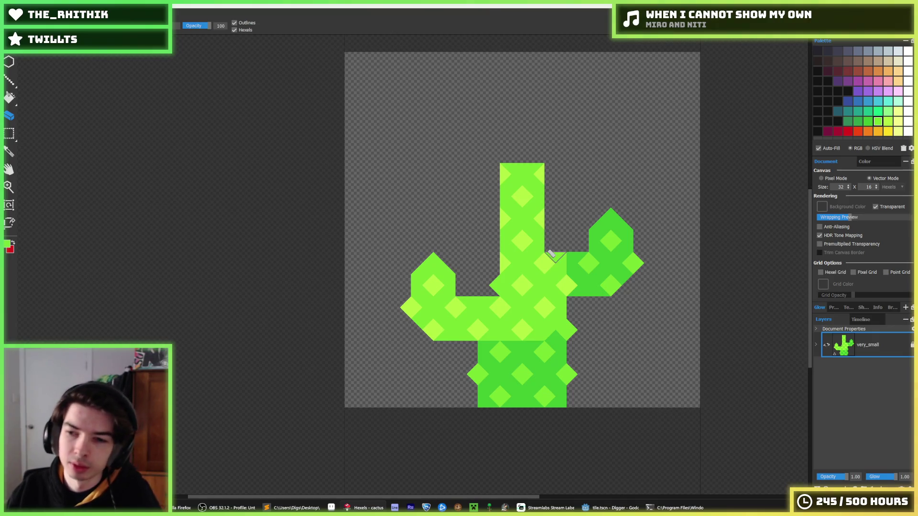
left_click(507, 211, "alt")
key("b")
left_click(495, 218)
left_click(497, 174)
left_click(550, 174)
left_click(550, 219)
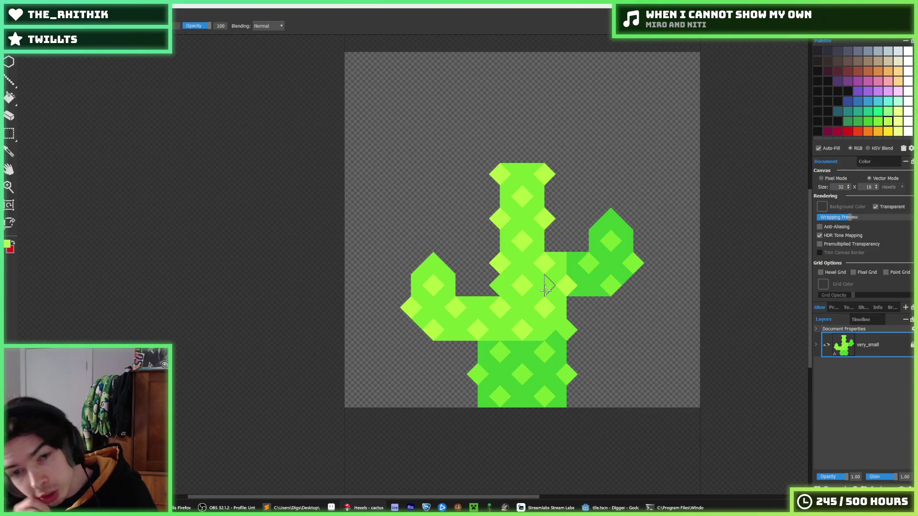
key("ctrl+z")
key("ctrl+z")
key("ctrl+z")
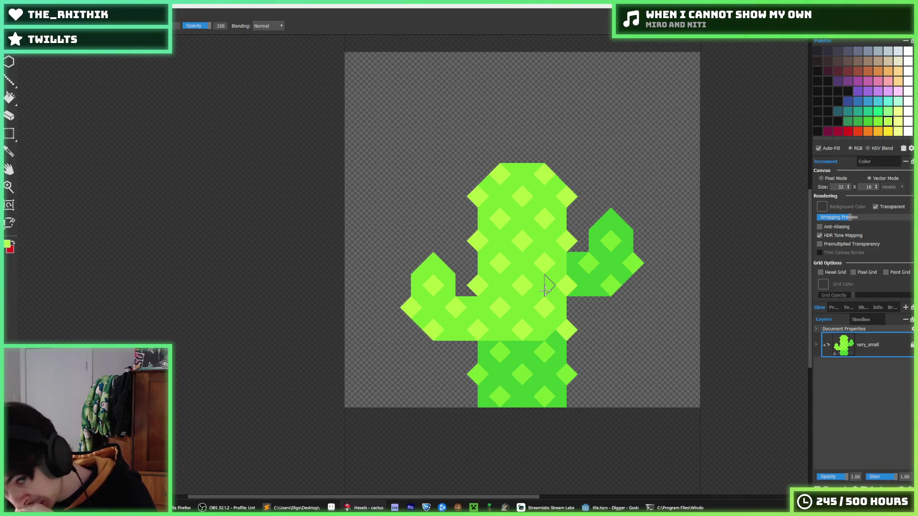
key("ctrl+z")
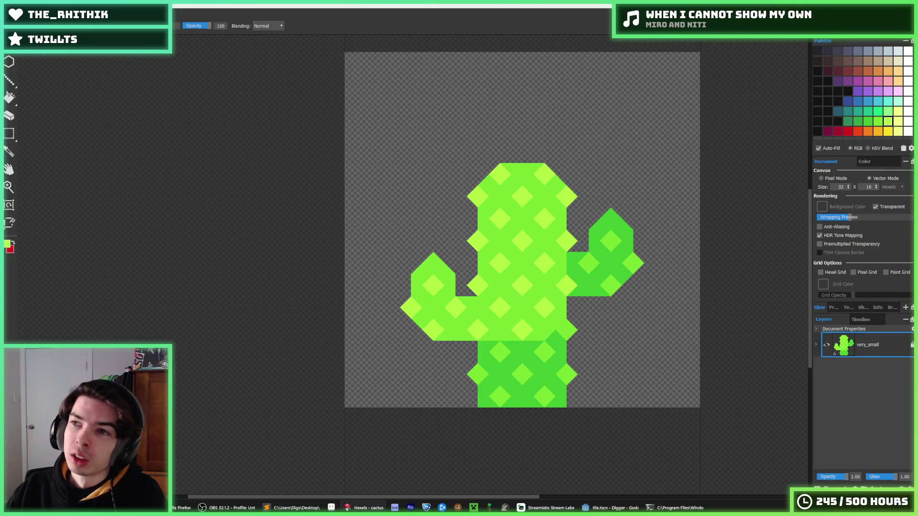
key("m")
- Lengthen the trunk by raising its top, and extend the left arm up-left in green
mouse_move(588, 119)
left_mouse_down()
mouse_move(441, 226)
mouse_move(458, 246)
left_mouse_up()
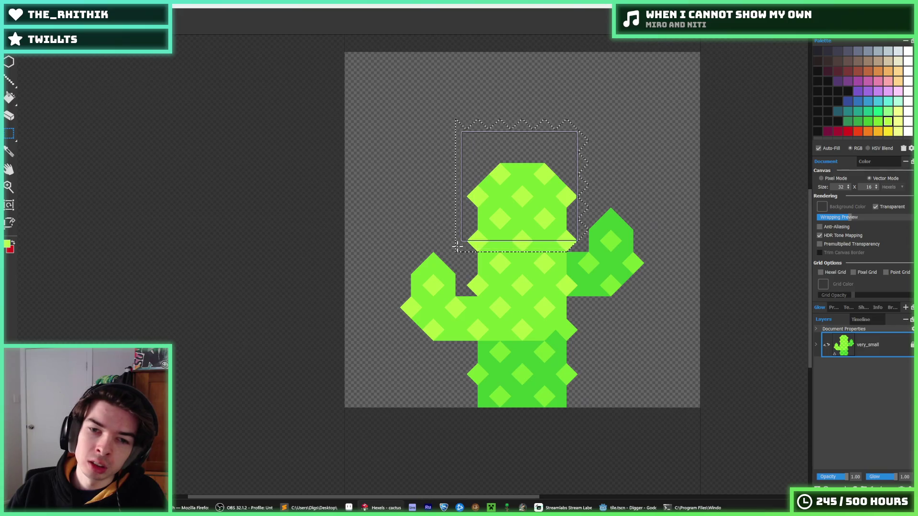
key("Up")
key("Up")
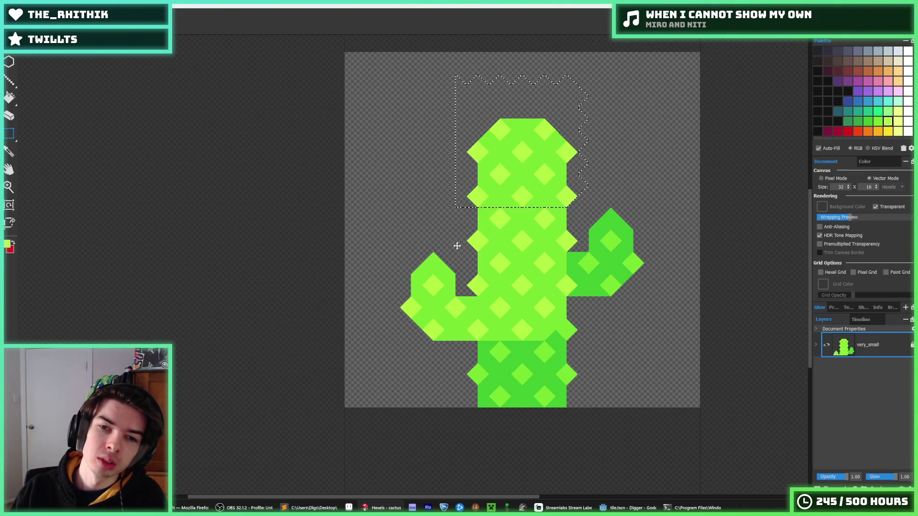
key("ctrl+d")
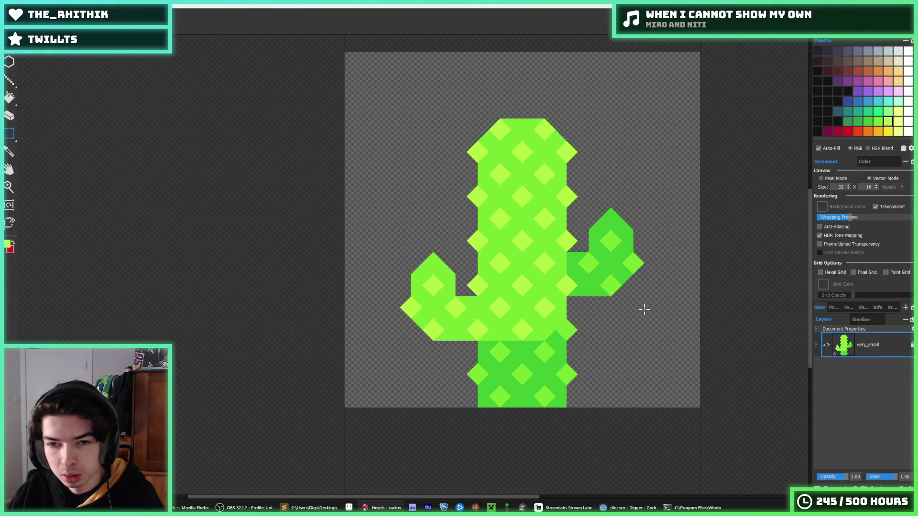
left_click(422, 269, "alt")
mouse_move(421, 269)
left_mouse_down()
mouse_move(407, 260)
mouse_move(400, 293)
mouse_move(408, 322)
mouse_move(425, 342)
mouse_move(457, 330)
left_mouse_up()
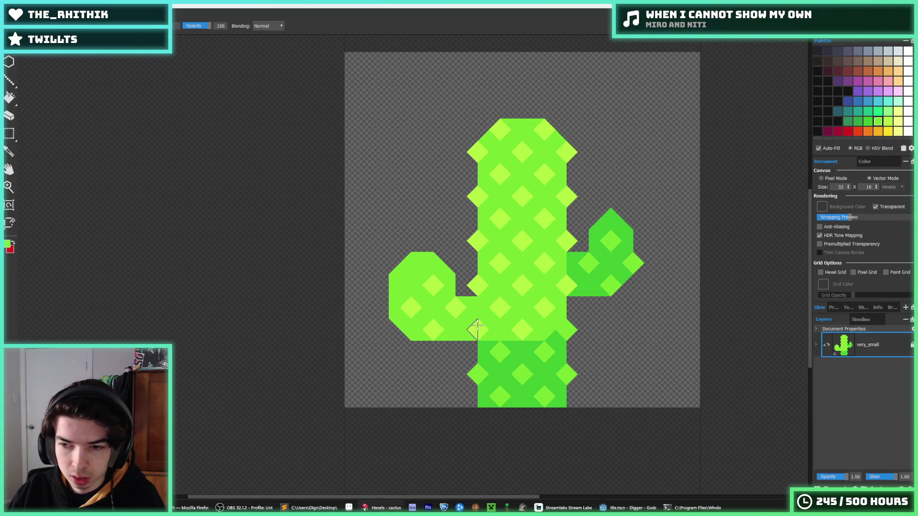
- Trim and fill the left arm's top, then undo those arm edits
key("e")
mouse_move(445, 289)
left_mouse_down()
mouse_move(445, 269)
mouse_move(411, 241)
left_mouse_up()
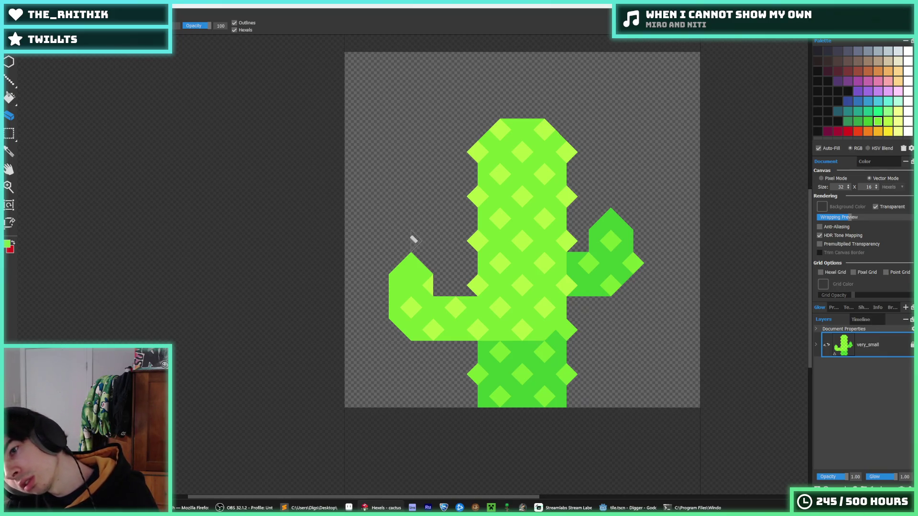
key("b")
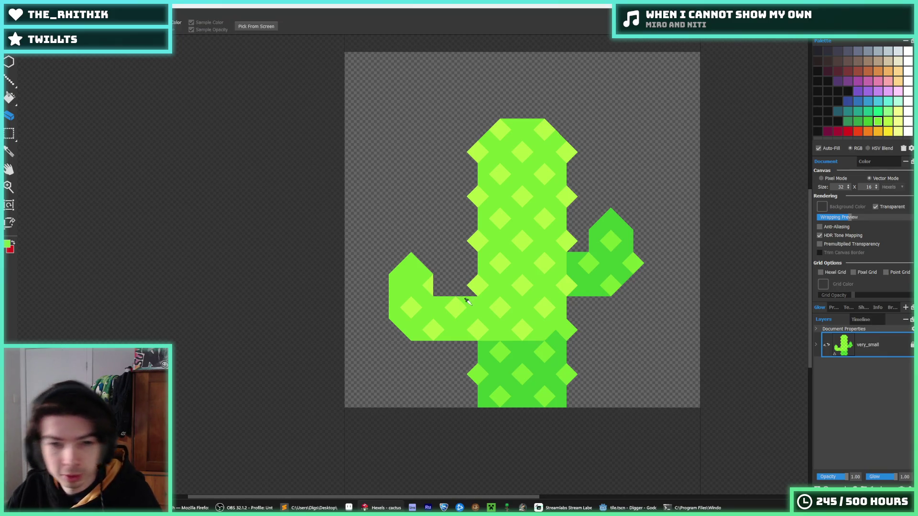
mouse_move(466, 292)
left_mouse_down()
mouse_move(430, 283)
mouse_move(473, 280)
mouse_move(423, 270)
mouse_move(416, 247)
mouse_move(403, 246)
mouse_move(441, 246)
mouse_move(395, 241)
mouse_move(437, 267)
left_mouse_up()
key("e")
left_click(388, 235)
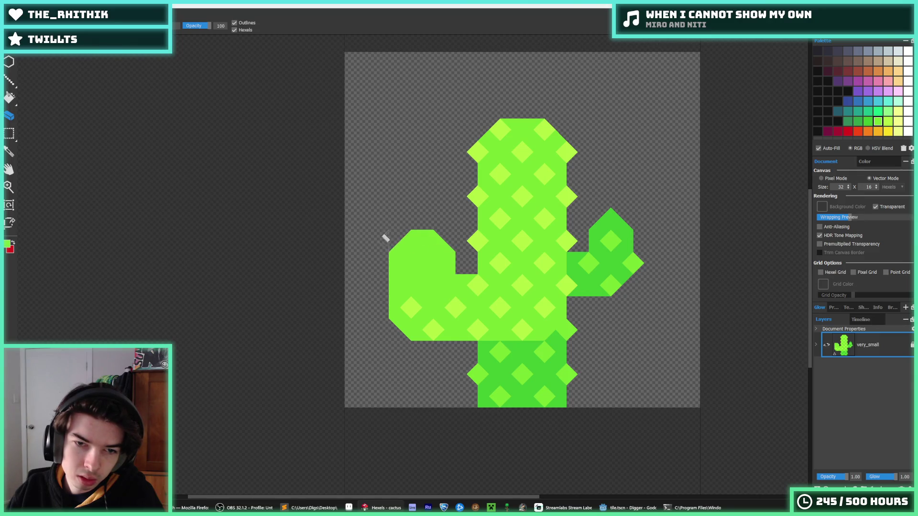
key("ctrl+z")
key("ctrl+z")
key("ctrl+z")
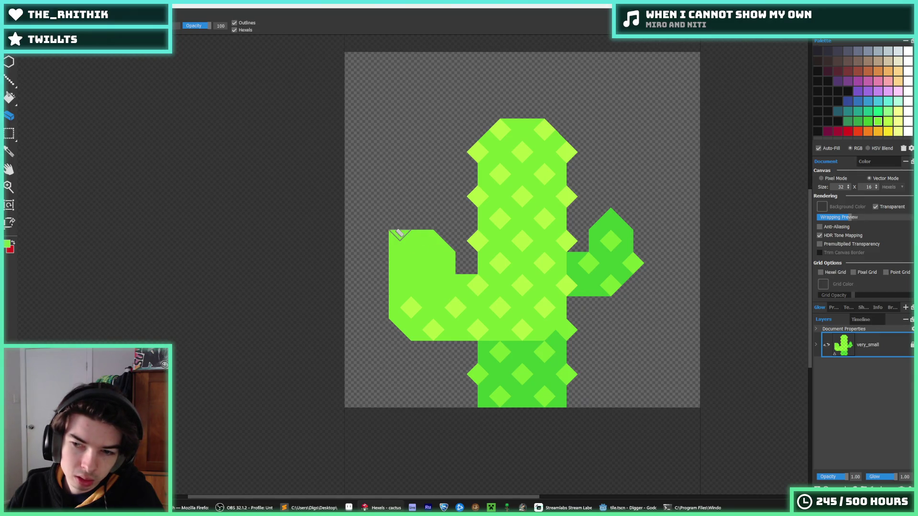
key("ctrl+z")
key("ctrl+z")
key("ctrl+z")
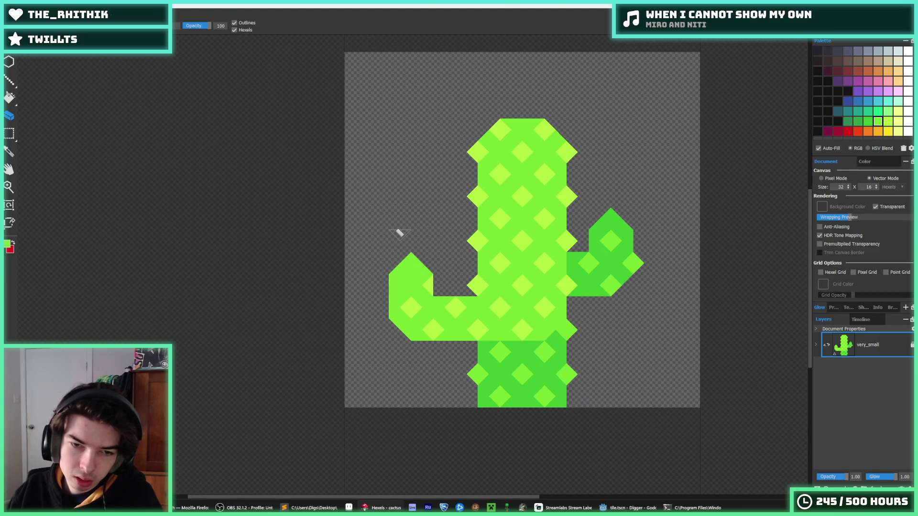
key("ctrl+z")
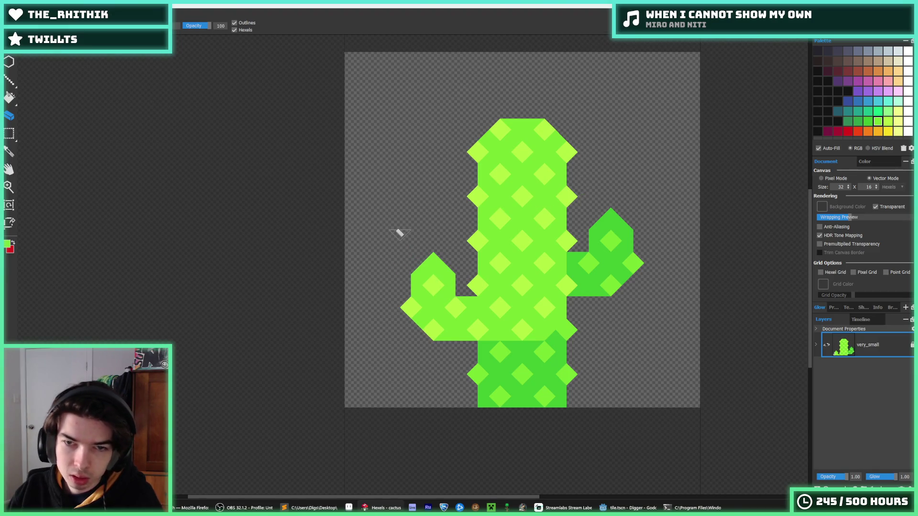
- Try nudging the upper body and arms up one hexel row, then undo it
key("m")
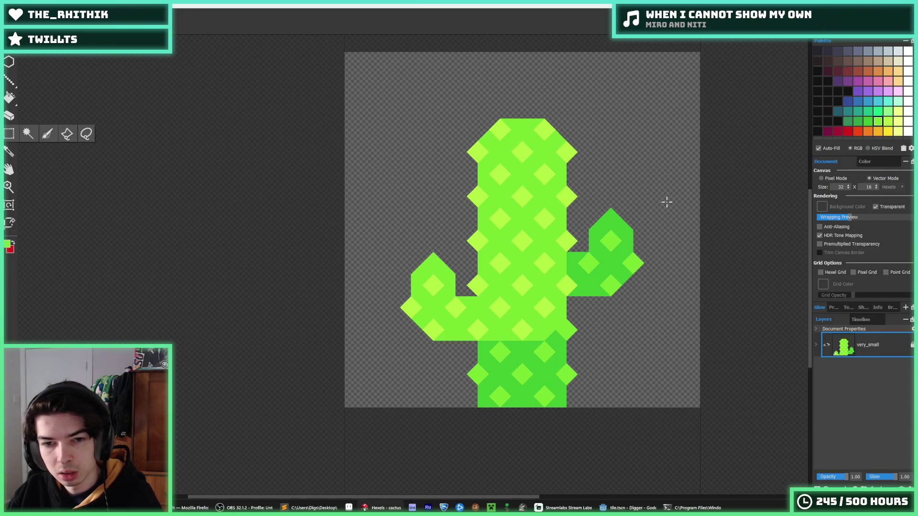
mouse_move(672, 200)
left_mouse_down()
mouse_move(437, 309)
mouse_move(340, 366)
mouse_move(364, 380)
left_mouse_up()
key("Up")
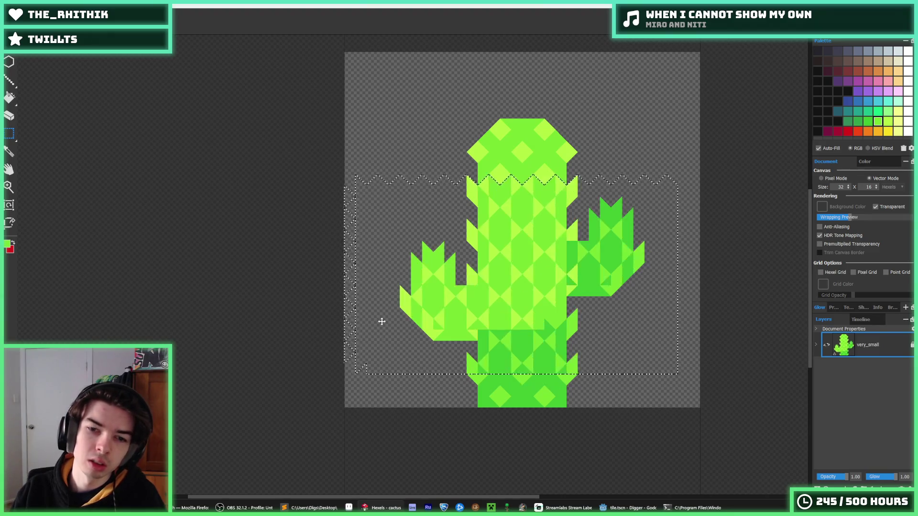
key("ctrl+z")
key("ctrl+z")
key("ctrl+z")
key("e")
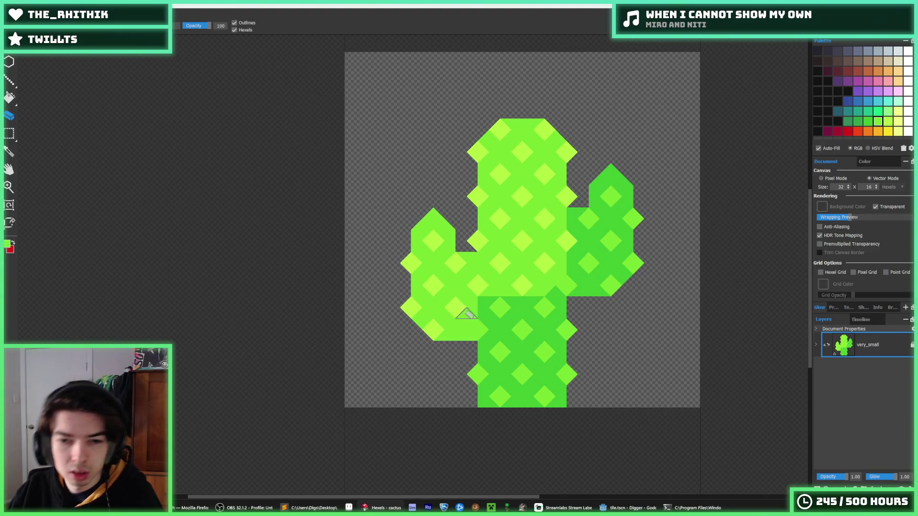
- Erase the lower parts of both arms and add a light-green triangle on the trunk edge
mouse_move(473, 329)
left_mouse_down()
mouse_move(403, 297)
mouse_move(446, 307)
mouse_move(470, 301)
mouse_move(413, 295)
mouse_move(443, 335)
mouse_move(476, 328)
left_mouse_up()
key("i")
key("b")
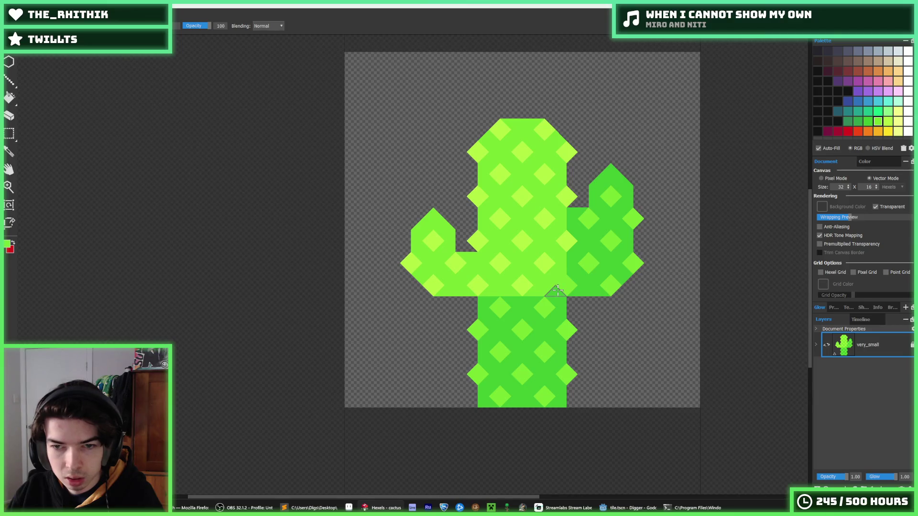
key("e")
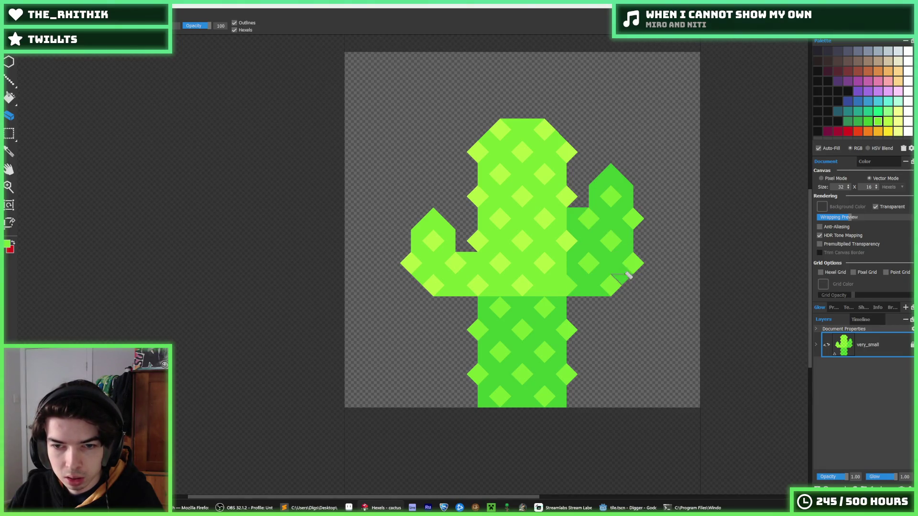
mouse_move(577, 286)
left_mouse_down()
mouse_move(587, 264)
mouse_move(602, 282)
mouse_move(625, 259)
mouse_move(631, 276)
mouse_move(580, 272)
left_mouse_up()
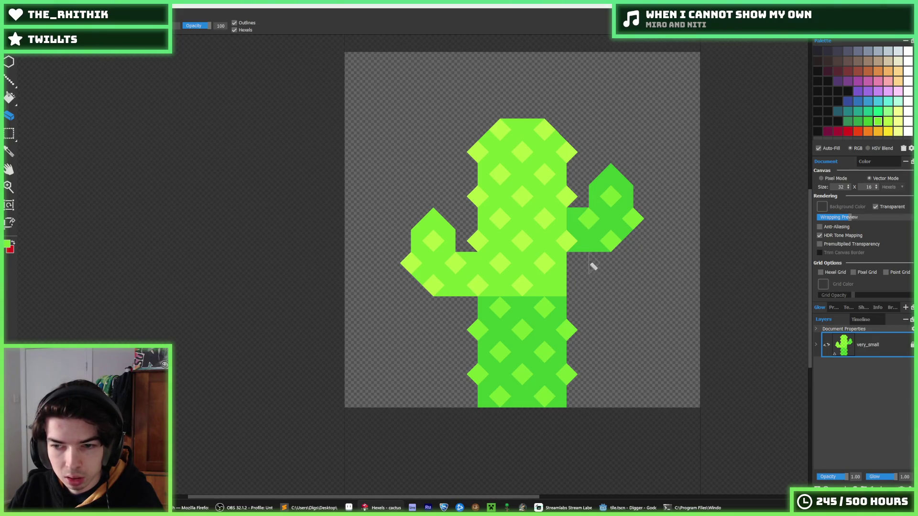
scroll(612, 300, "down", 10)
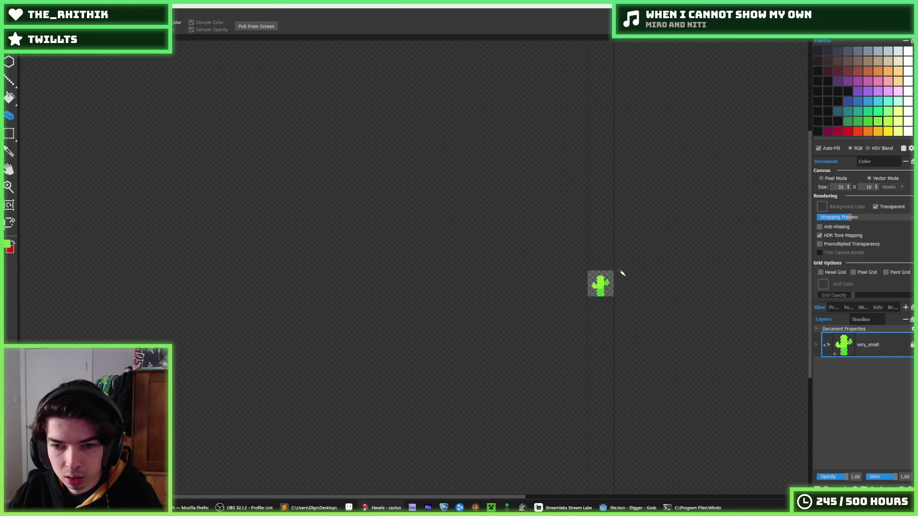
scroll(593, 306, "up", 10)
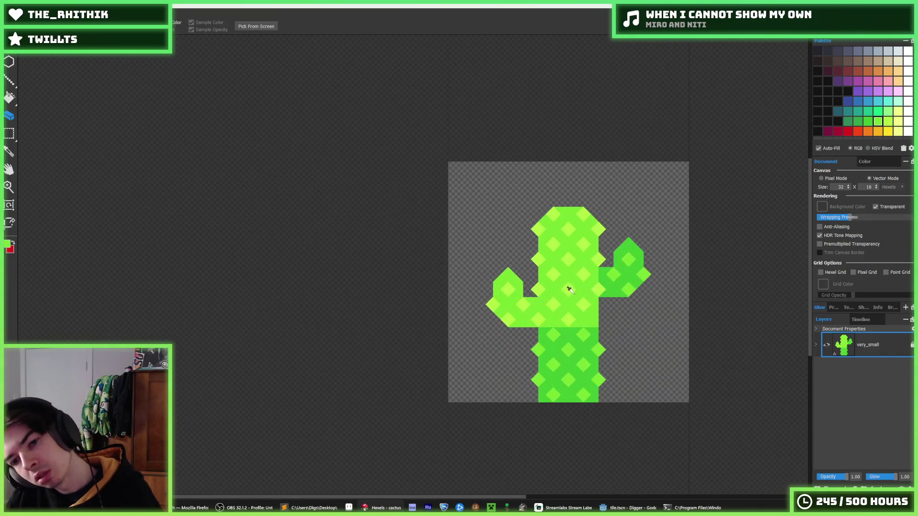
left_click(604, 321)
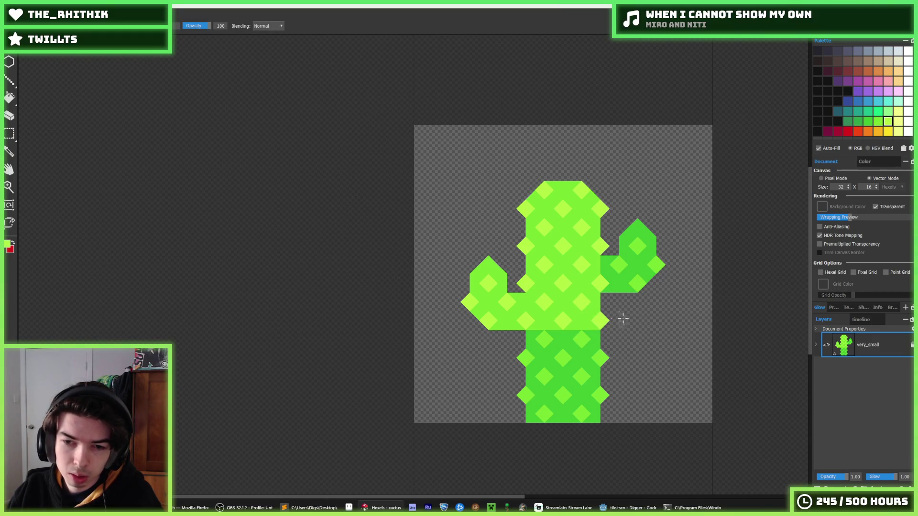
scroll(640, 306, "down", 3)
scroll(656, 300, "down", 5)
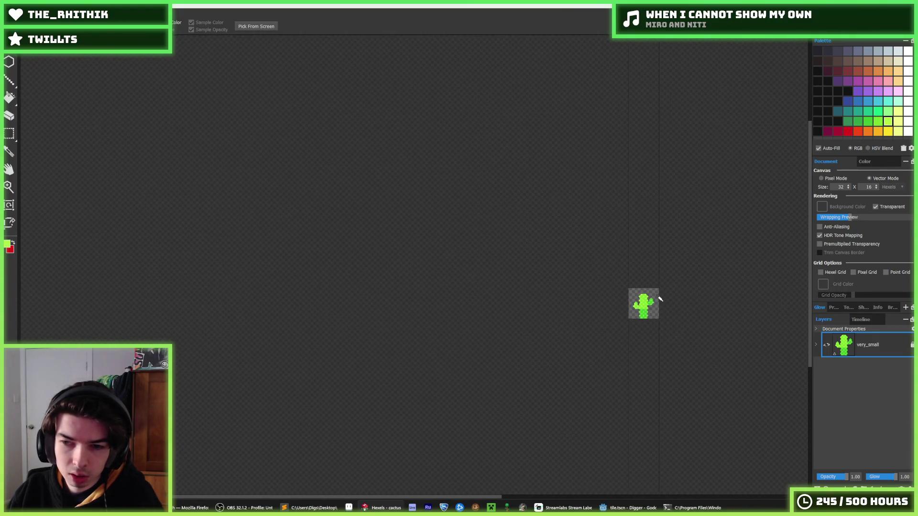
scroll(652, 294, "up", 6)
scroll(641, 324, "up", 2)
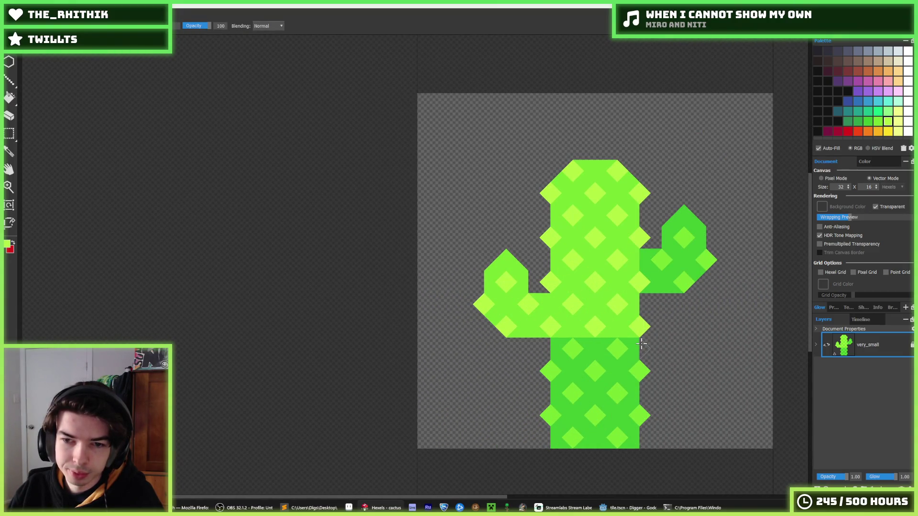
- Select the left arm, reposition it lower on the trunk, and deselect
key("m")
left_click_drag(453, 247, 540, 361)
key("Down")
key("Down")
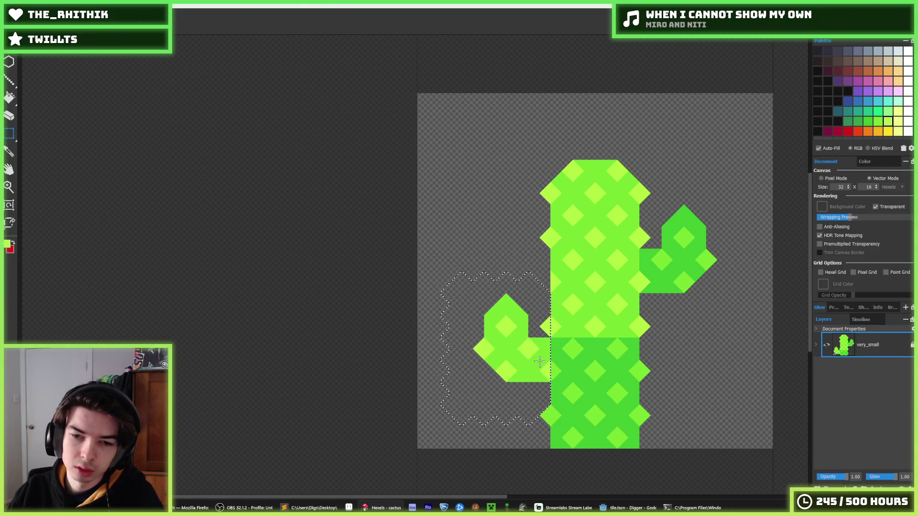
scroll(615, 306, "down", 6)
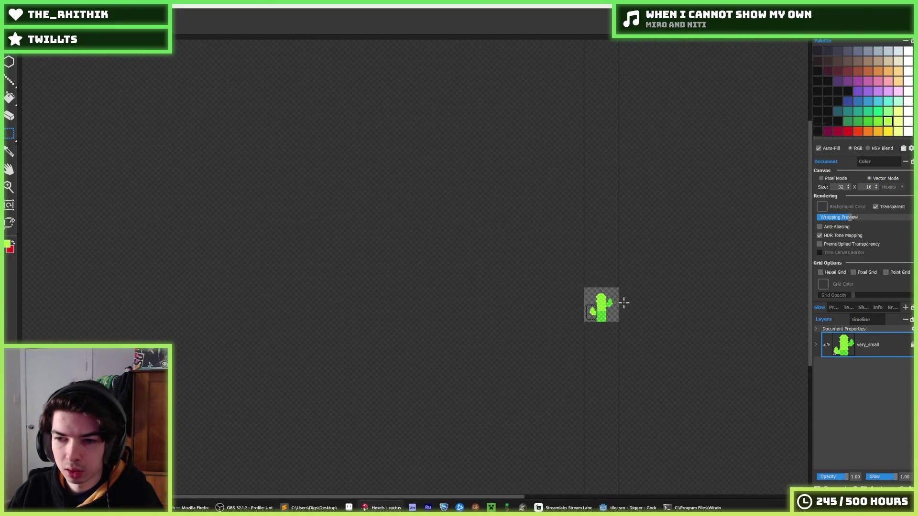
key("Up")
key("Up")
key("Up")
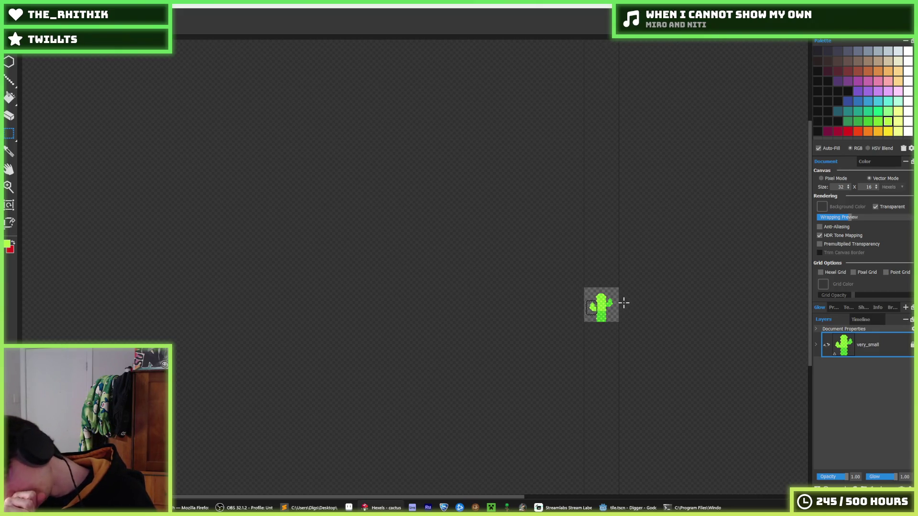
key("ctrl+d")
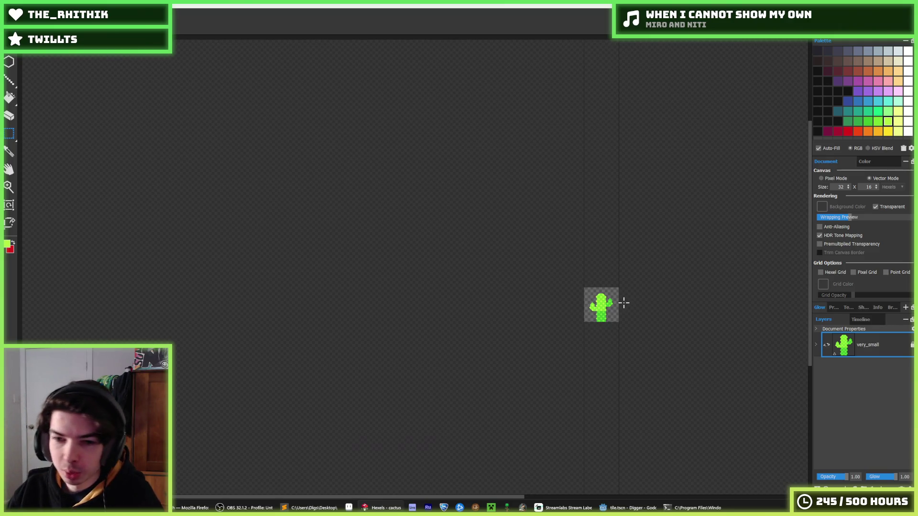
- Export the reworked cactus over cactus.png and run the game in Godot
key("ctrl+e")
double_click(409, 203)
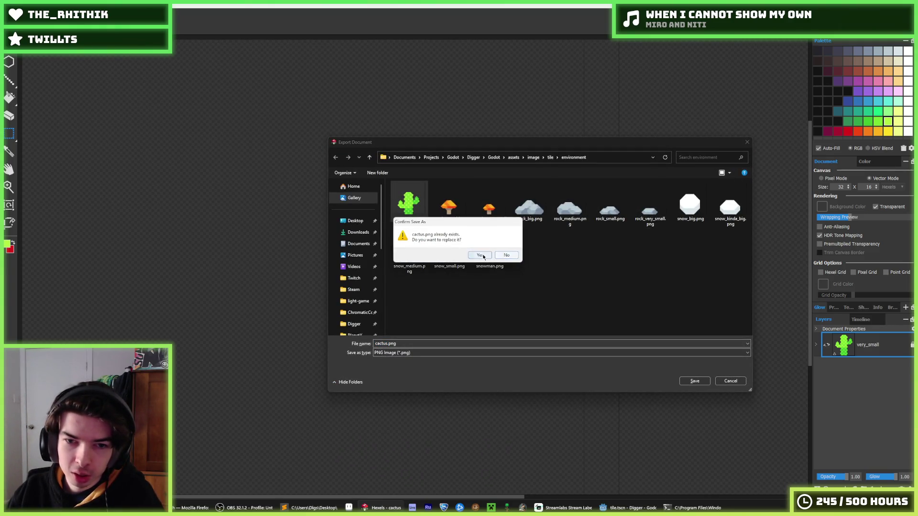
left_click(483, 256)
left_click(495, 362)
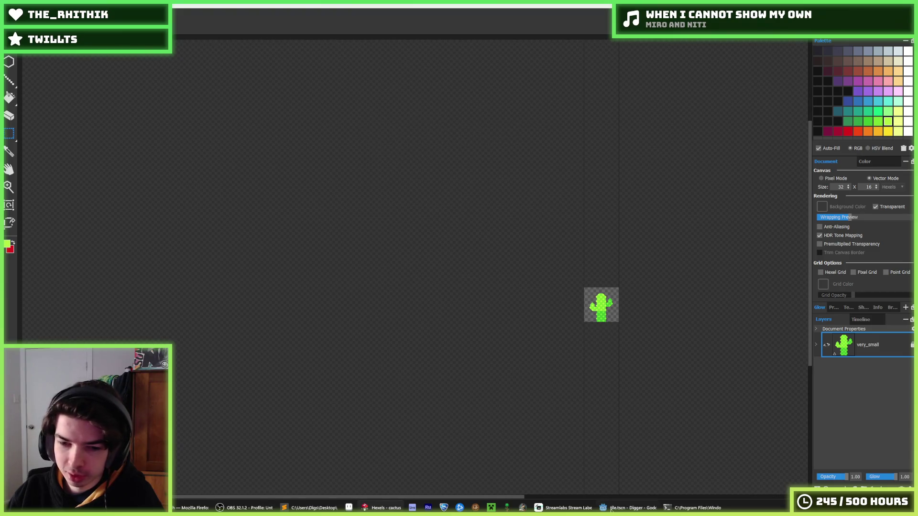
left_click(610, 507)
key("F5")
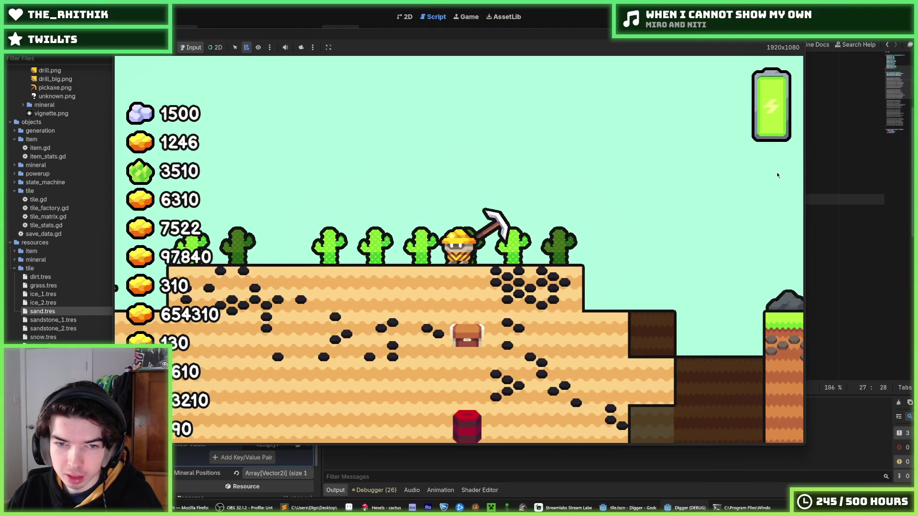
- Walk, jump and fly the miner across the sand and ledges past the cacti
key("Left")
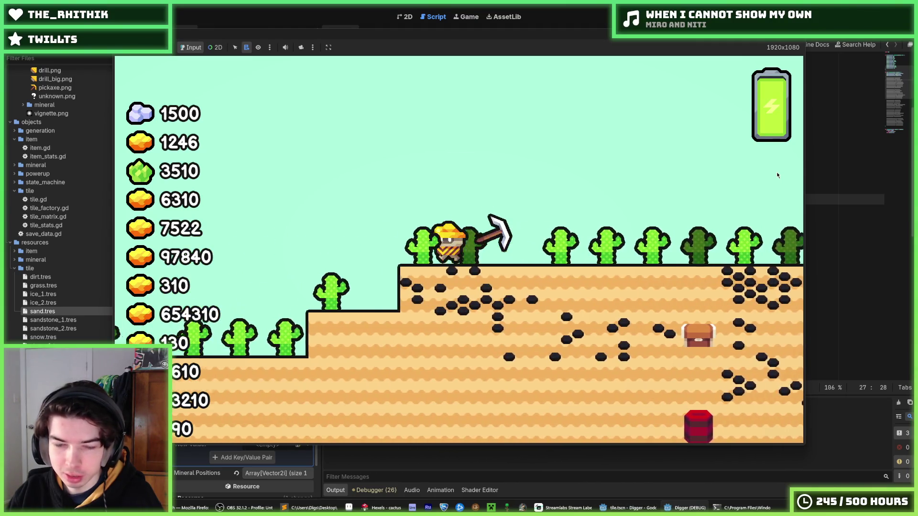
key("Left")
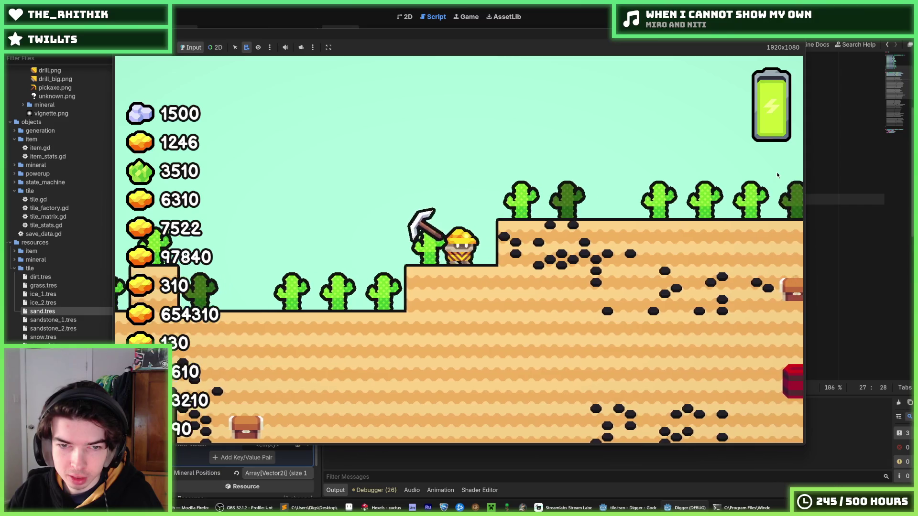
key("Up")
key("Right")
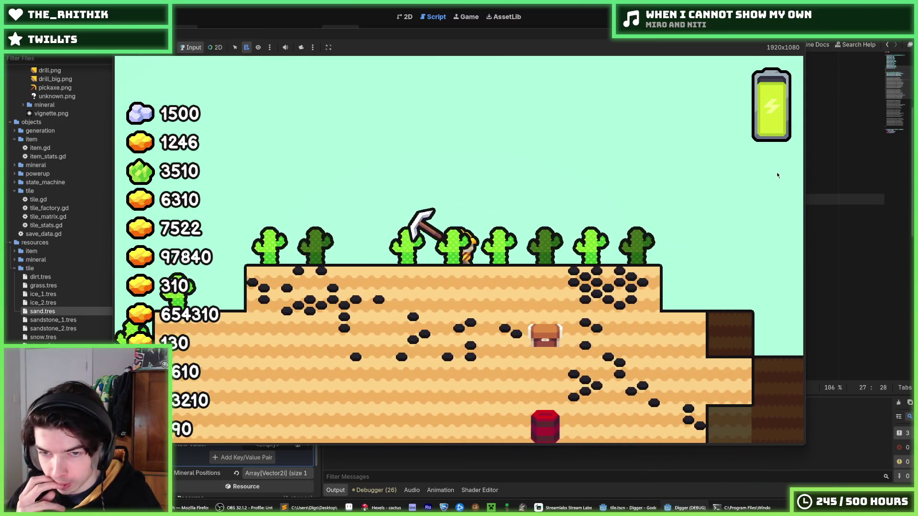
key("Right")
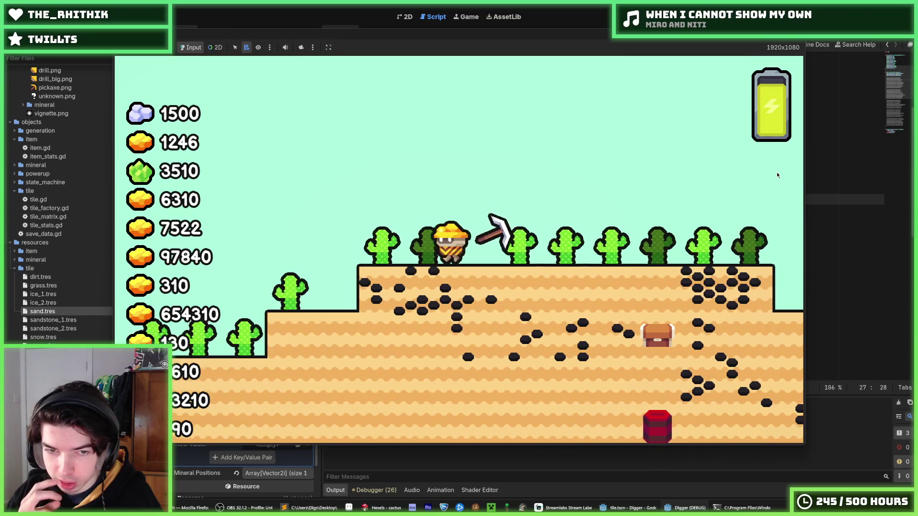
key("Right")
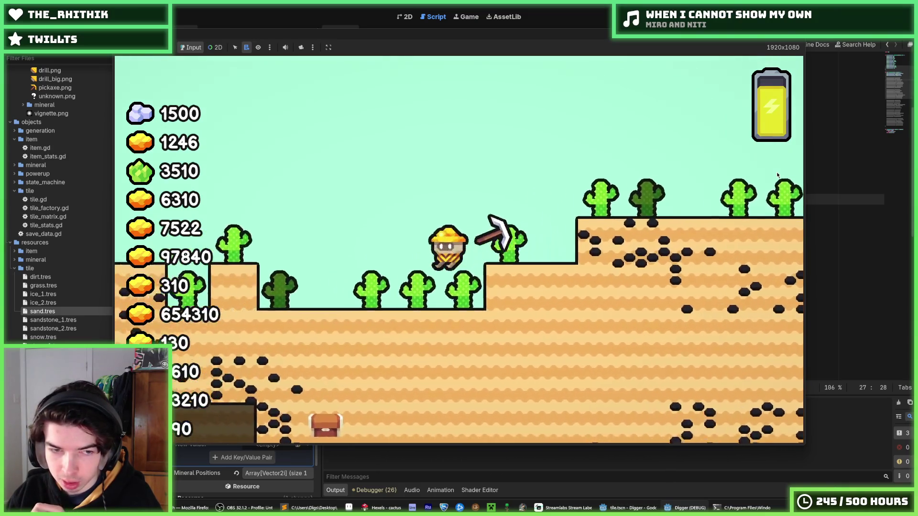
key("Left")
key("space")
key("Left")
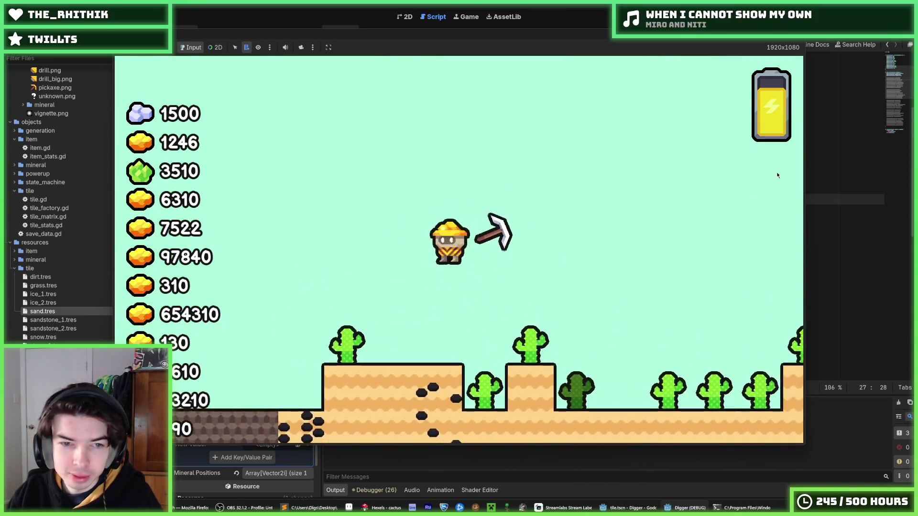
key("Left")
key("space")
- Mine tiles to the right, head back left, then close the game with F8
key("Right")
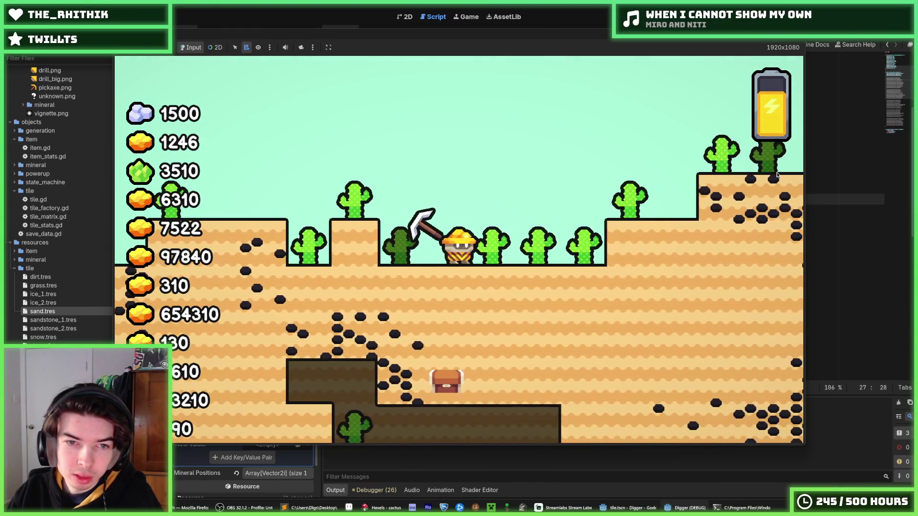
key("Right")
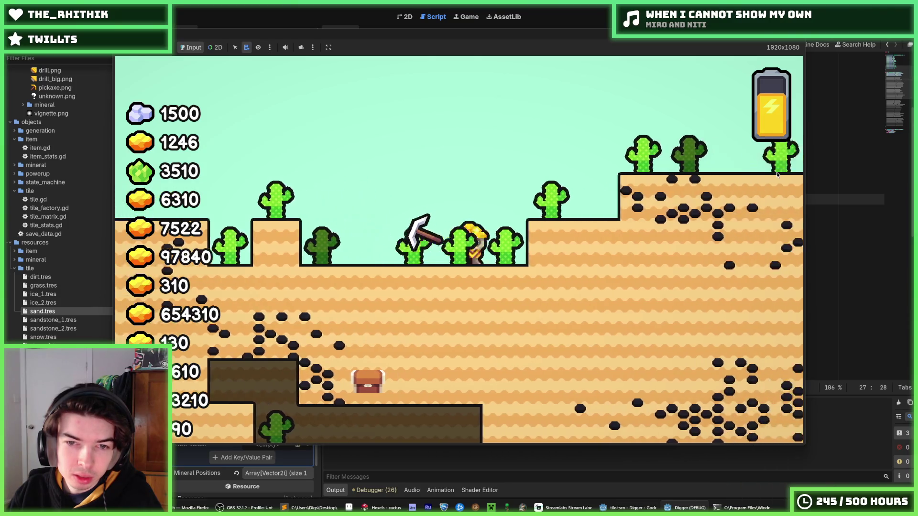
key("space")
key("Right")
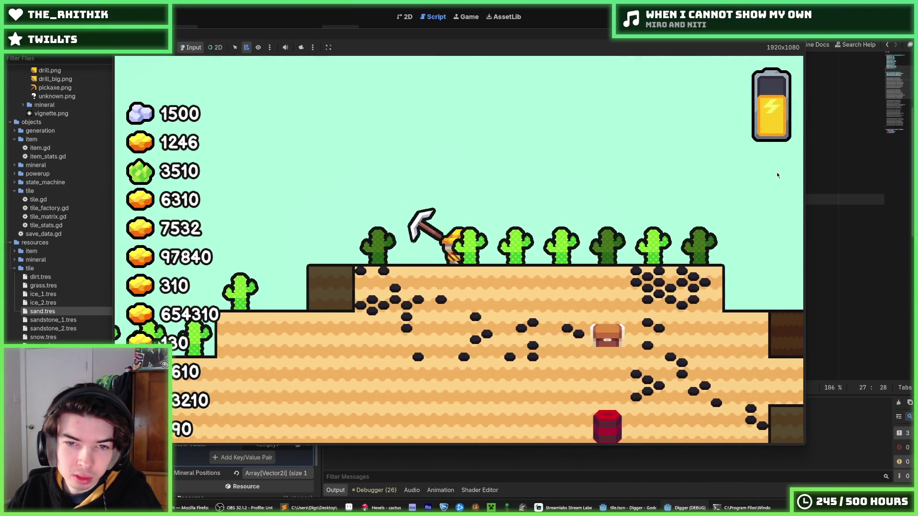
key("Right")
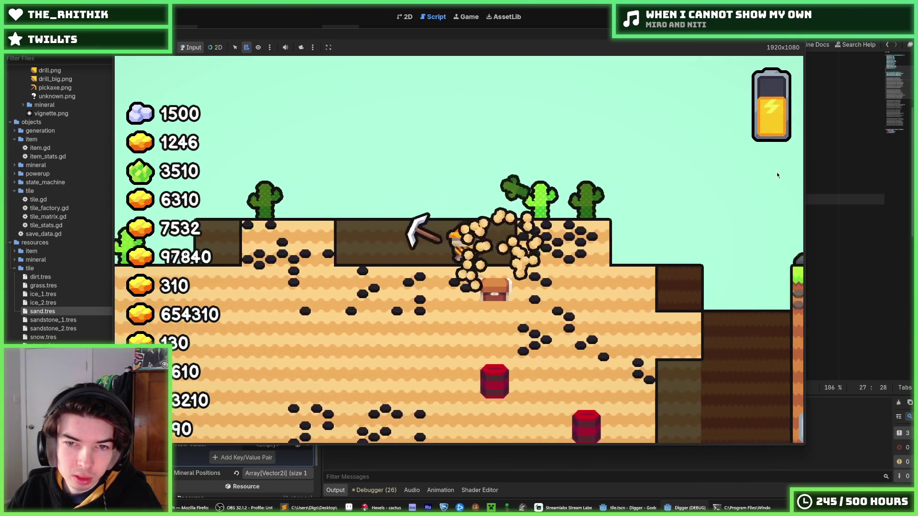
key("Left")
key("space")
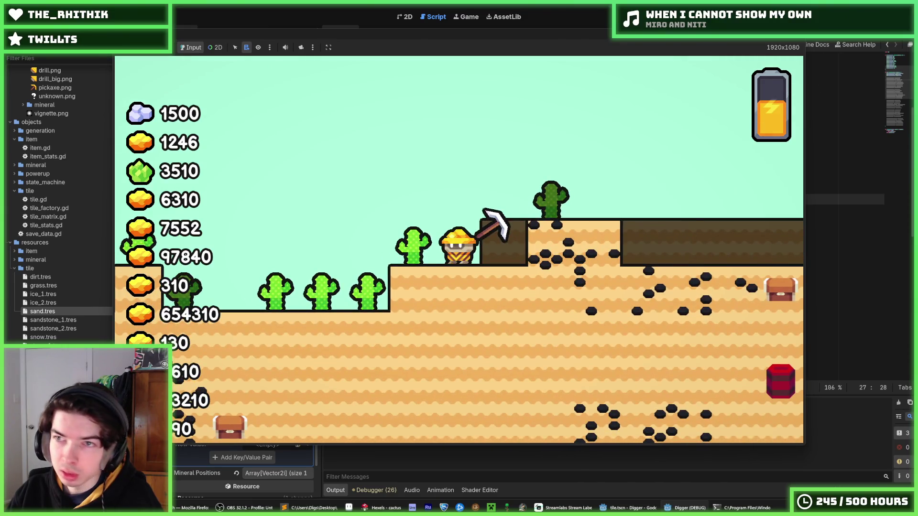
key("F8")
- Erase the right arm's top row, then restore hexels on the right and left arm tops
left_click(381, 508)
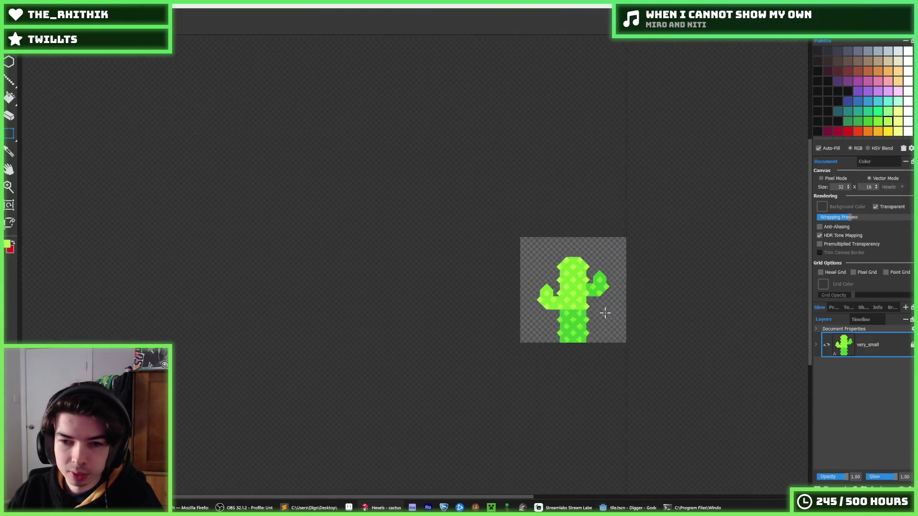
scroll(607, 313, "up", 3)
key("e")
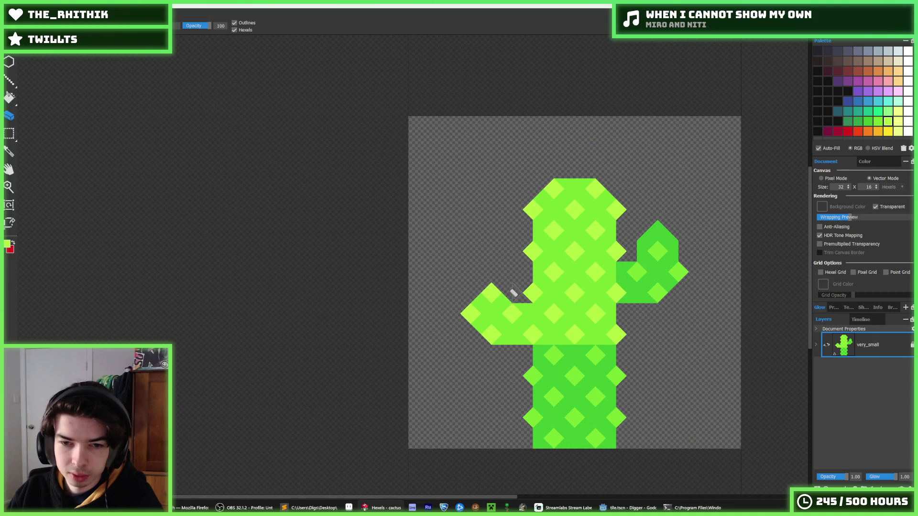
mouse_move(636, 246)
left_mouse_down()
mouse_move(658, 225)
mouse_move(680, 248)
left_mouse_up()
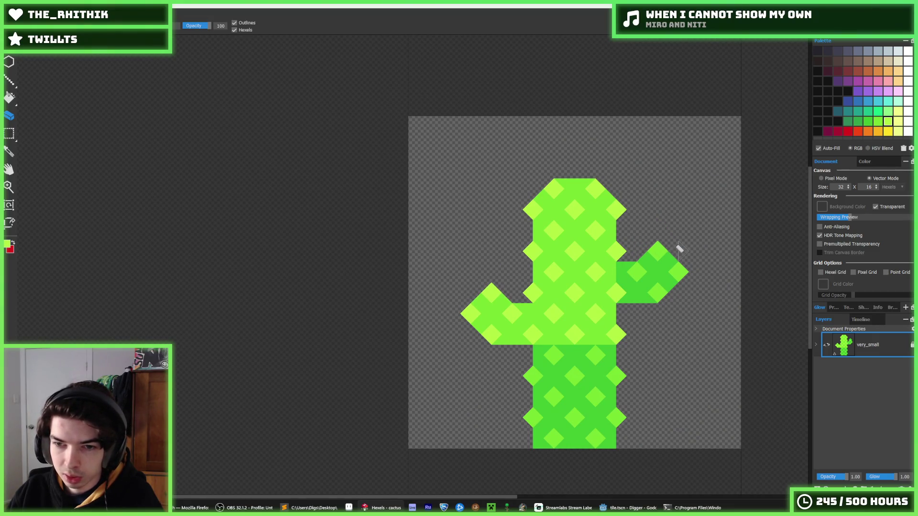
key("i")
scroll(684, 234, "down", 5)
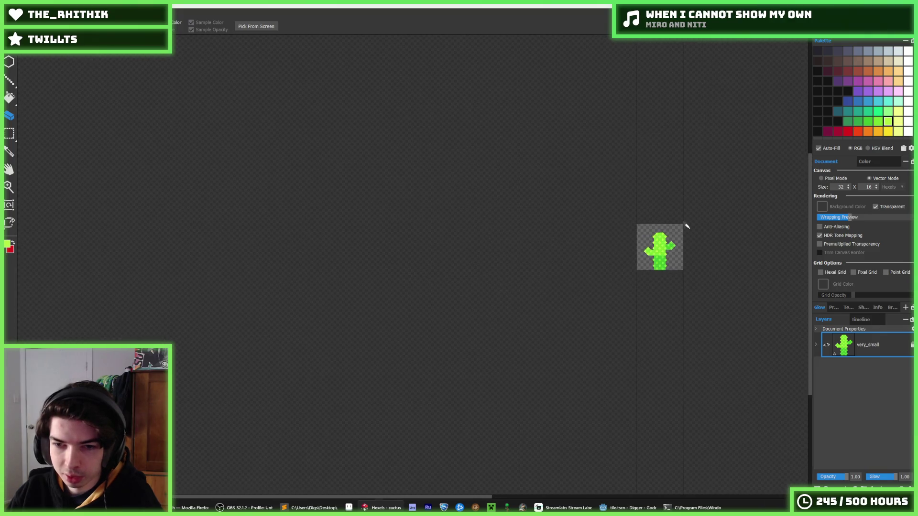
scroll(689, 218, "up", 3)
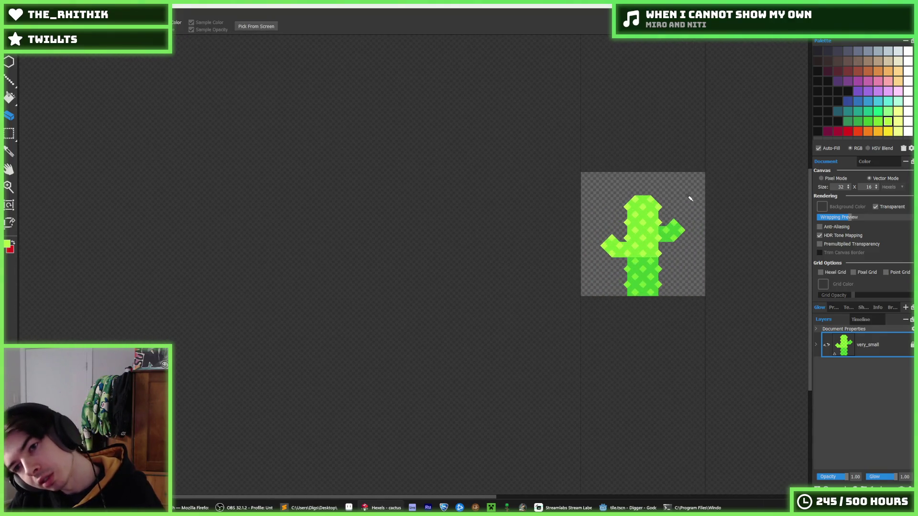
left_click(674, 219)
left_click(612, 234)
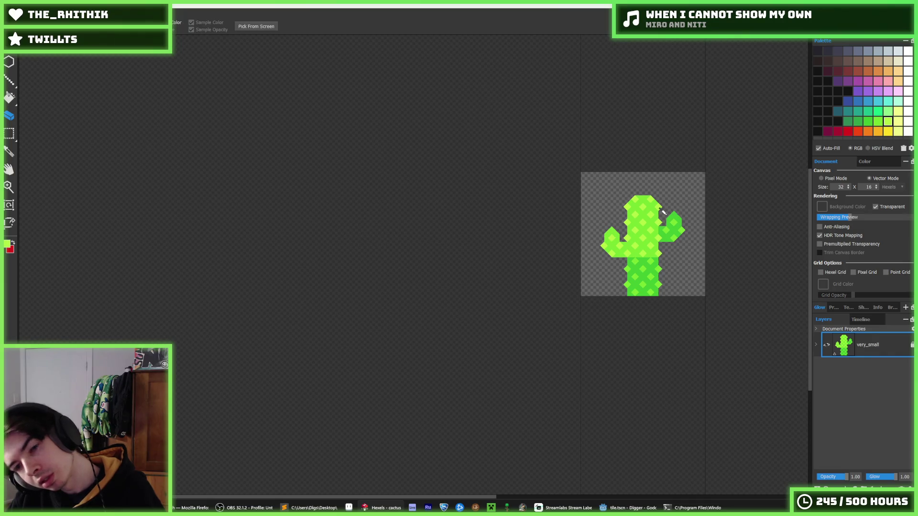
- Paint light-green hexels along the left arm's top and edges
scroll(665, 213, "up", 3)
left_click(483, 260)
key("b")
mouse_move(483, 261)
left_mouse_down()
mouse_move(487, 230)
mouse_move(511, 266)
left_mouse_up()
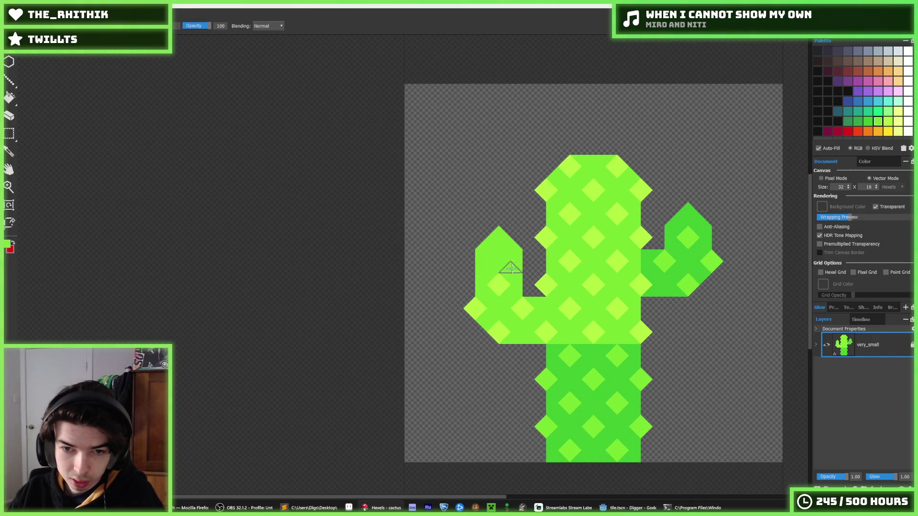
left_click(475, 261)
left_click(521, 258)
- Fill the right arm's top in darker green with light diamond accents
left_click_drag(594, 221, 521, 234)
left_click(591, 253, "alt")
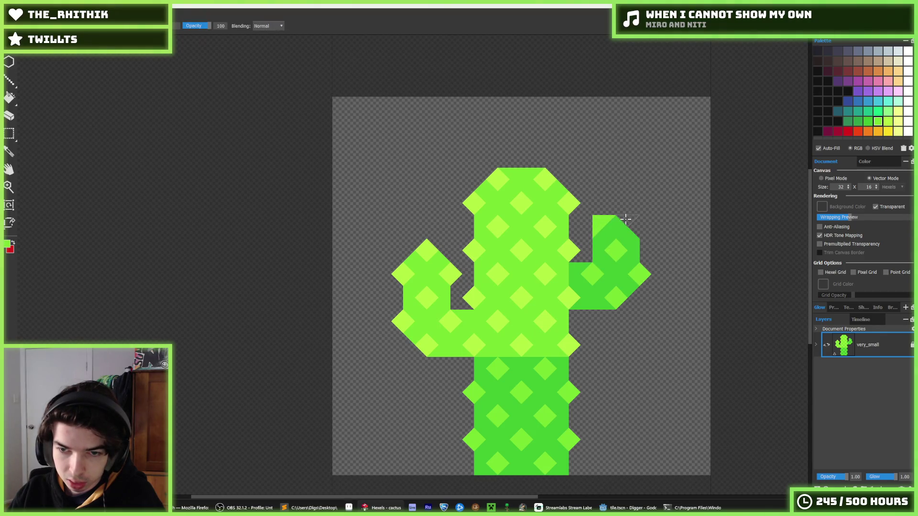
left_click(592, 226)
left_click(638, 227)
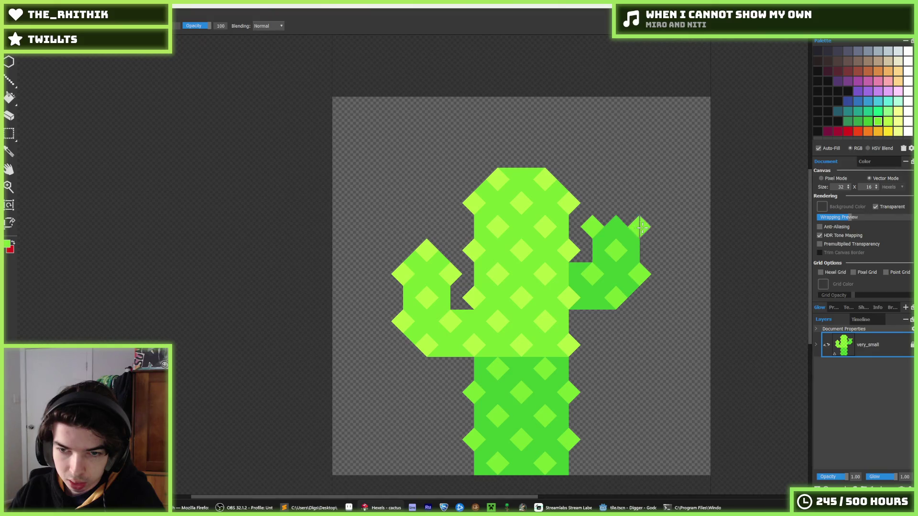
left_click(616, 203)
mouse_move(606, 212)
left_mouse_down()
mouse_move(621, 219)
mouse_move(627, 210)
left_mouse_up()
- Select the right arm and move it lower on the trunk
key("m")
scroll(670, 252, "down", 5)
scroll(670, 251, "up", 2)
scroll(671, 256, "down", 1)
scroll(673, 259, "up", 5)
left_click_drag(685, 223, 583, 369)
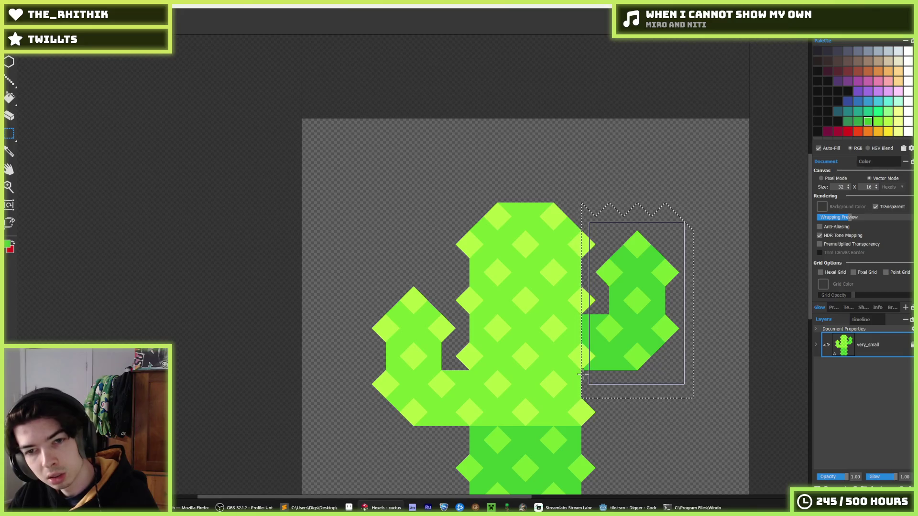
left_click_drag(618, 297, 618, 353)
key("ctrl+d")
- Lower the left arm and sample the lighter green from the cactus
mouse_move(302, 259)
left_mouse_down()
mouse_move(470, 435)
mouse_move(468, 492)
left_mouse_up()
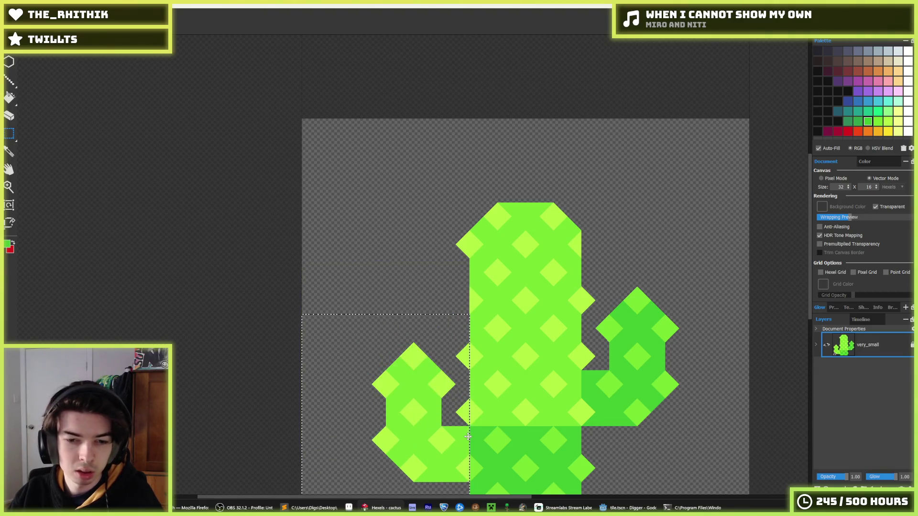
scroll(526, 275, "down", 3)
key("ctrl+d")
scroll(523, 269, "down", 3)
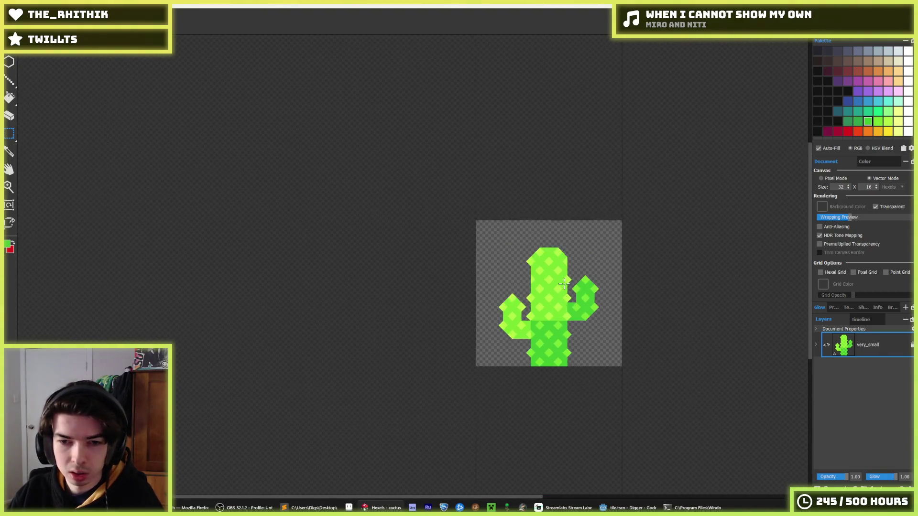
scroll(564, 279, "up", 3)
key("b")
left_click(567, 229, "alt")
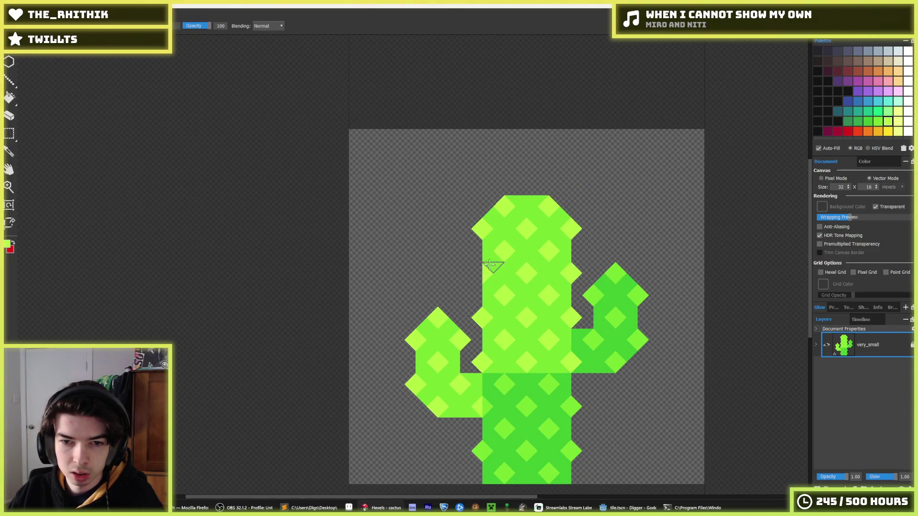
scroll(577, 292, "down", 3)
scroll(618, 317, "down", 2)
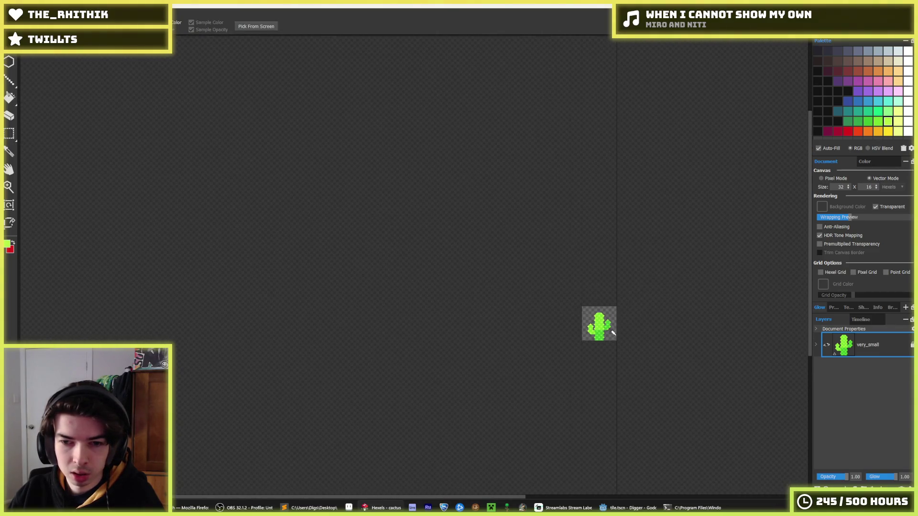
scroll(625, 347, "up", 5)
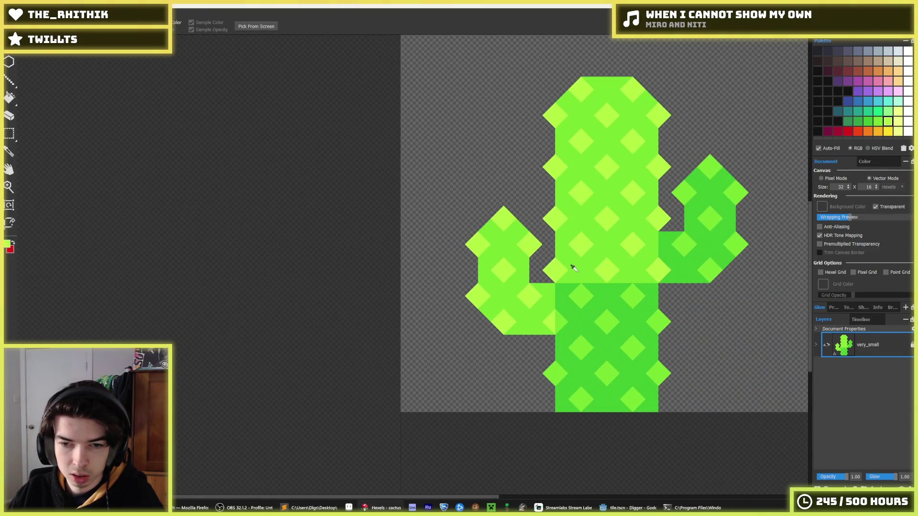
- Lower the middle trunk block to lengthen the upper trunk
key("m")
mouse_move(561, 199)
left_mouse_down()
mouse_move(655, 276)
mouse_move(653, 307)
left_mouse_up()
key("ctrl+d")
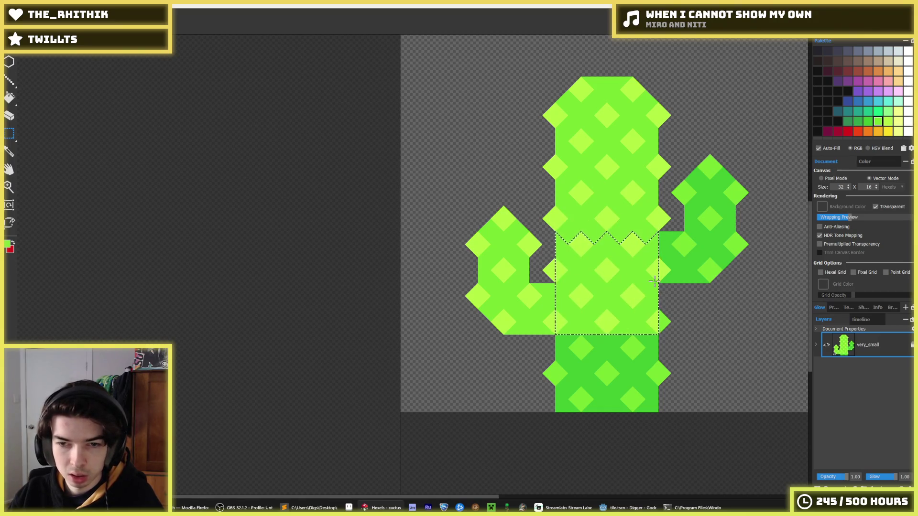
key("i")
left_click(649, 311)
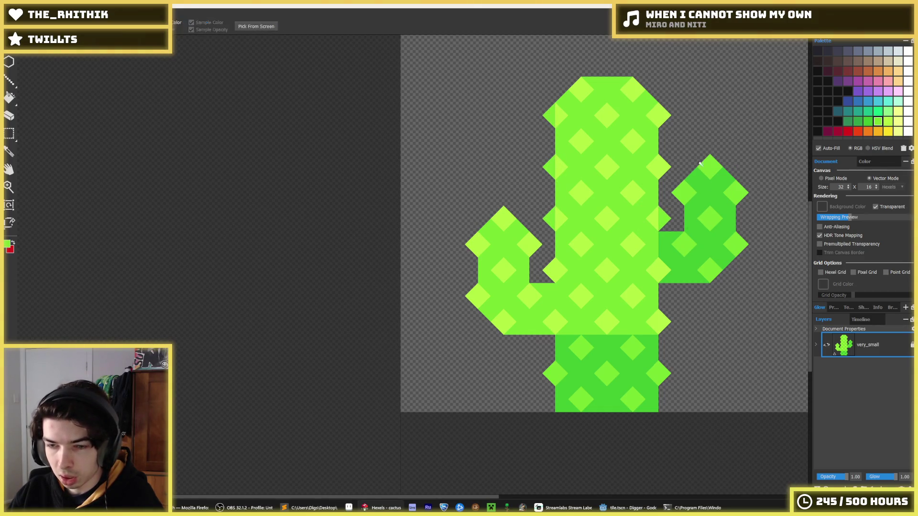
scroll(677, 195, "down", 10)
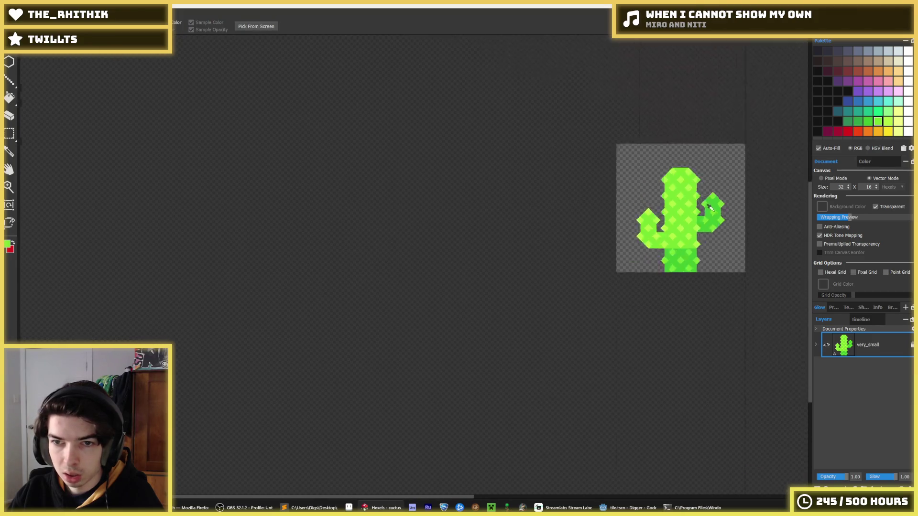
scroll(699, 179, "up", 2)
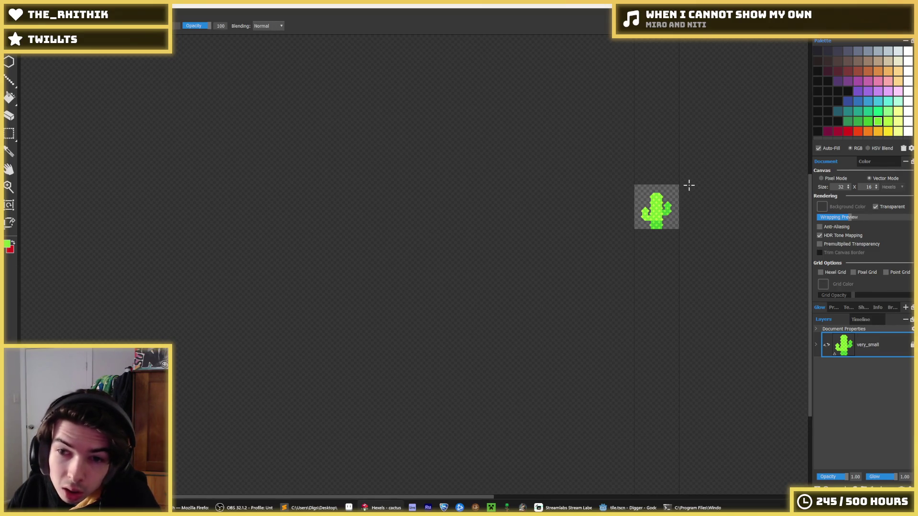
scroll(670, 199, "up", 5)
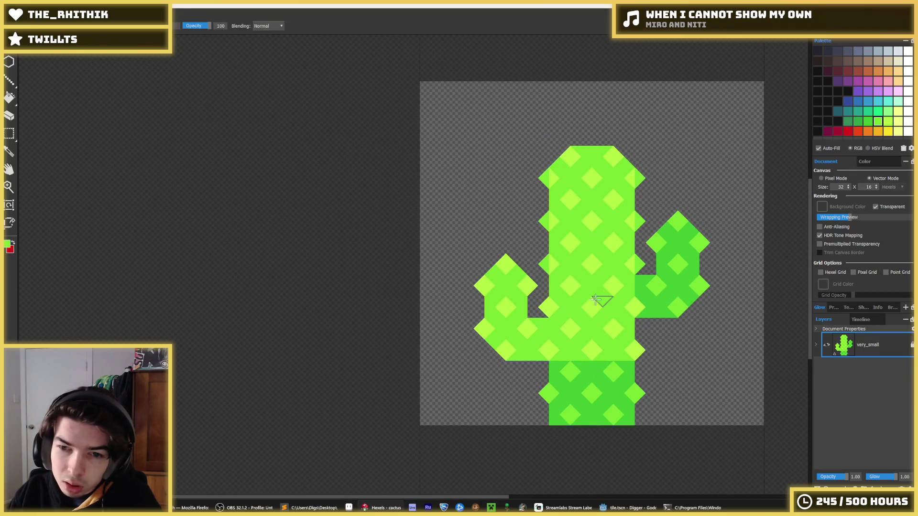
- Touch up the arm-trunk joints using sampled darker and lighter greens
left_click(567, 368, "alt")
key("alt")
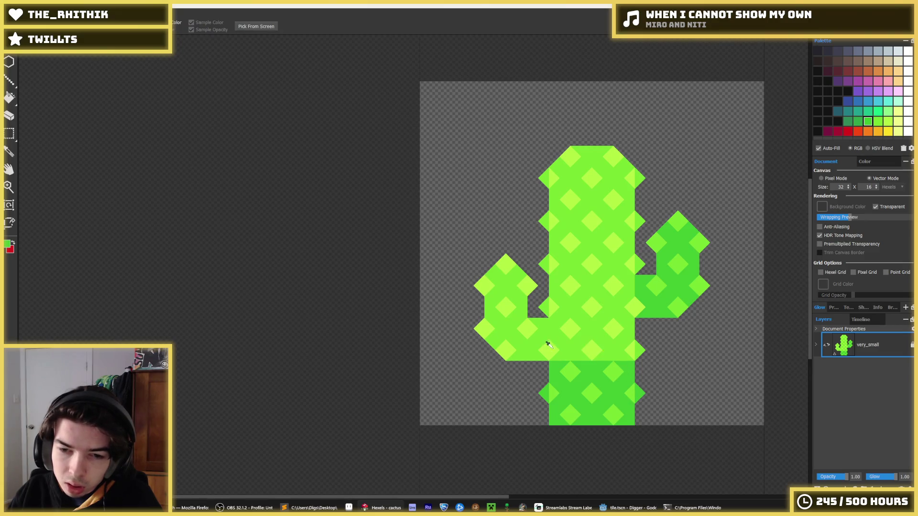
left_click(505, 332, "alt")
left_click(531, 284)
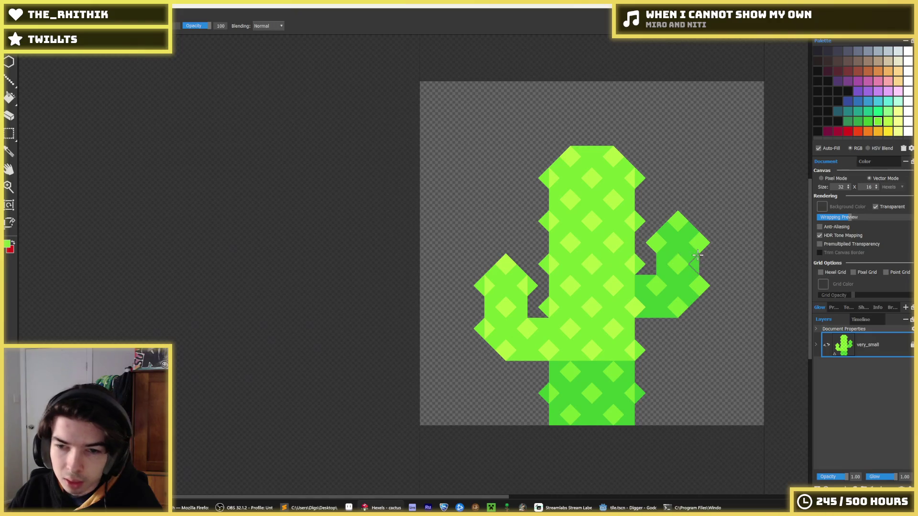
left_click(661, 244, "alt")
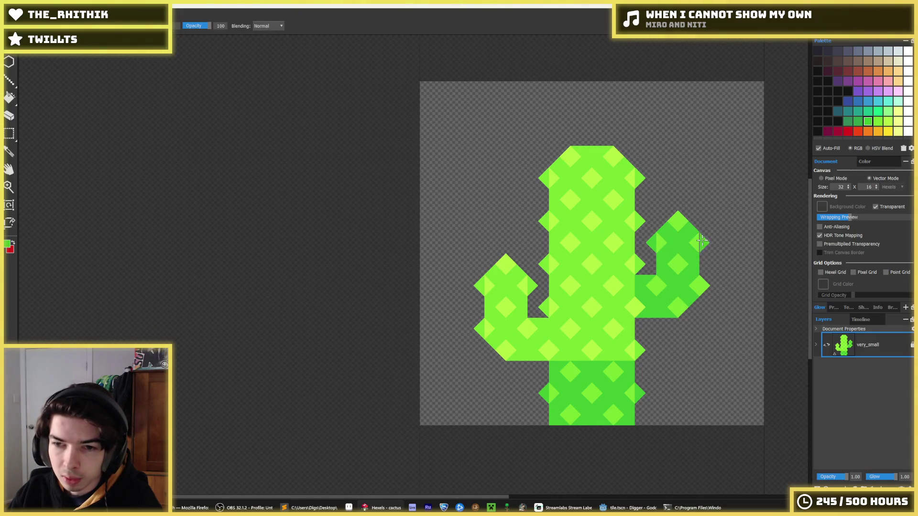
key("alt")
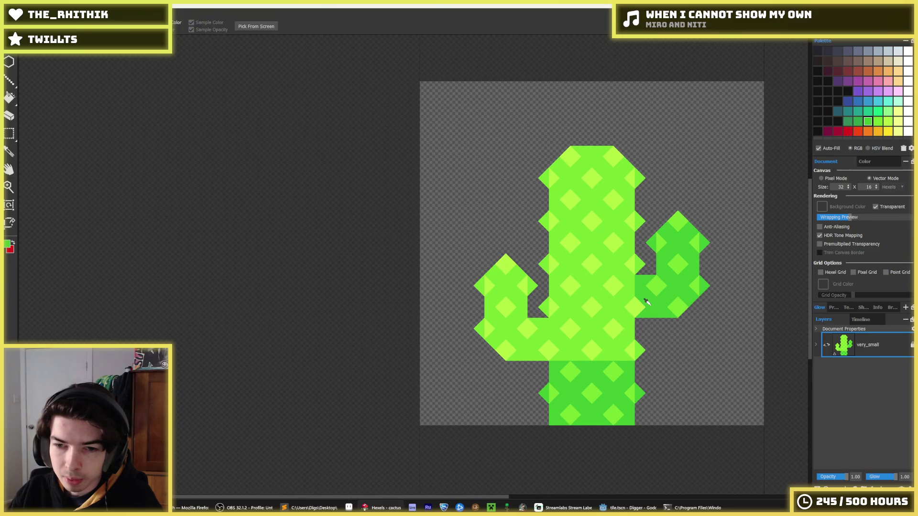
left_click(622, 282, "alt")
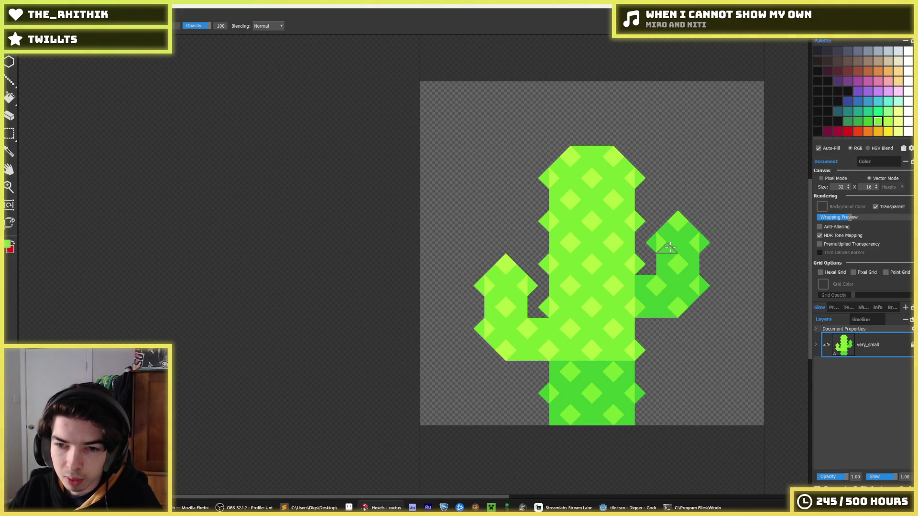
key("alt")
scroll(578, 296, "down", 3)
scroll(585, 289, "up", 2)
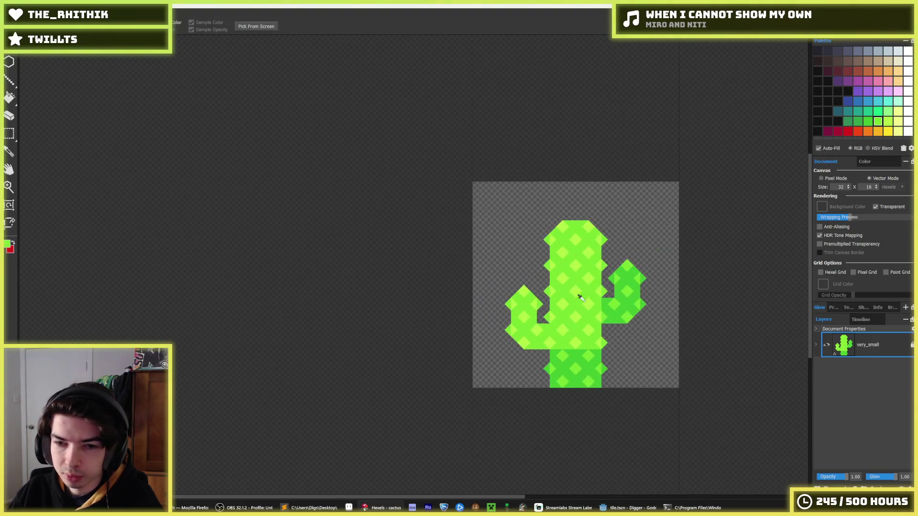
scroll(582, 297, "down", 2)
- Re-export the cactus over the existing PNG and run the game in Godot
key("ctrl+e")
key("Return")
left_click(488, 257)
left_click(496, 361)
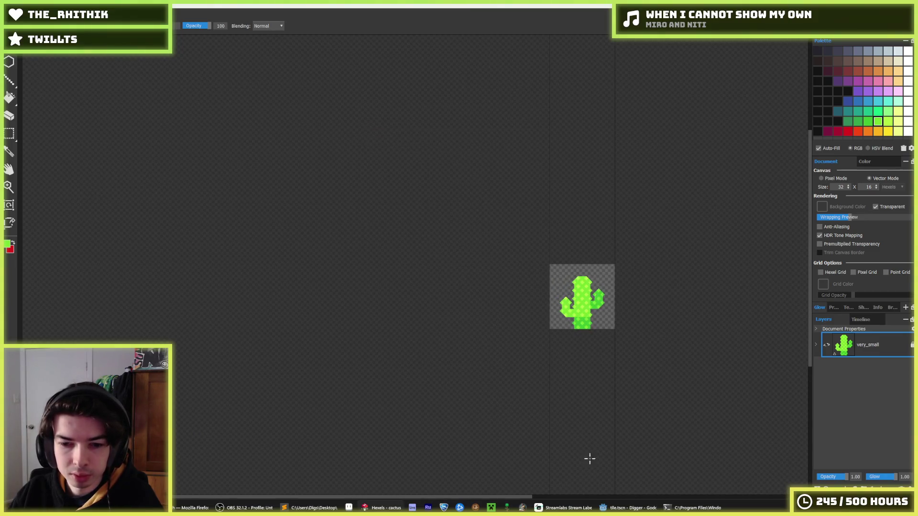
left_click(630, 508)
key("F5")
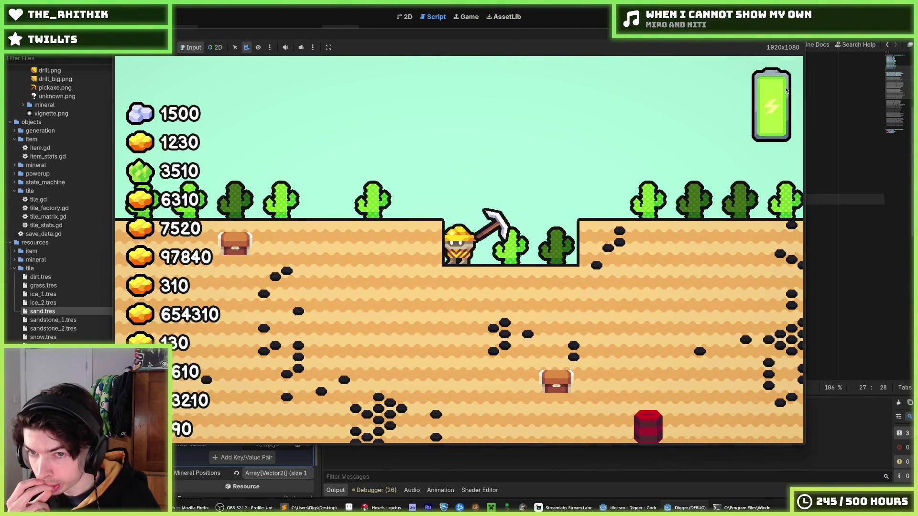
- Walk the miner left and then right across the desert, then stop the game with F8
key("Left")
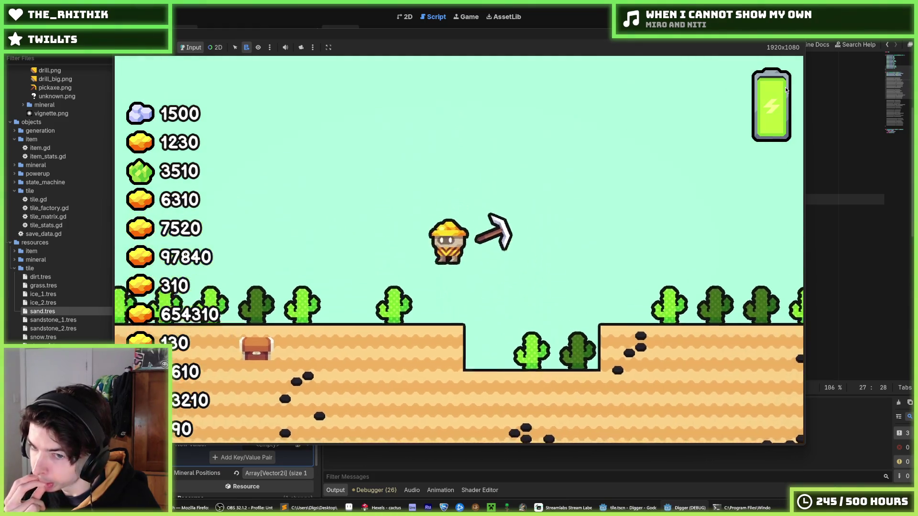
key("Left")
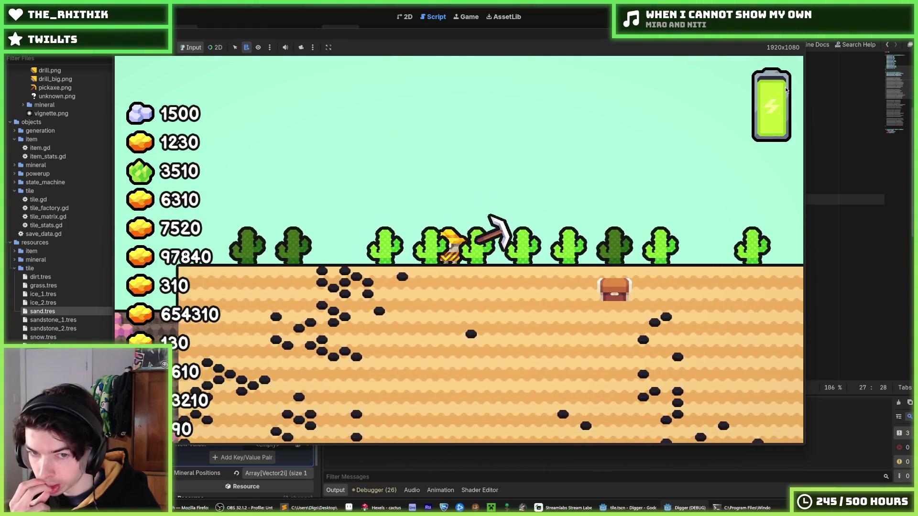
key("Left")
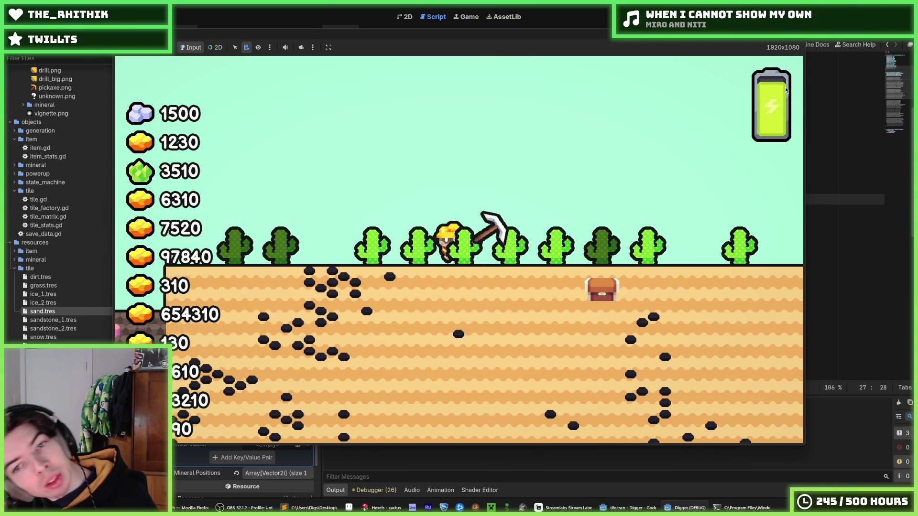
key("Right")
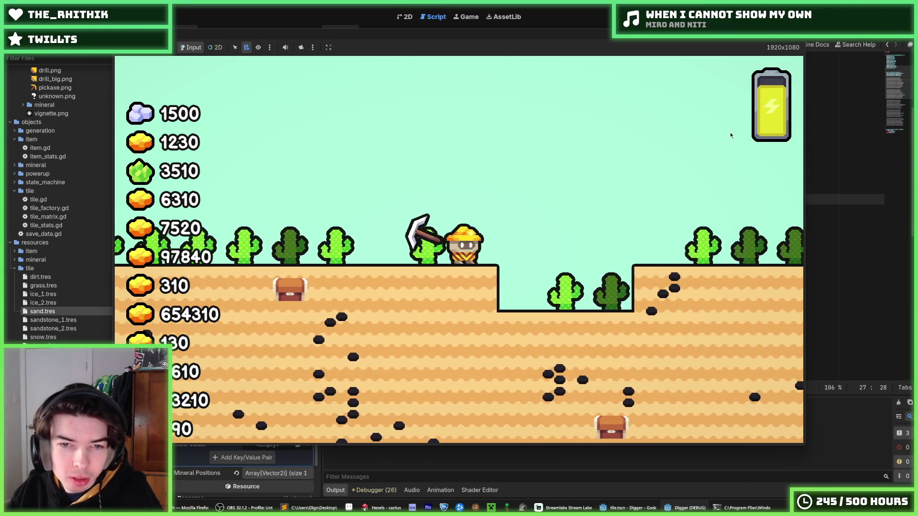
key("Right")
key("Right")
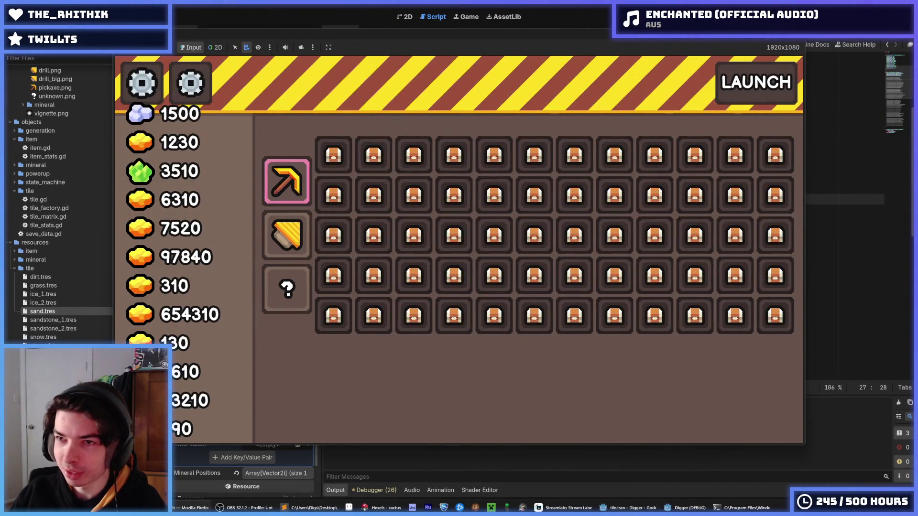
key("F8")
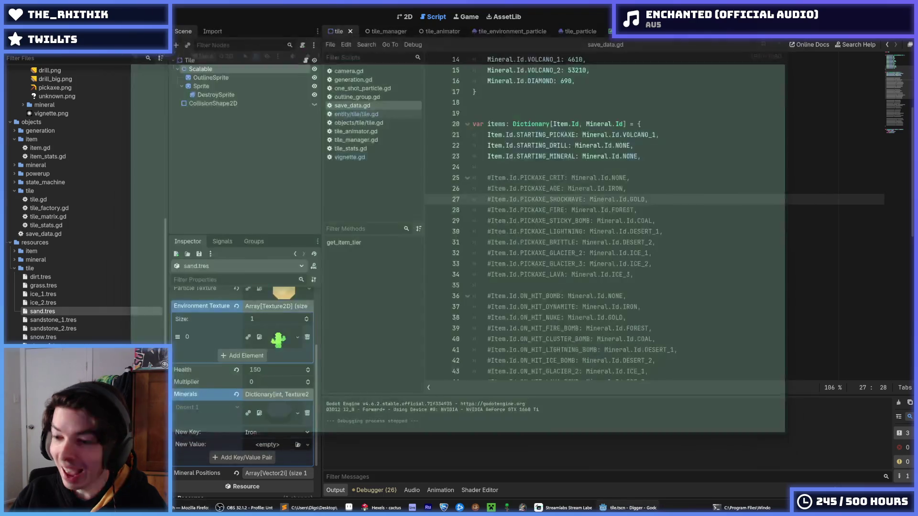
- Save the scene from save_data.gd with Ctrl+S and relaunch the Digger game with F5
left_click(689, 148)
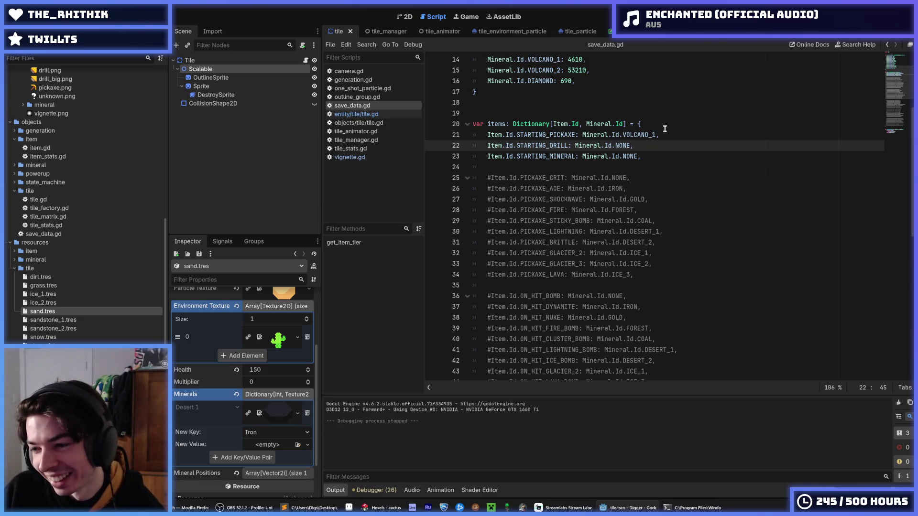
left_click(652, 161)
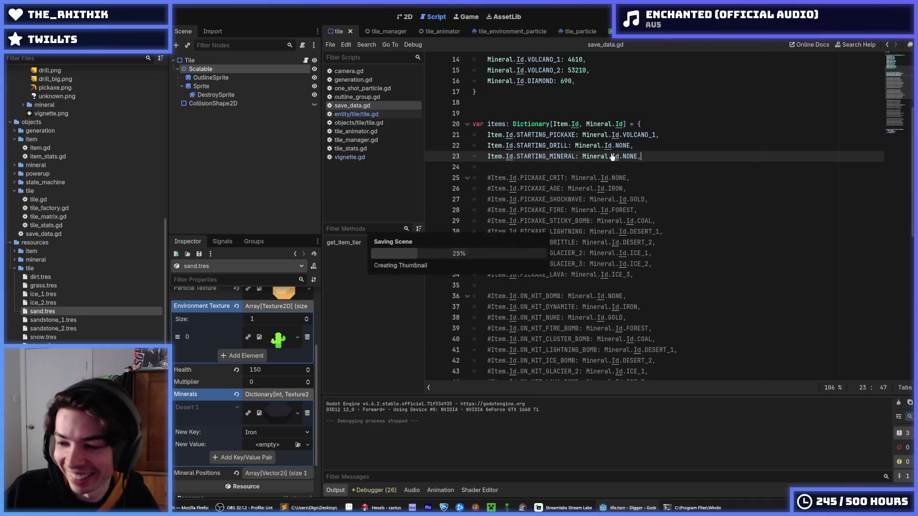
key("ctrl+s")
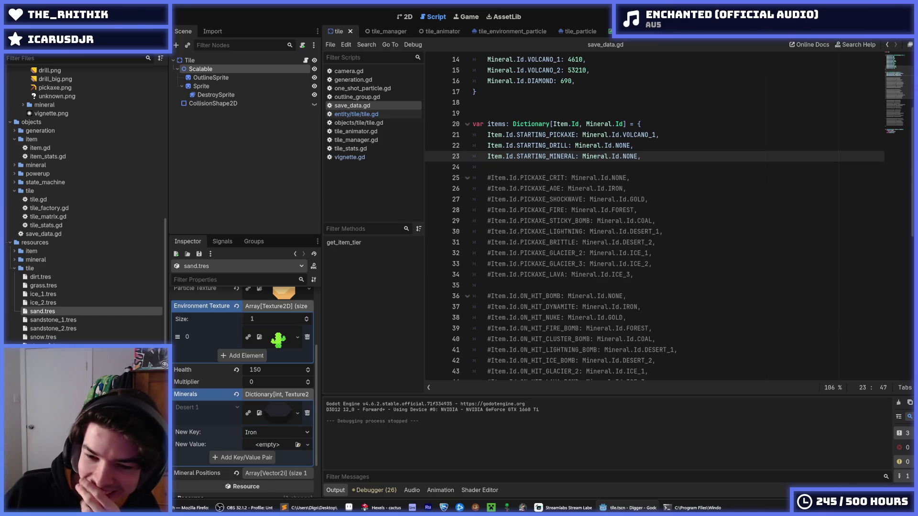
left_click(661, 145)
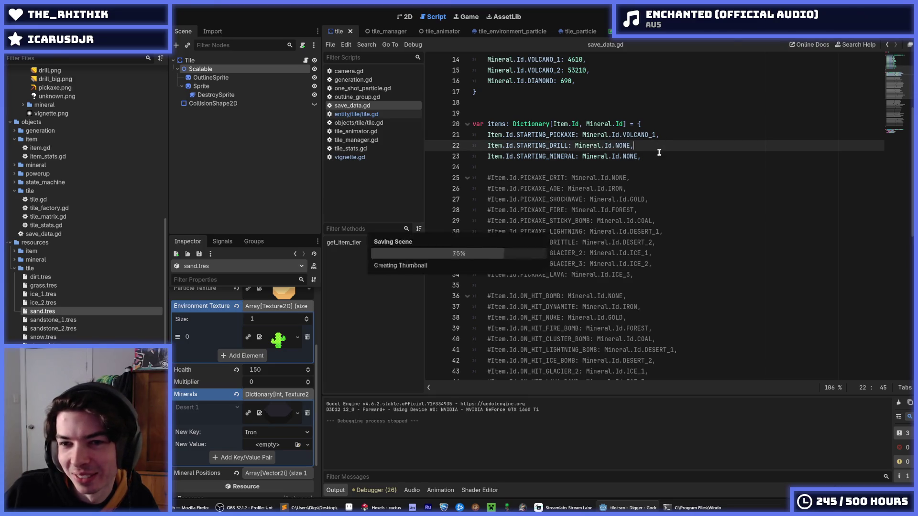
left_click(655, 157)
key("ctrl+s")
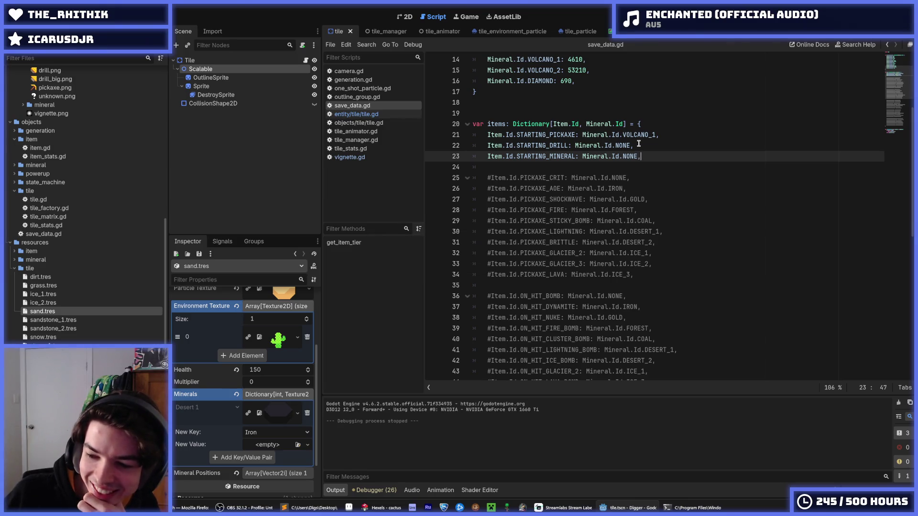
left_click(639, 145)
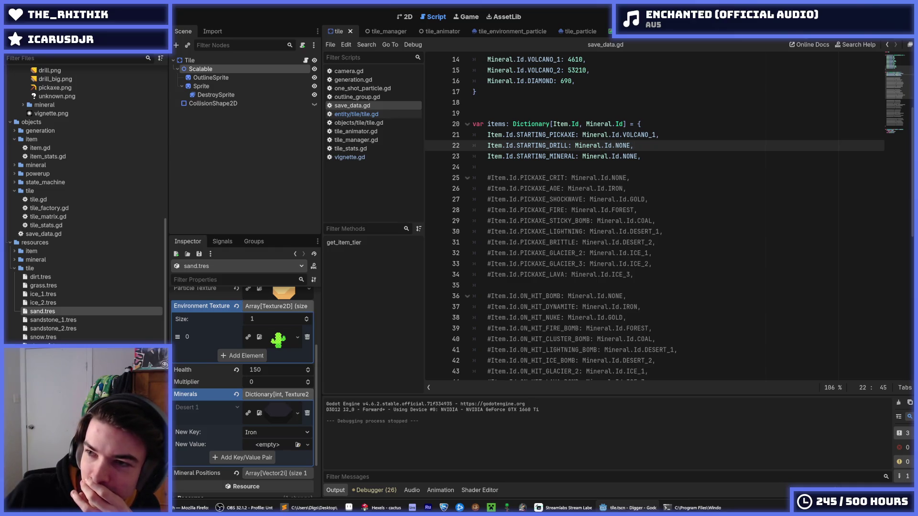
key("F5")
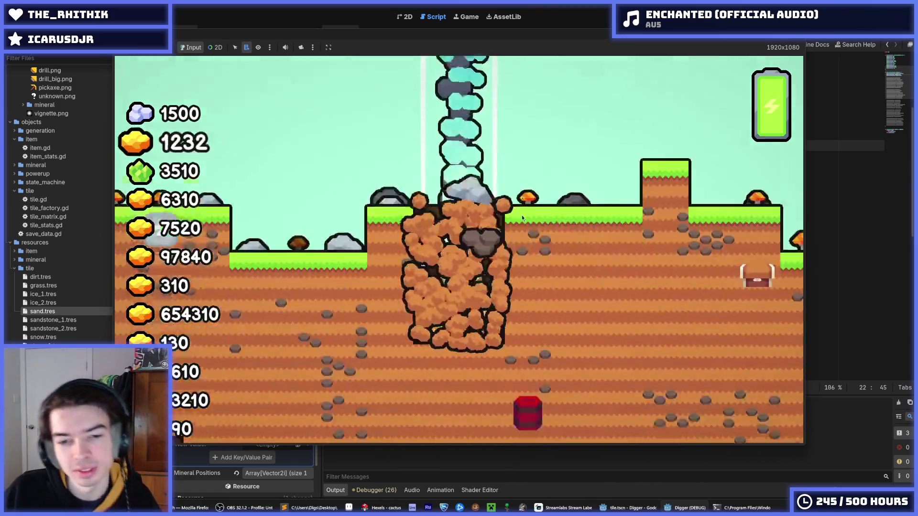
- Fly the miner out of the shaft and jump it left and right over the raised sand
key("space")
key("a")
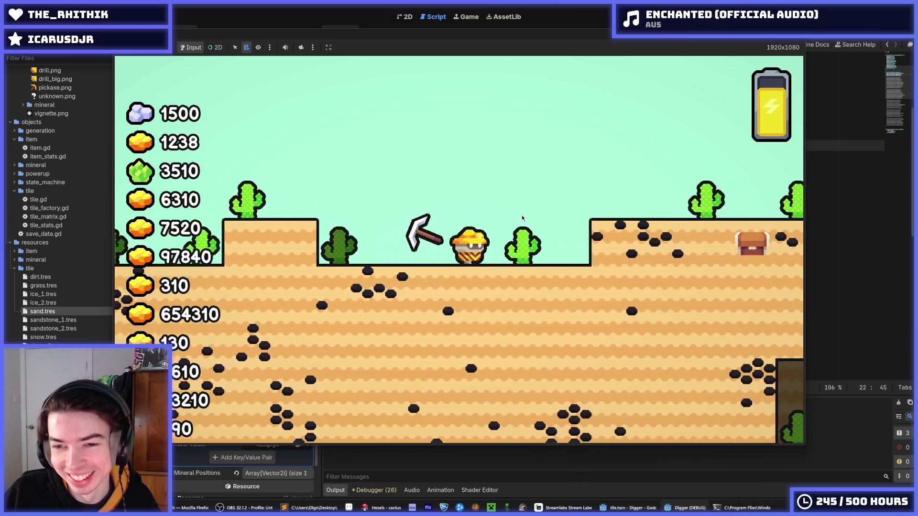
key("Right")
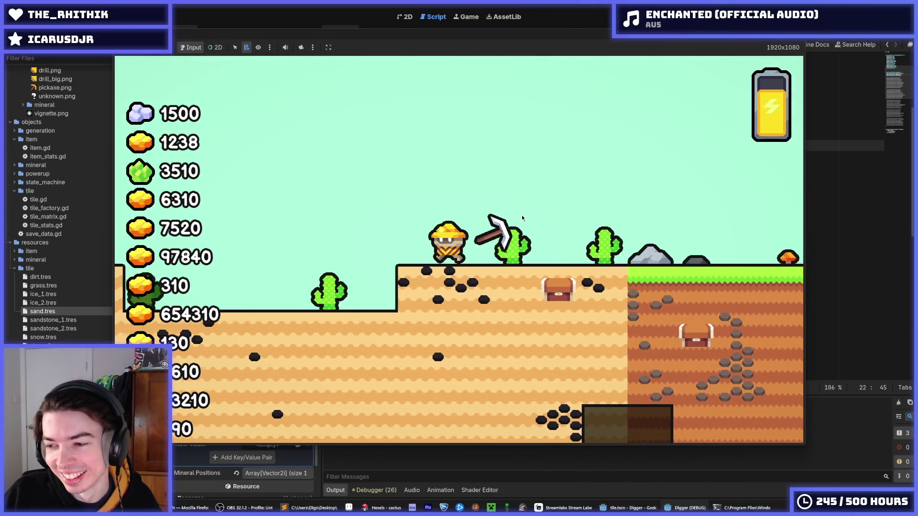
key("Left")
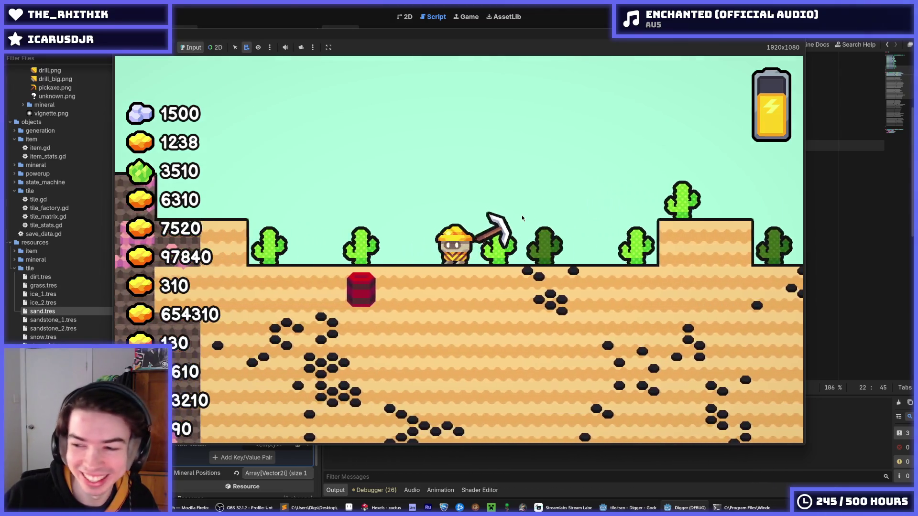
key("space")
key("Left")
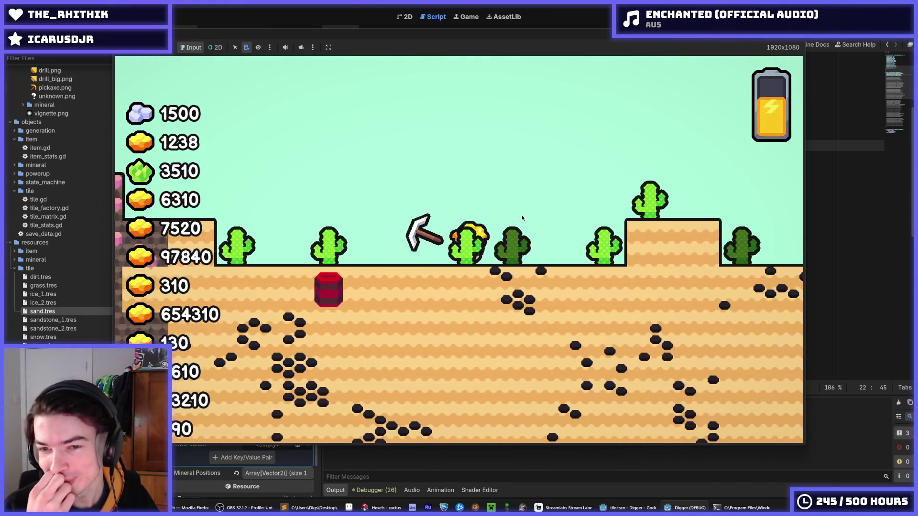
key("space")
key("space")
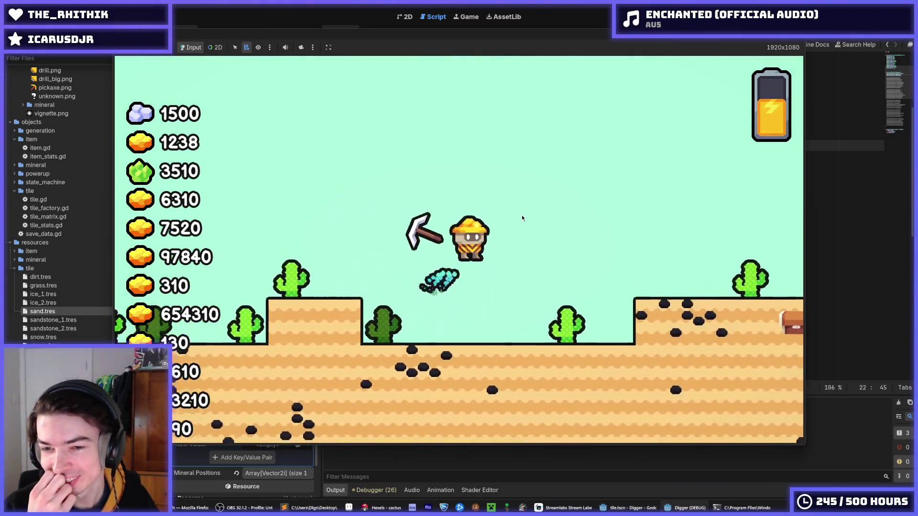
key("Right")
key("space")
key("space")
key("space")
key("Left")
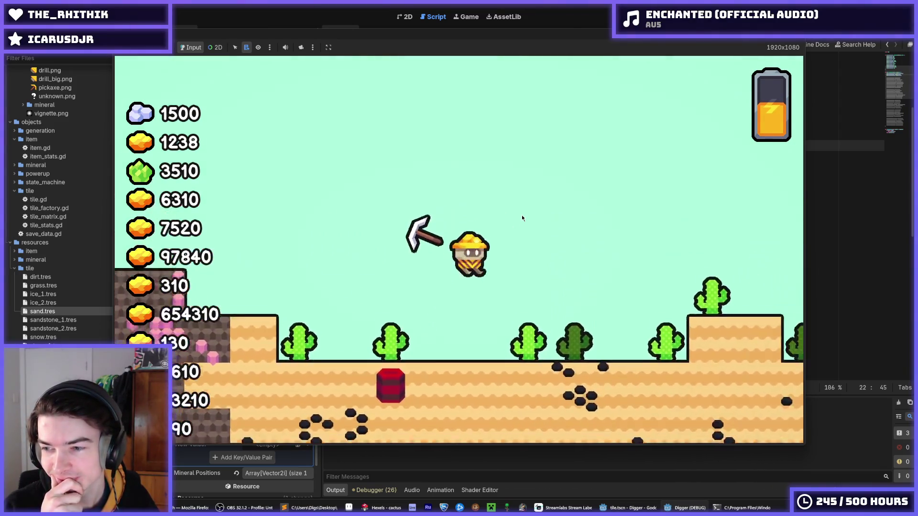
key("space")
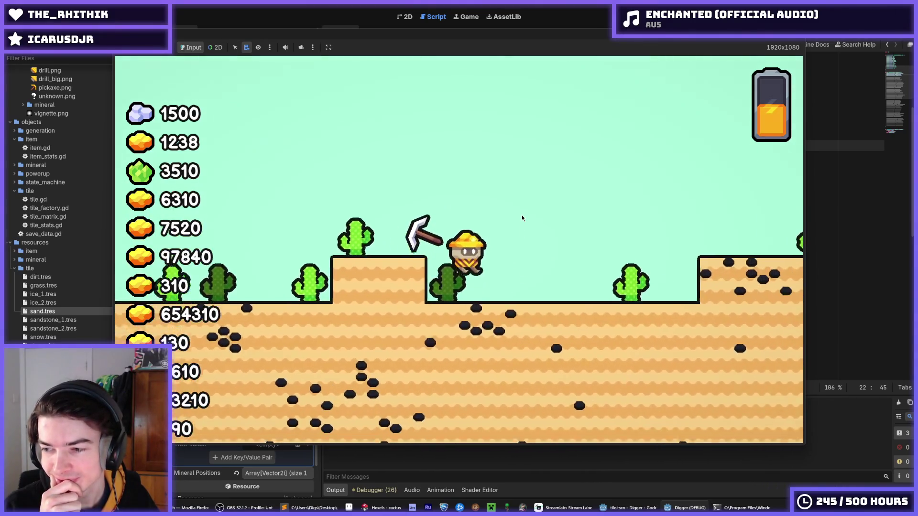
key("Right")
key("space")
- Walk the miner past the cacti and dig while heading right, then stop the game and switch to Hexels
key("Left")
key("Right")
key("Left")
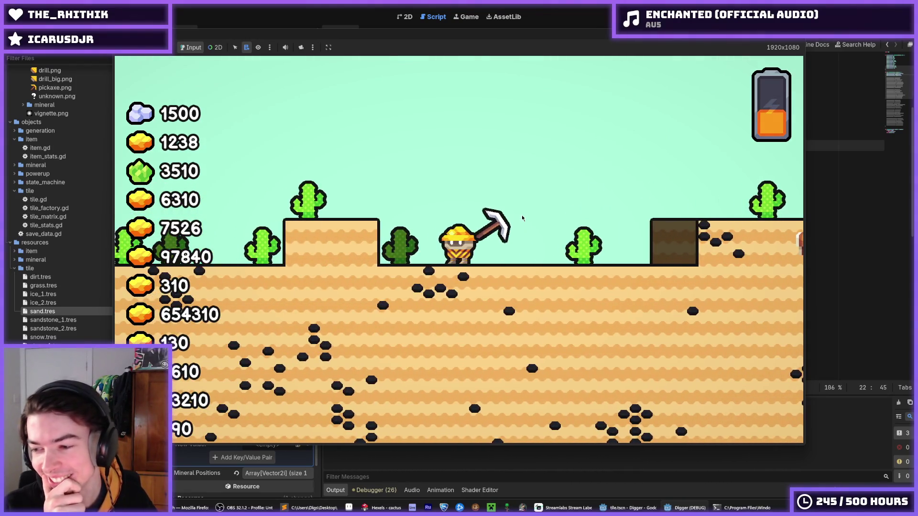
key("space")
key("Right")
key("Left")
key("Left")
key("Left")
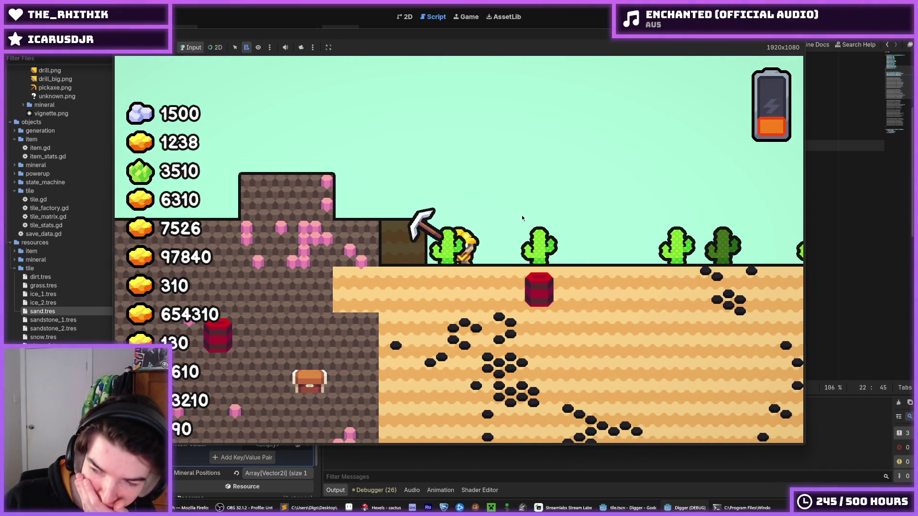
key("Right")
key("Right")
key("Down")
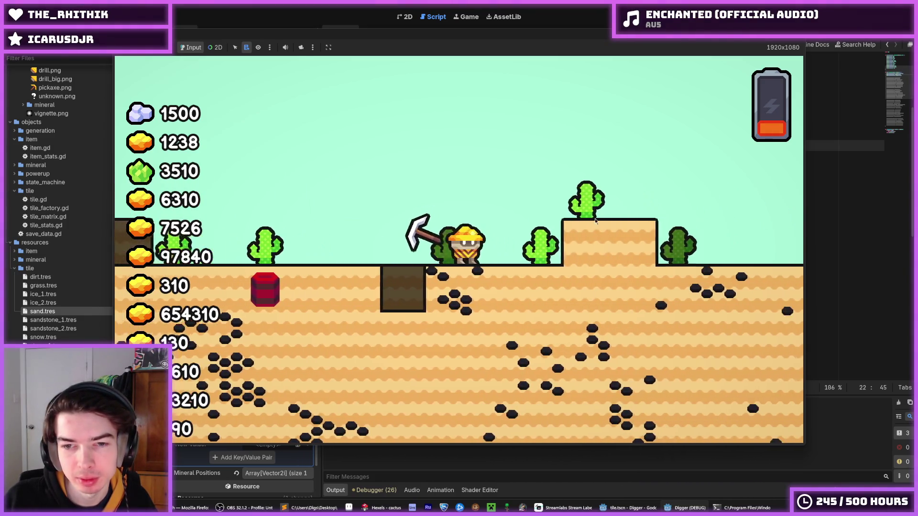
key("Right")
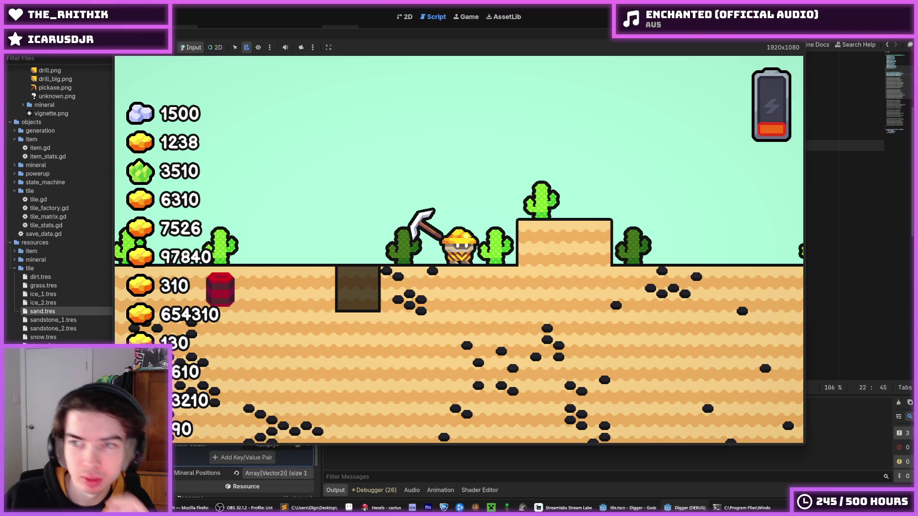
key("F8")
key("alt+Tab")
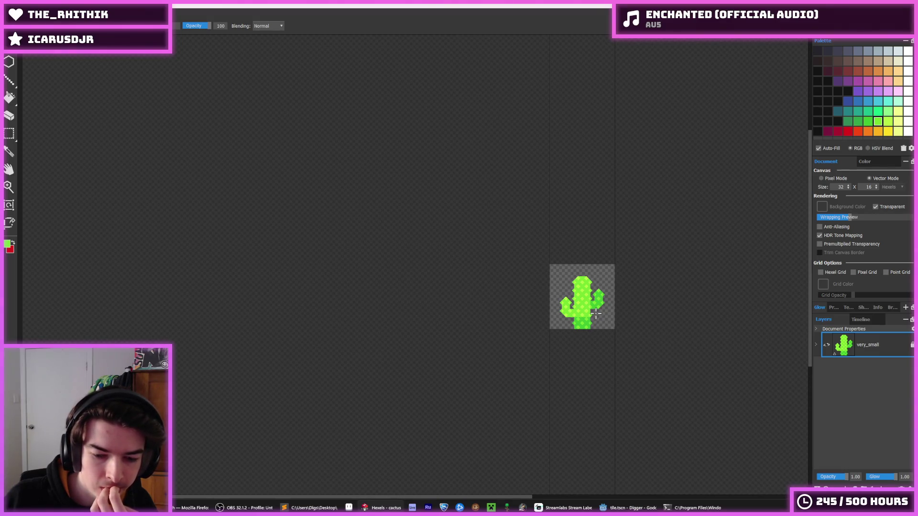
- Zoom in and out on the diamond-patterned cactus, then switch back to Godot
scroll(586, 306, "up", 8)
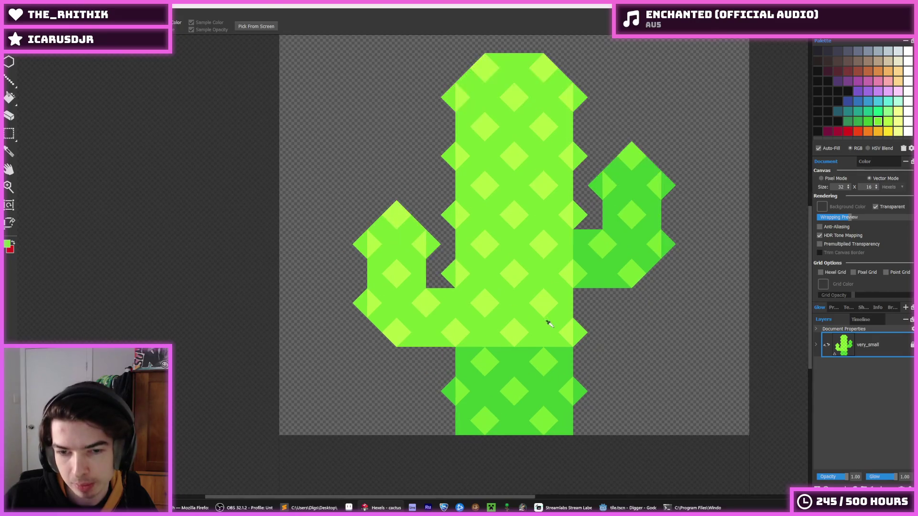
scroll(538, 309, "down", 4)
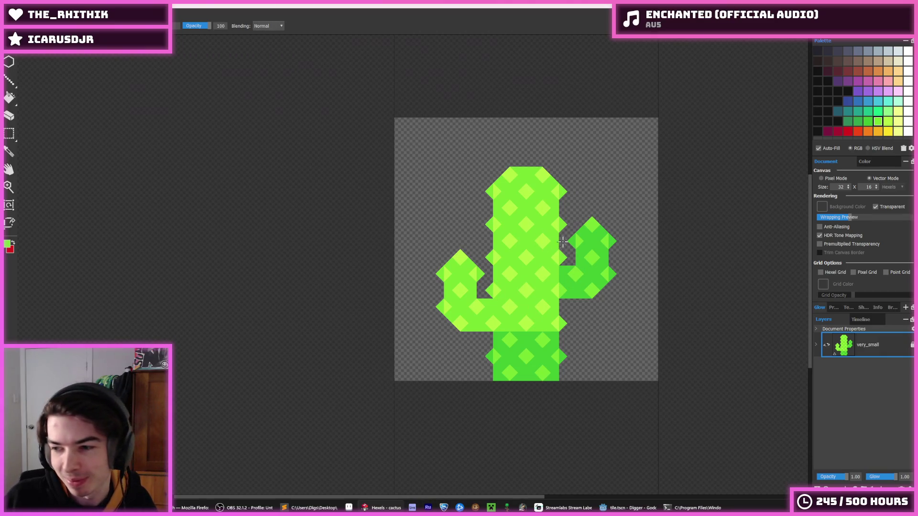
key("alt+Tab")
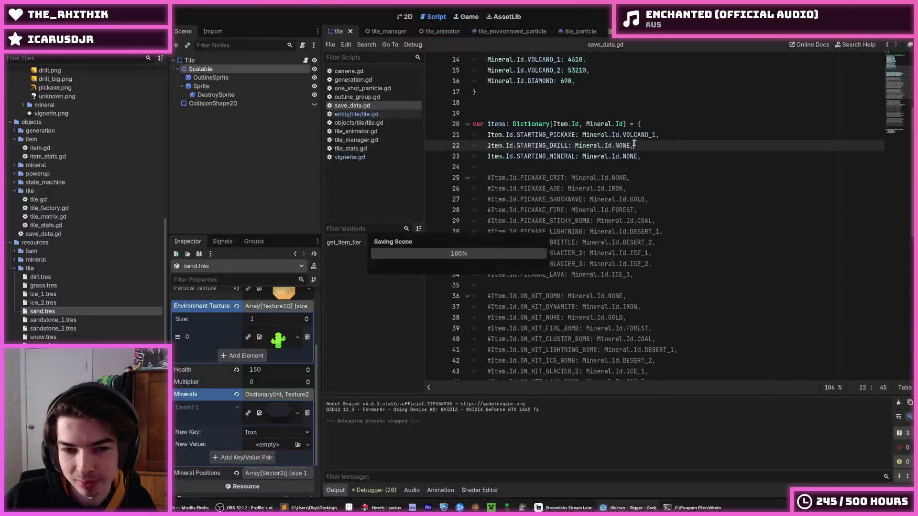
- Relaunch the Digger game, walk the miner right and left past the cacti, then close it
key("F5")
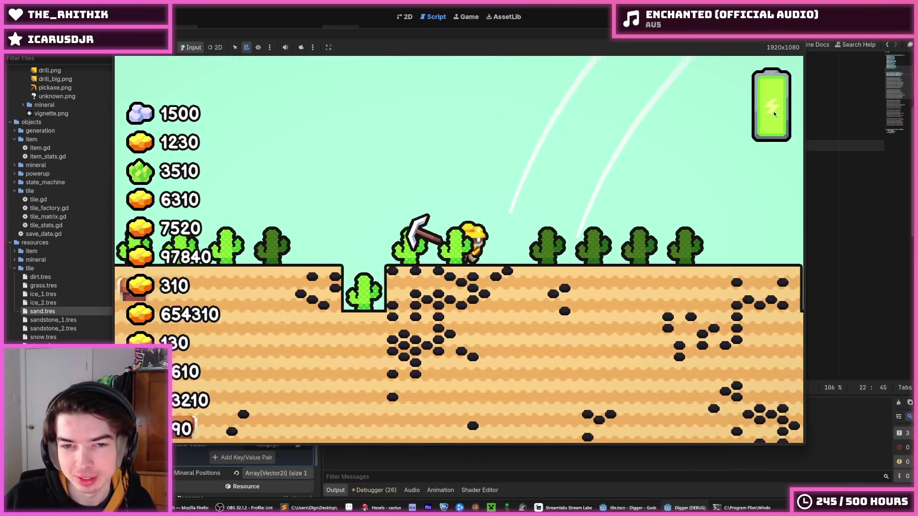
key("Right")
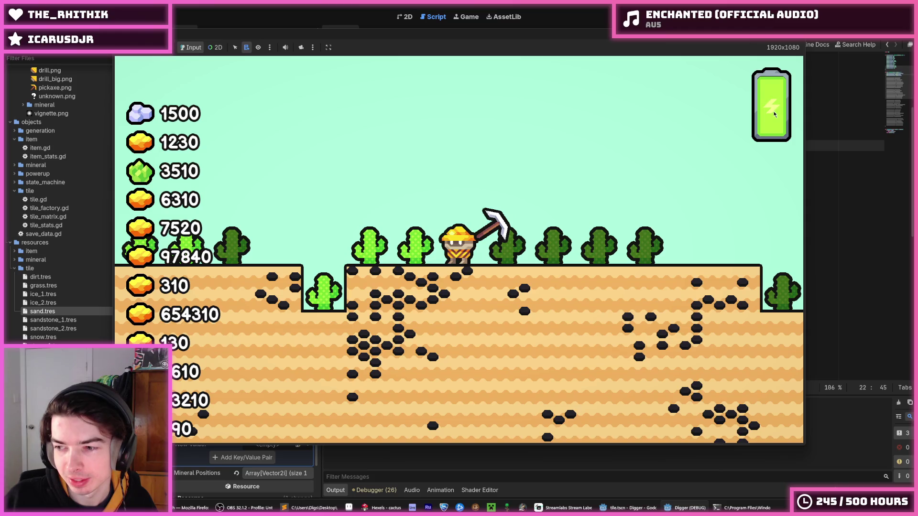
key("Left")
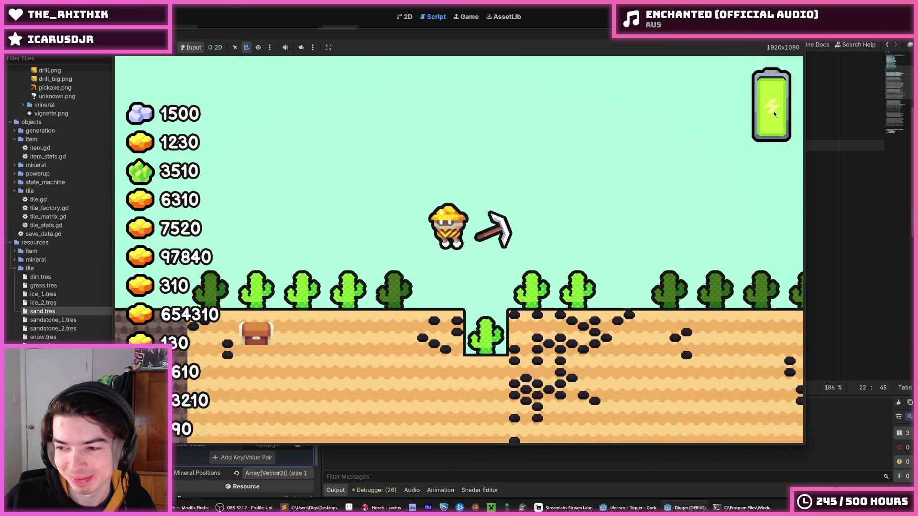
key("Right")
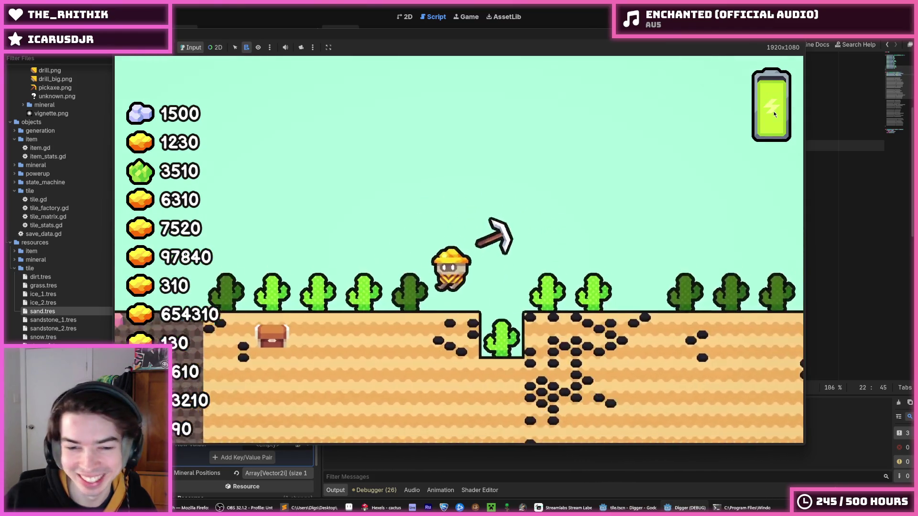
key("Left")
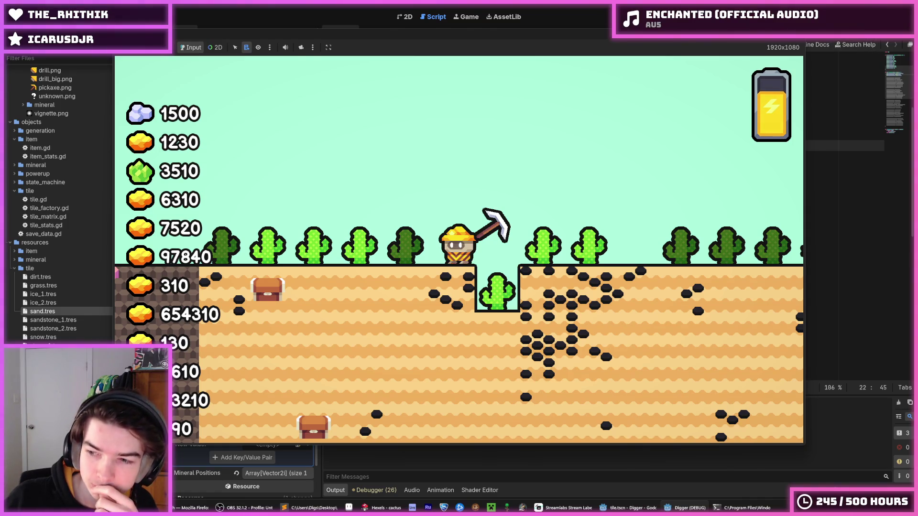
key("alt+F4")
- Bucket-fill the cactus's light diamonds with pale yellow
key("alt+Tab")
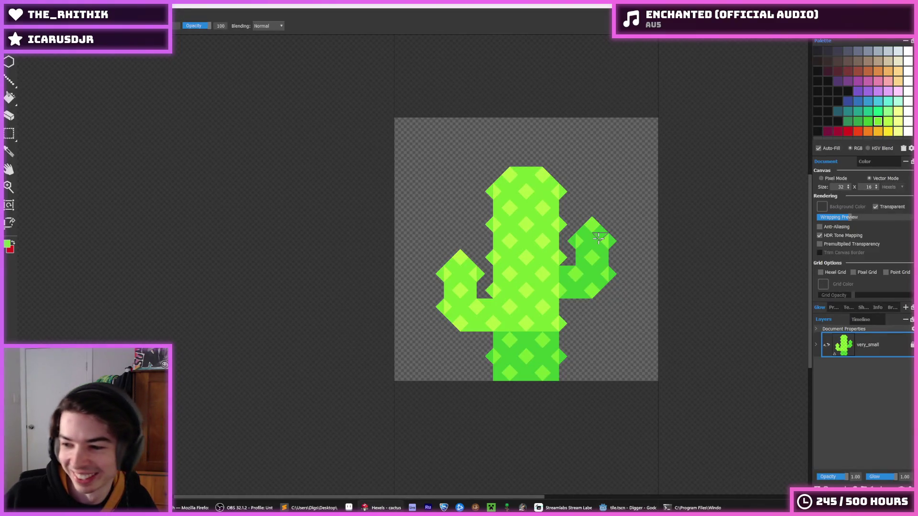
scroll(598, 238, "up", 2)
left_click(491, 198, "alt")
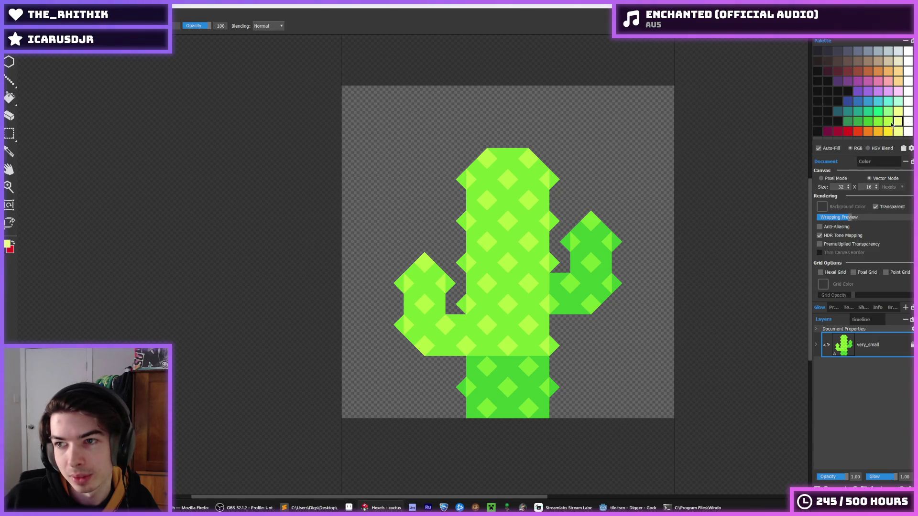
key("f")
left_click(484, 154)
key("alt")
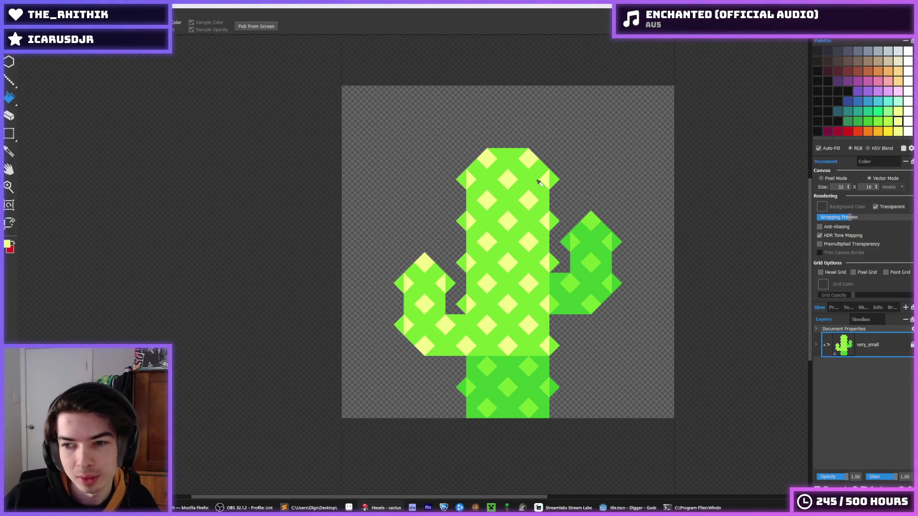
scroll(539, 182, "down", 4)
scroll(541, 189, "up", 3)
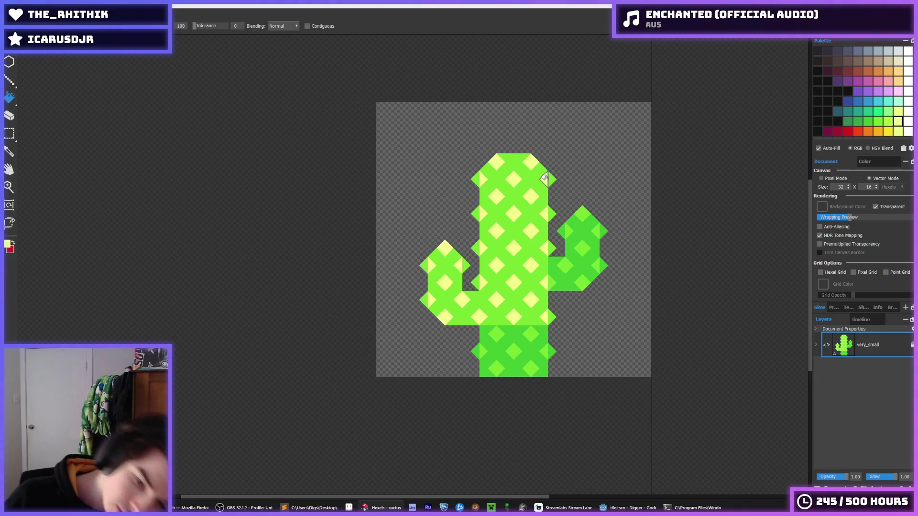
key("ctrl+z")
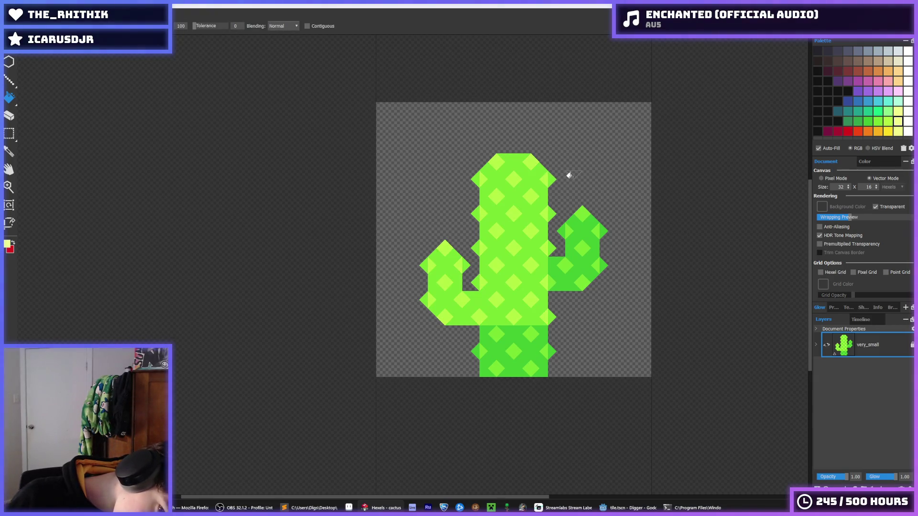
key("ctrl+shift+z")
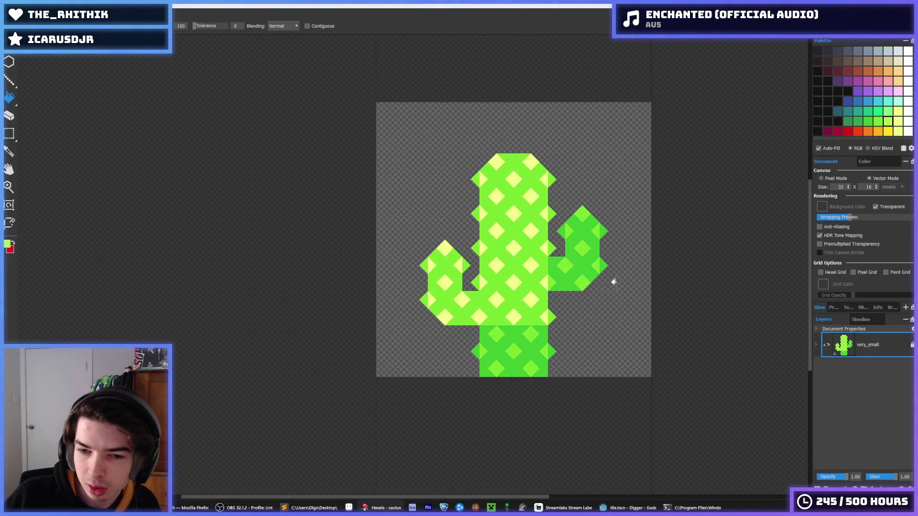
- Export the cactus over the existing cactus.png at 128 px
key("ctrl+e")
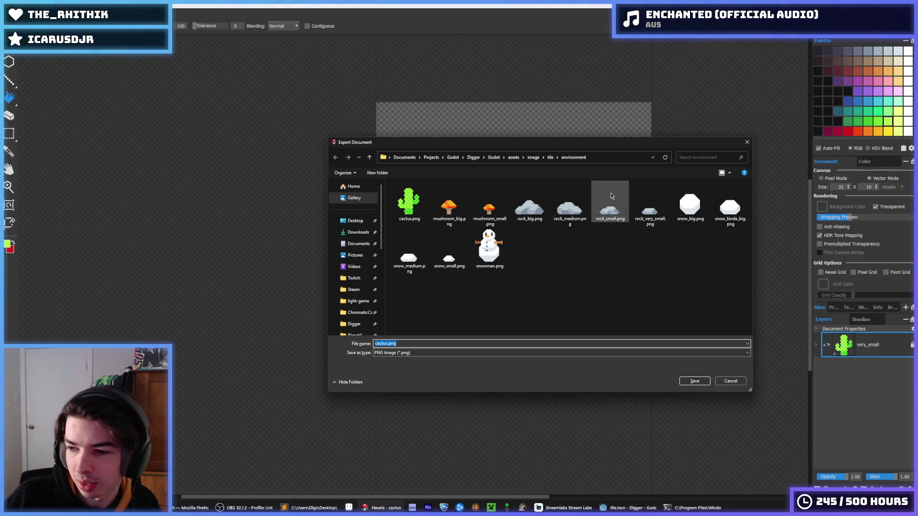
double_click(422, 212)
left_click(479, 255)
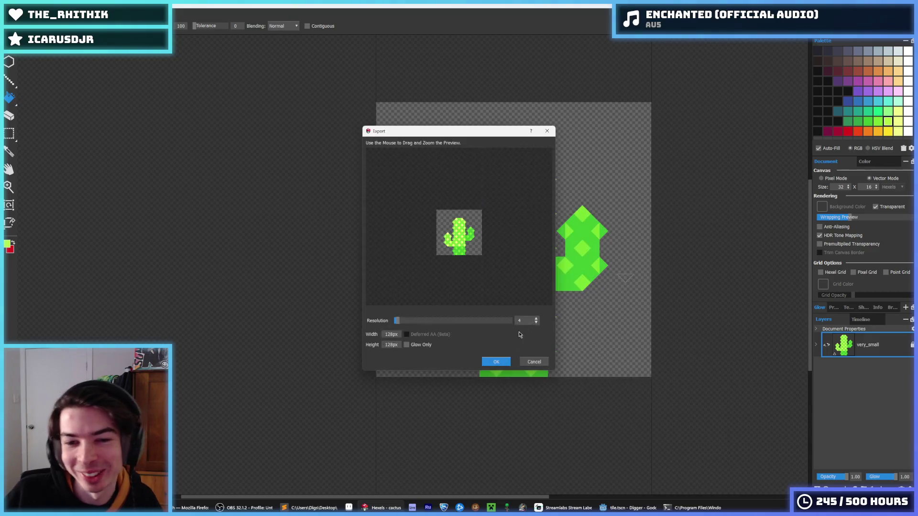
left_click(492, 362)
key("alt+Tab")
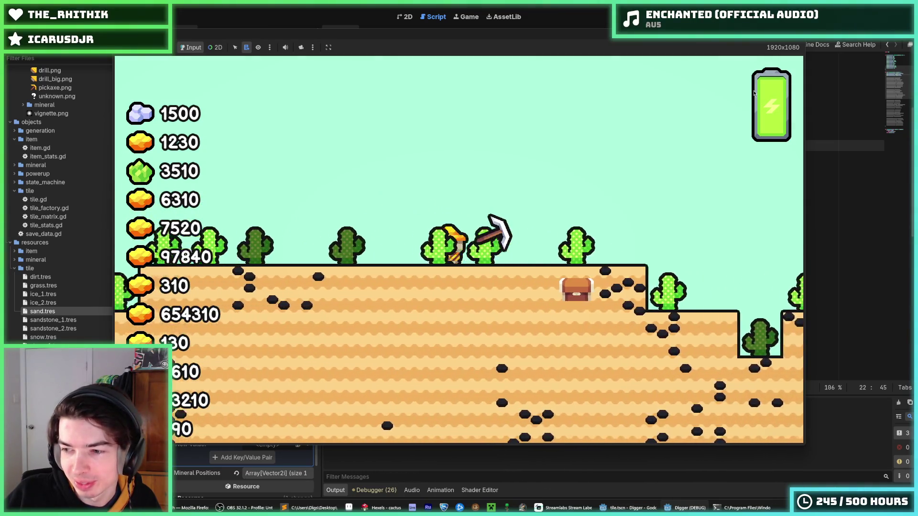
- Dig the miner two sand rows down, then fly it back out of the pit
key("Left")
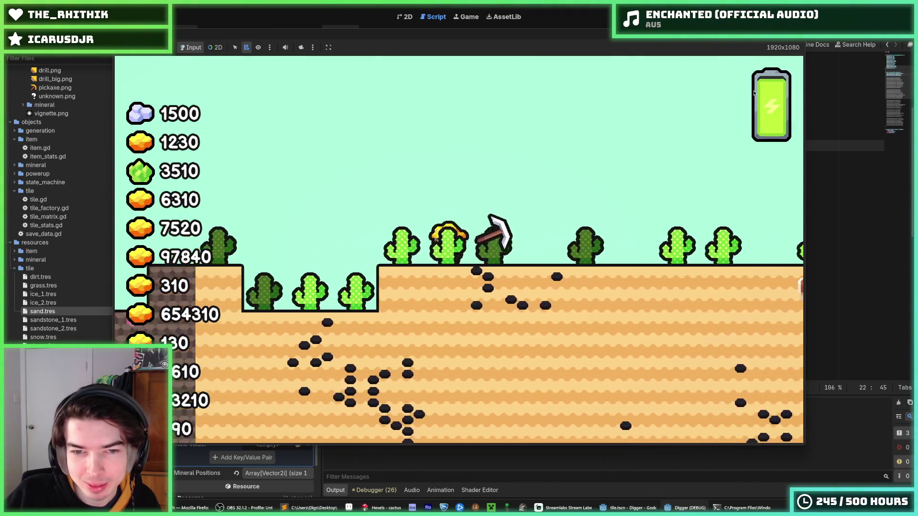
key("Right")
key("Down")
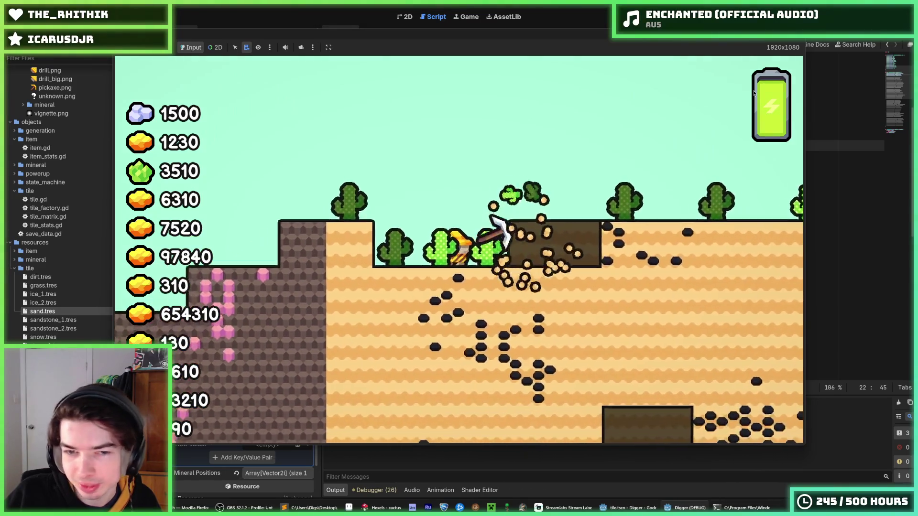
key("Down")
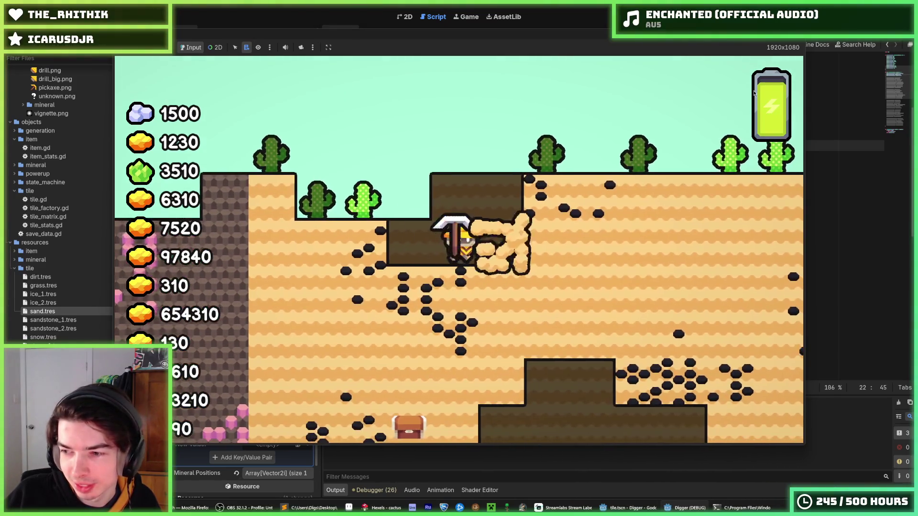
key("Right")
key("Up")
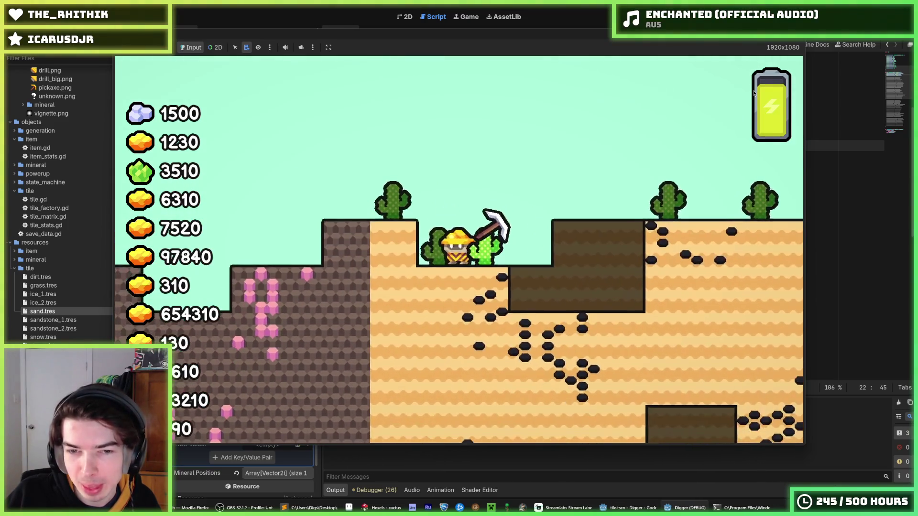
key("Left")
key("Right")
key("Left")
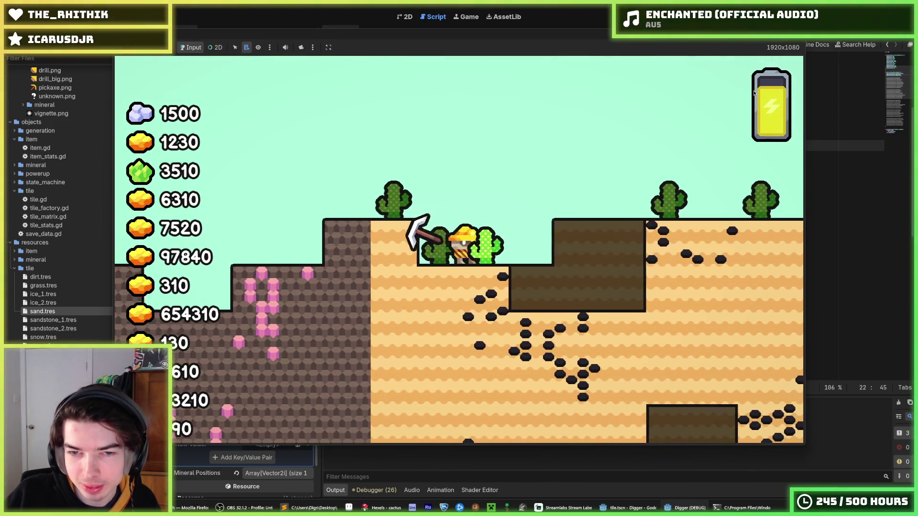
key("Up")
key("Left")
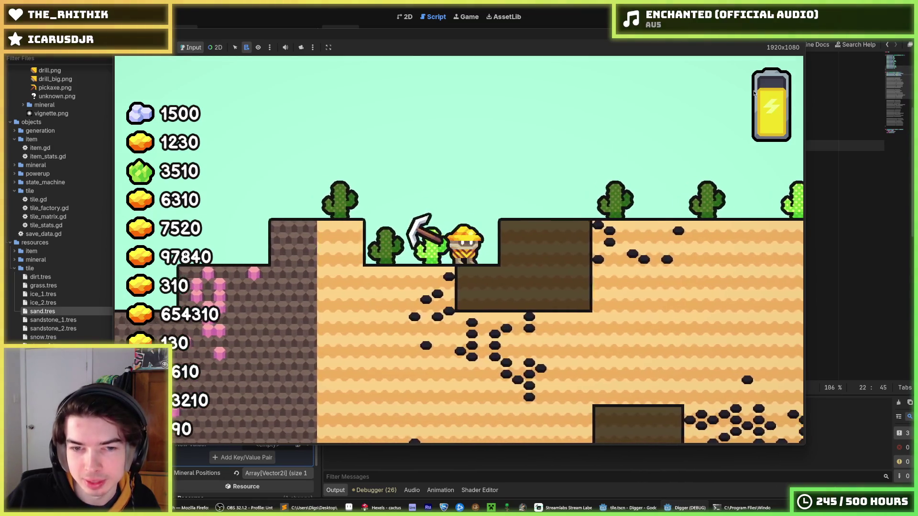
key("Right")
key("Left")
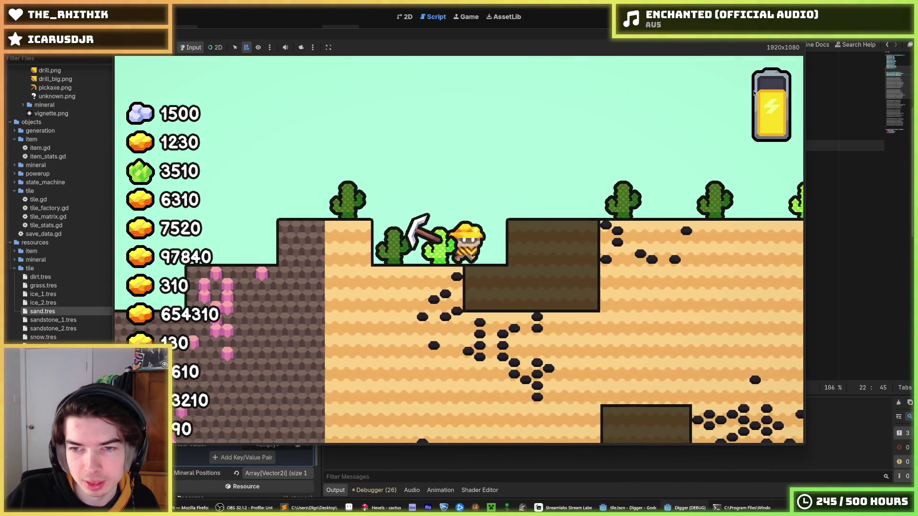
key("Up")
key("Right")
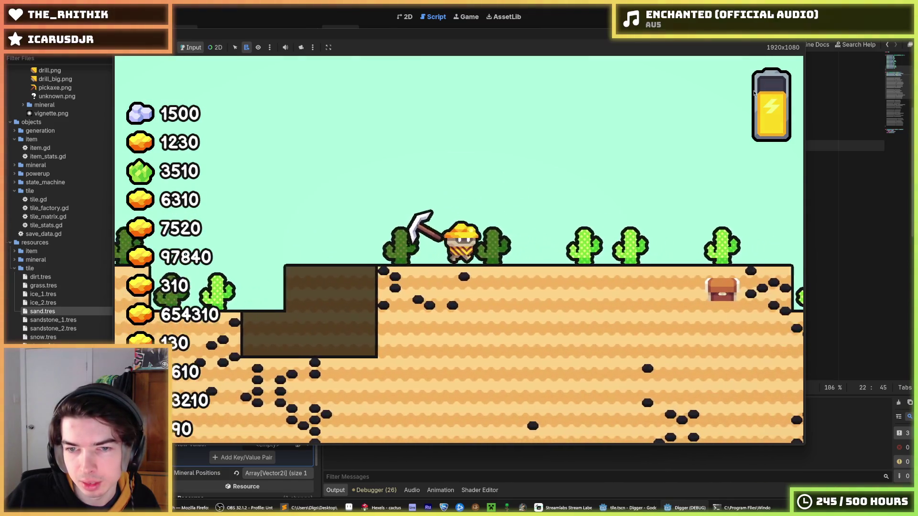
- Dig and fly over the lower ground, jump across the desert, then stop the game
key("Right")
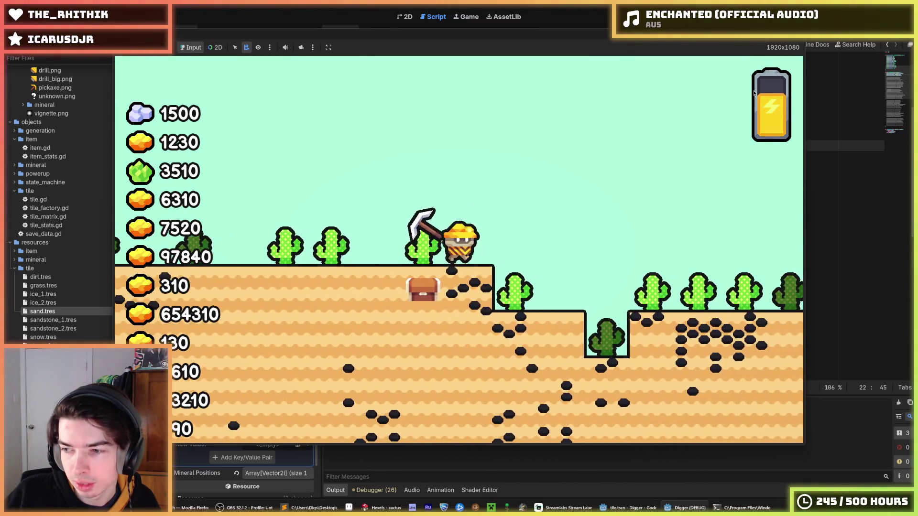
key("Right")
key("Down")
key("Up")
key("Left")
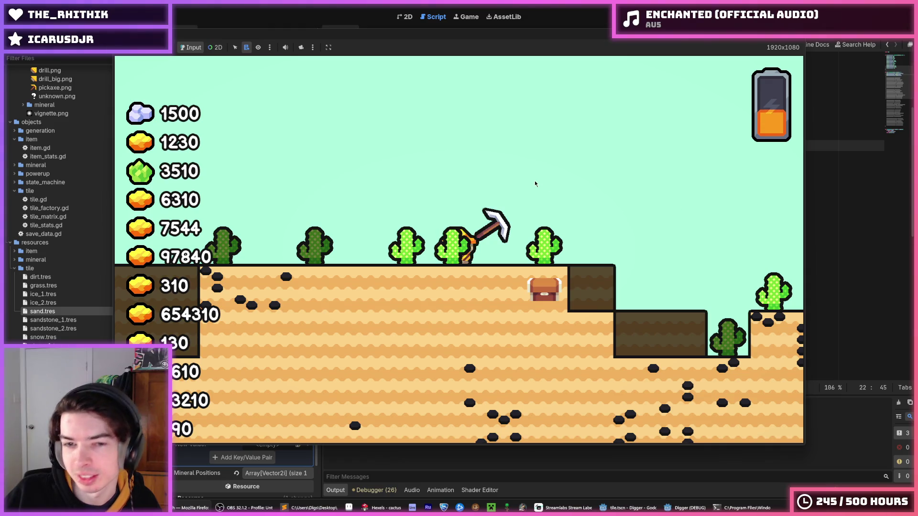
key("Left")
key("space")
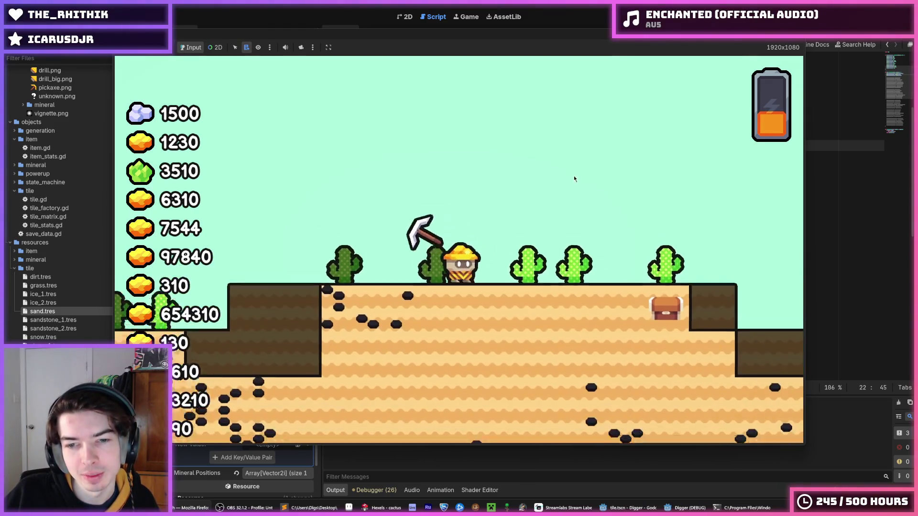
key("Right")
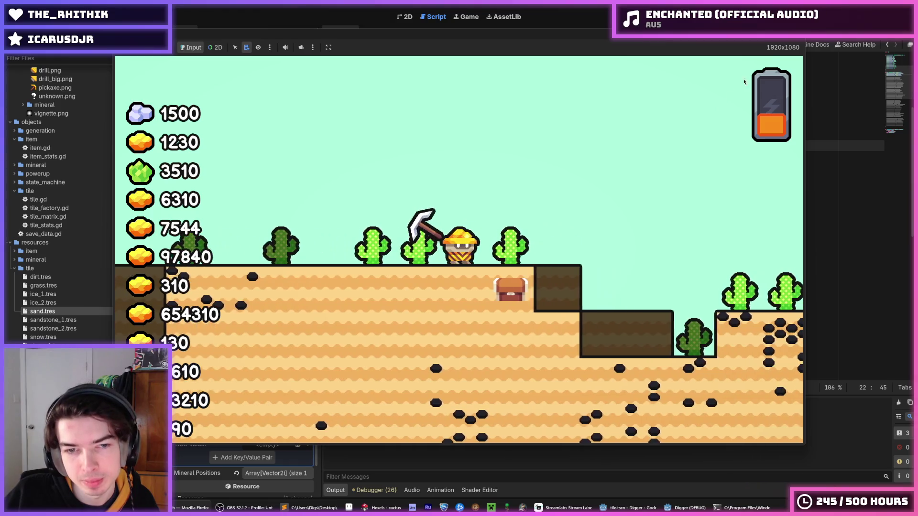
key("Right")
key("space")
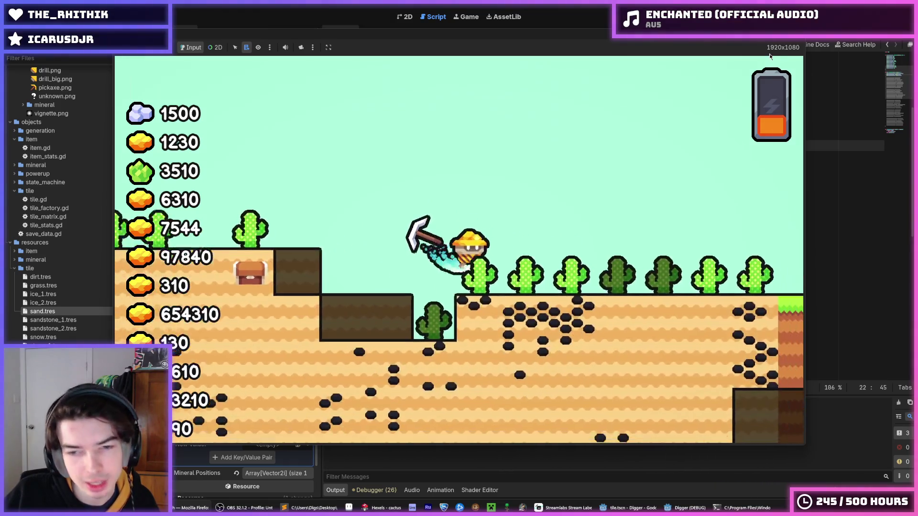
key("F8")
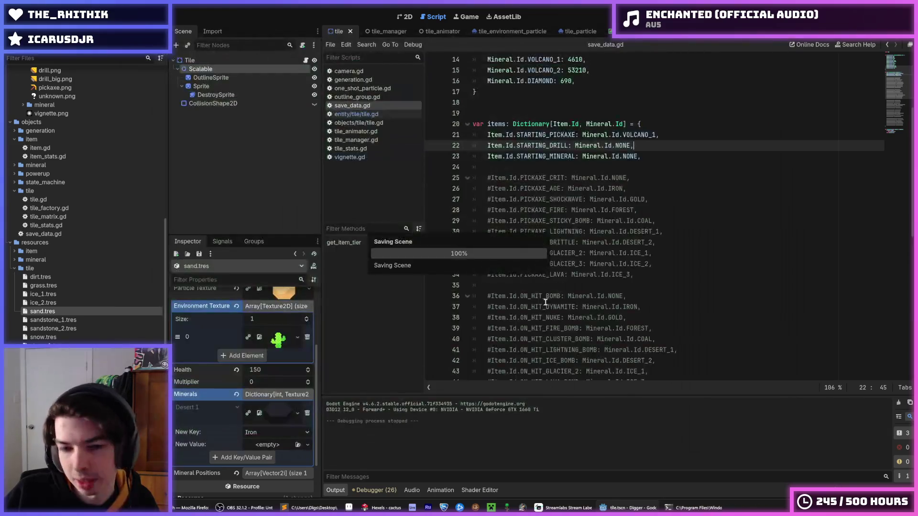
left_click(388, 501)
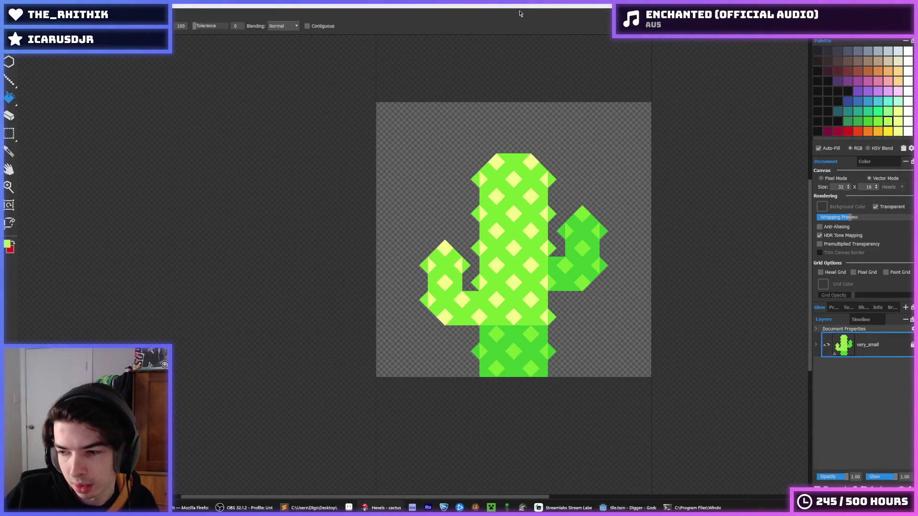
- Try a lighter fill on a rectangle-selected upper cactus area, undo it, and bring up the Twitch dashboard
scroll(507, 232, "up", 1)
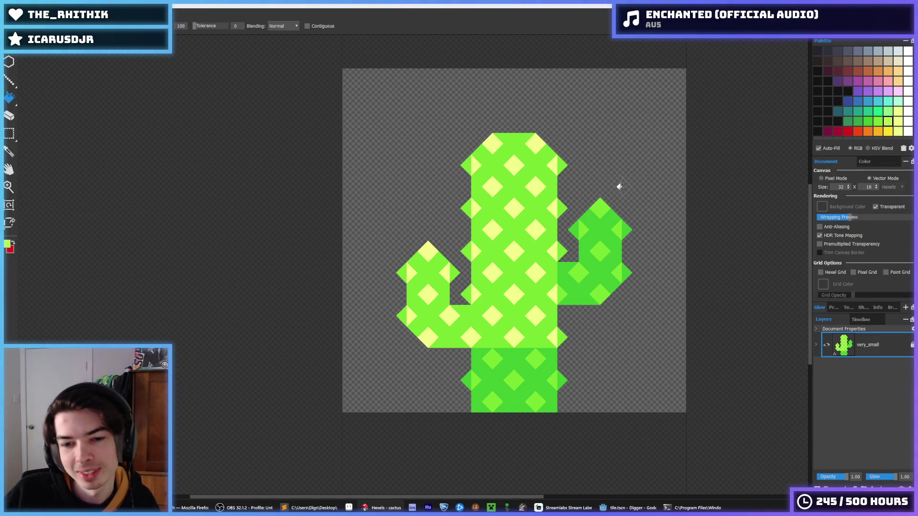
key("i")
key("m")
mouse_move(377, 111)
left_mouse_down()
mouse_move(563, 346)
mouse_move(555, 345)
left_mouse_up()
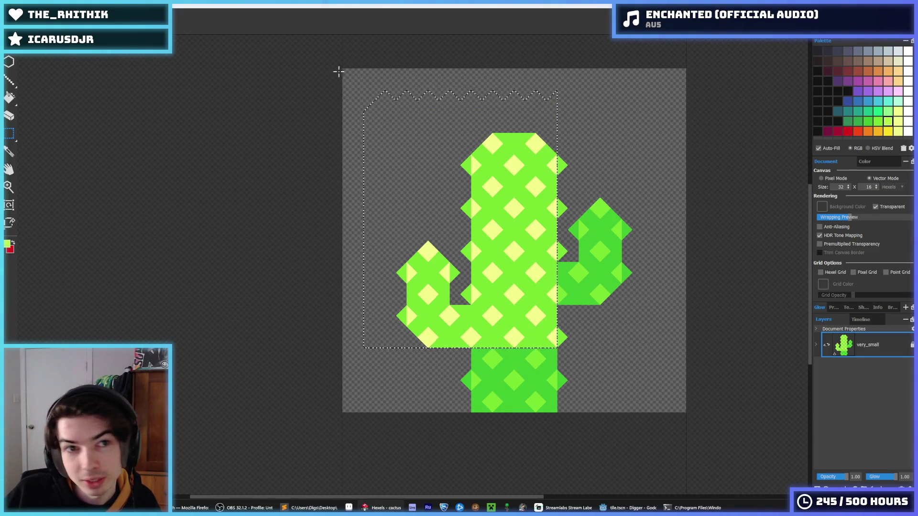
key("f")
left_click(470, 253)
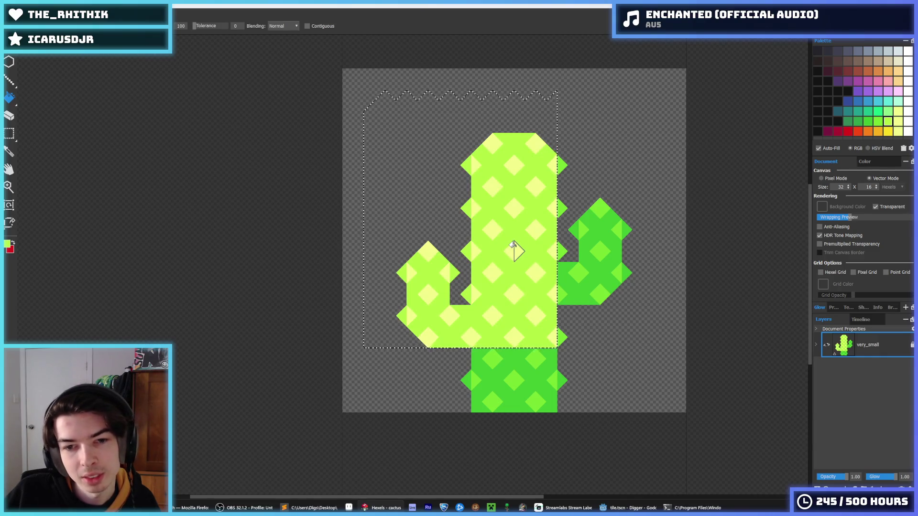
key("ctrl+z")
key("ctrl+z")
key("b")
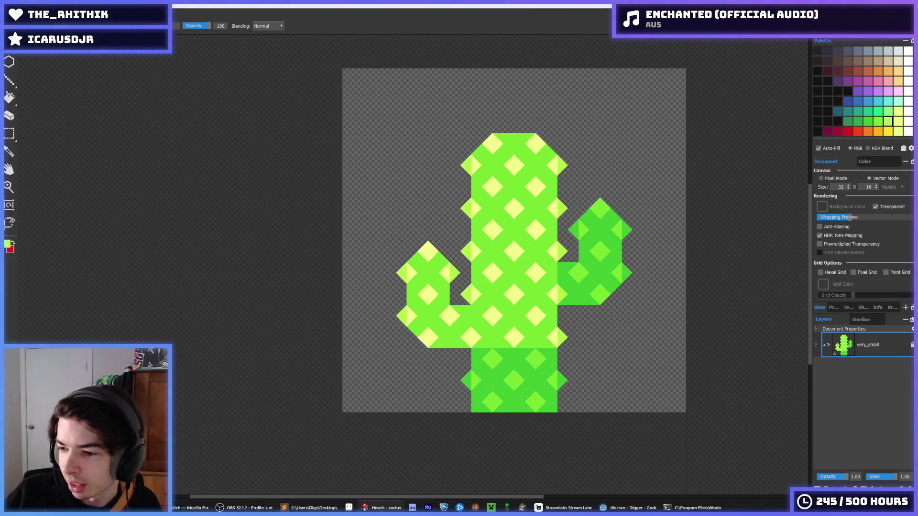
left_click(190, 508)
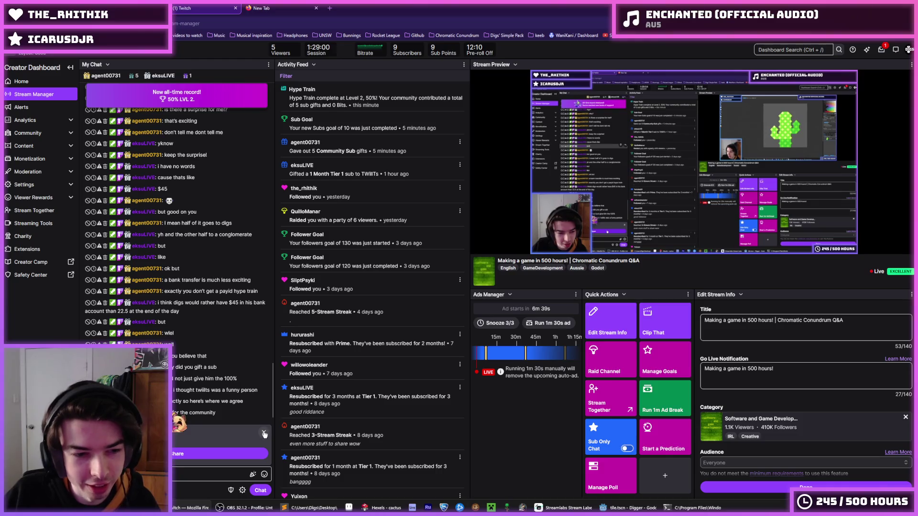
- Dismiss the gift-sub share card in the Twitch chat, then switch back to the cactus editor
left_click(220, 474)
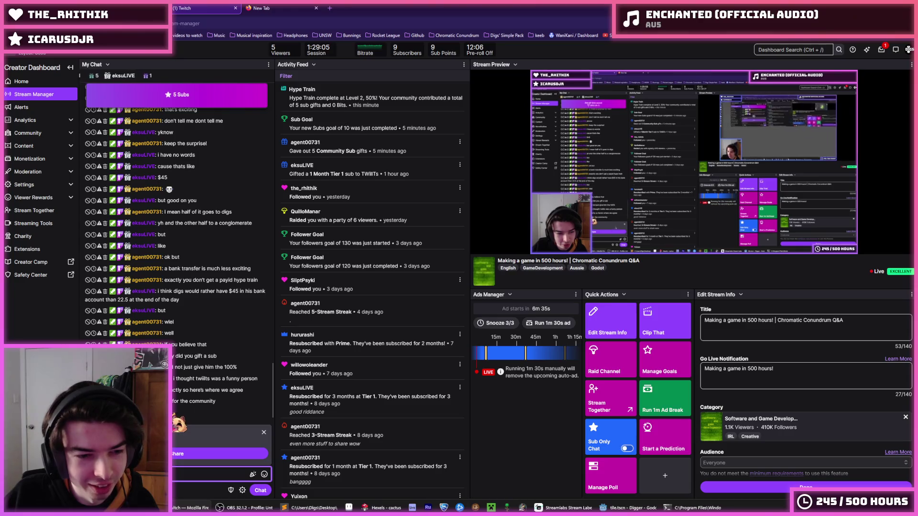
left_click(240, 458)
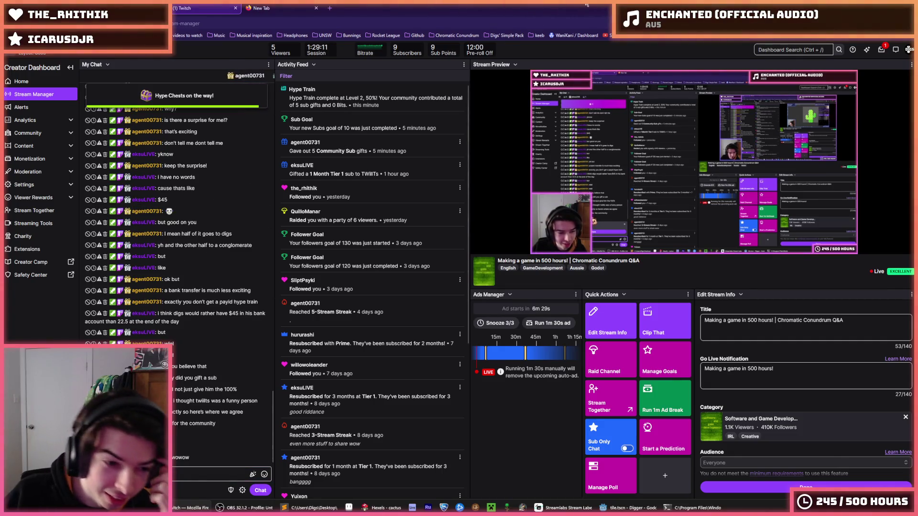
key("alt+Tab")
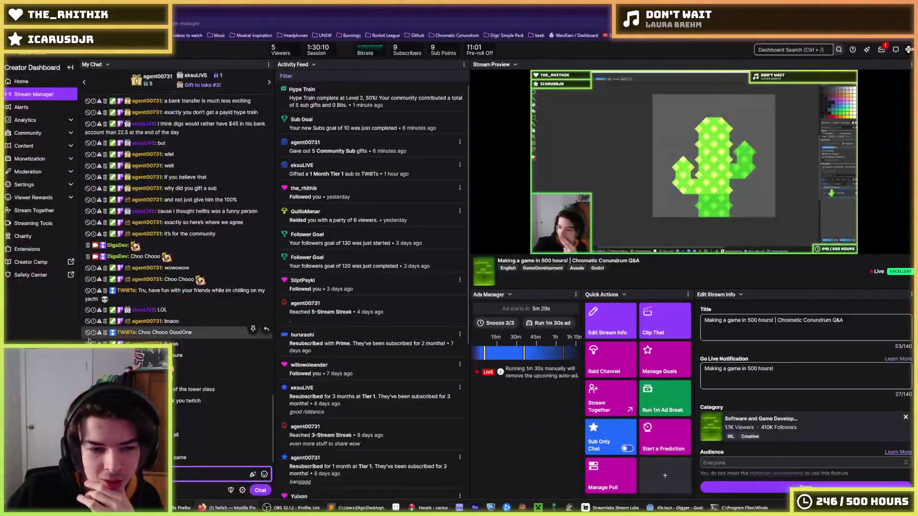
- Close the GoodOne emote card and minimize Firefox to reveal the Hexels cactus
left_click(173, 370)
left_click(194, 335)
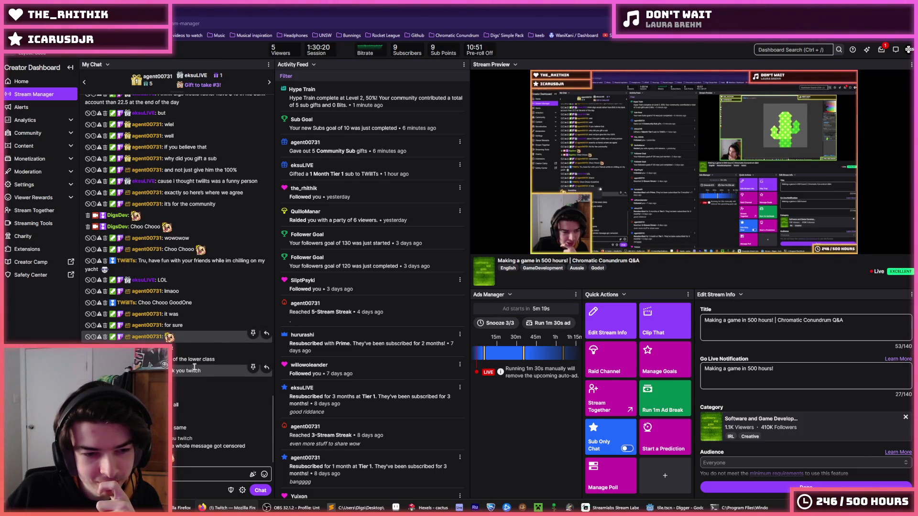
left_click(876, 8)
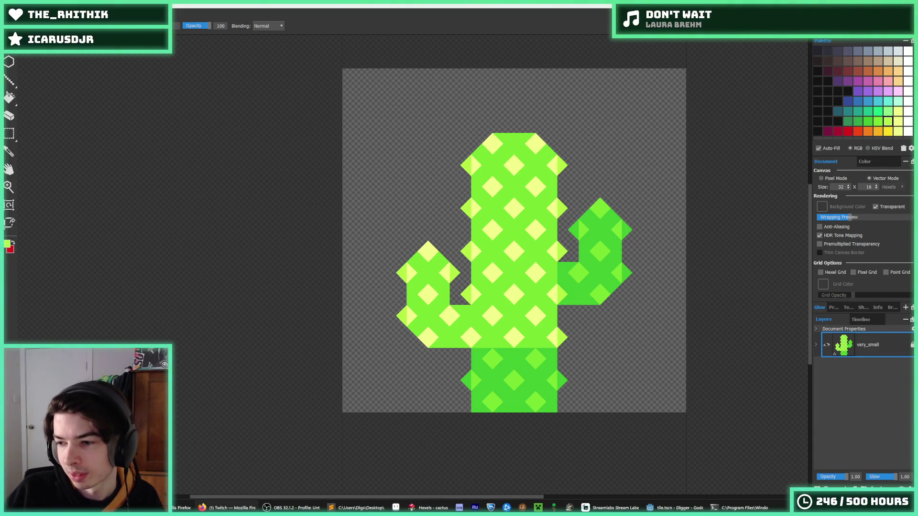
- Select the cactus's right arm and fill it with the darker green sampled from the cactus
key("m")
mouse_move(343, 113)
left_mouse_down()
mouse_move(545, 337)
mouse_move(569, 341)
left_mouse_up()
left_click(625, 332)
mouse_move(634, 176)
left_mouse_down()
mouse_move(574, 322)
mouse_move(577, 341)
mouse_move(574, 303)
left_mouse_up()
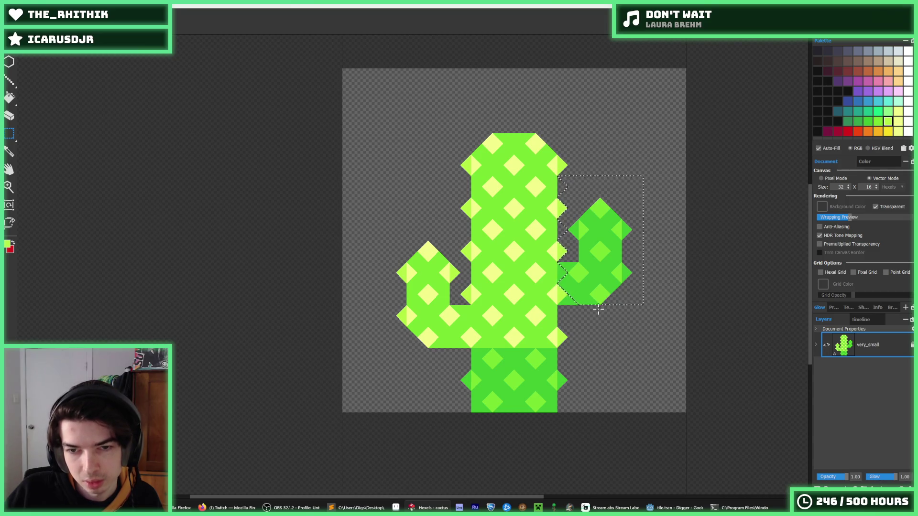
key("i")
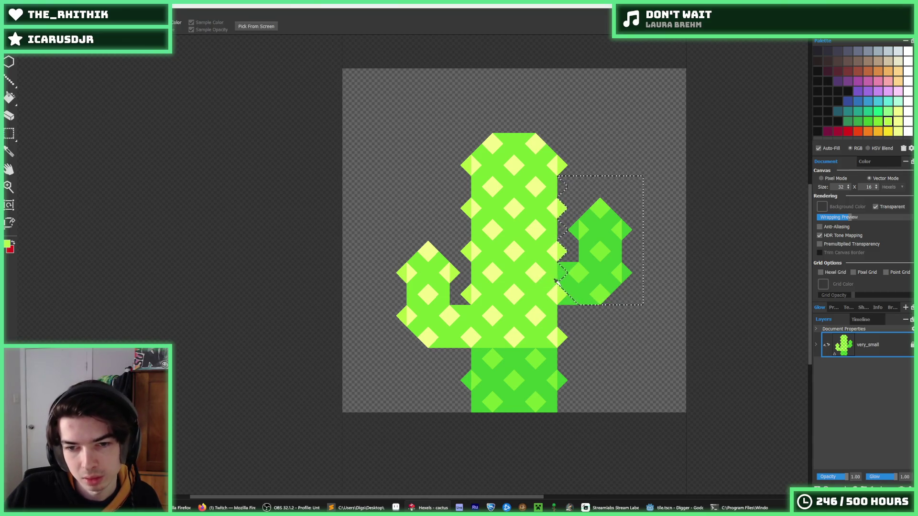
key("f")
key("alt")
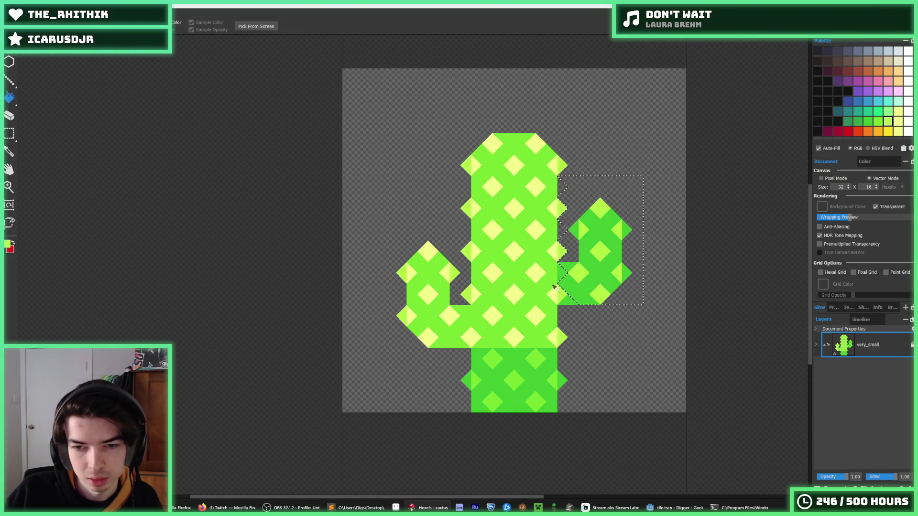
left_click(535, 354, "alt")
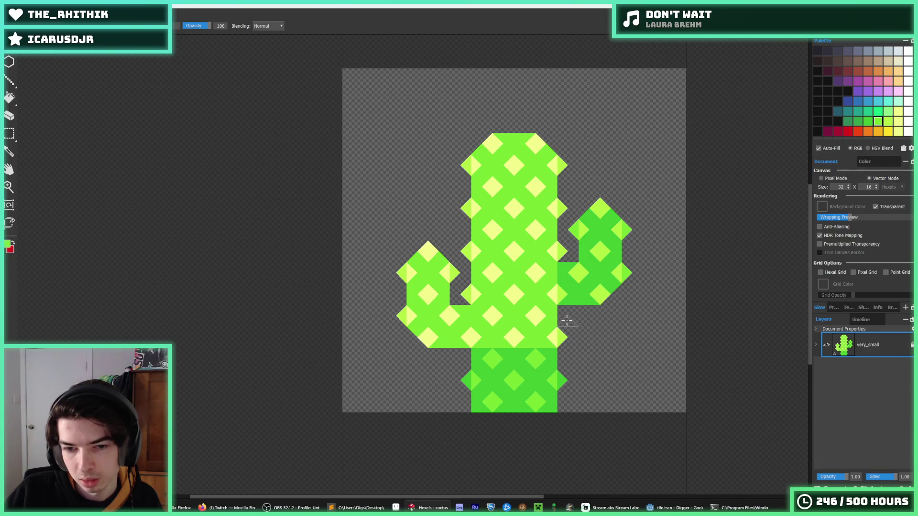
- Select the lower trunk, fill it with the lighter green, and deselect
key("m")
mouse_move(586, 431)
left_mouse_down()
mouse_move(444, 328)
mouse_move(501, 339)
left_mouse_up()
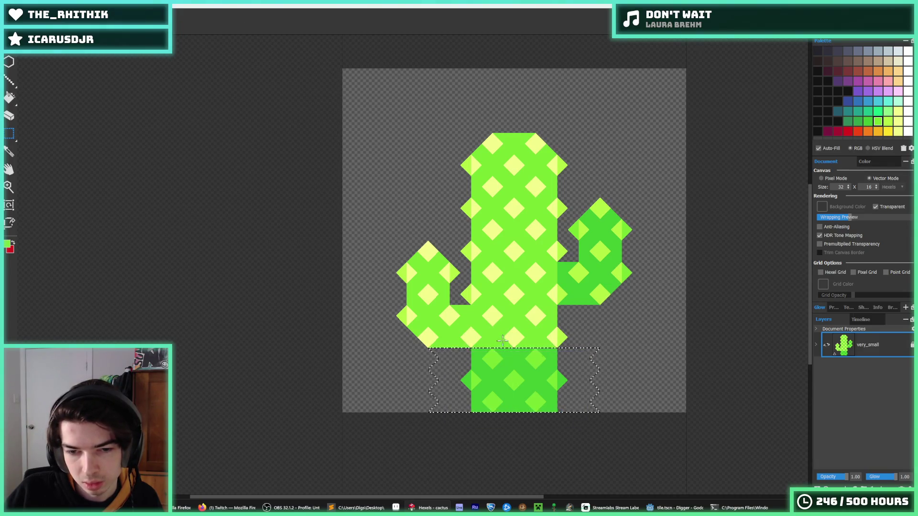
key("f")
left_click(616, 273, "alt")
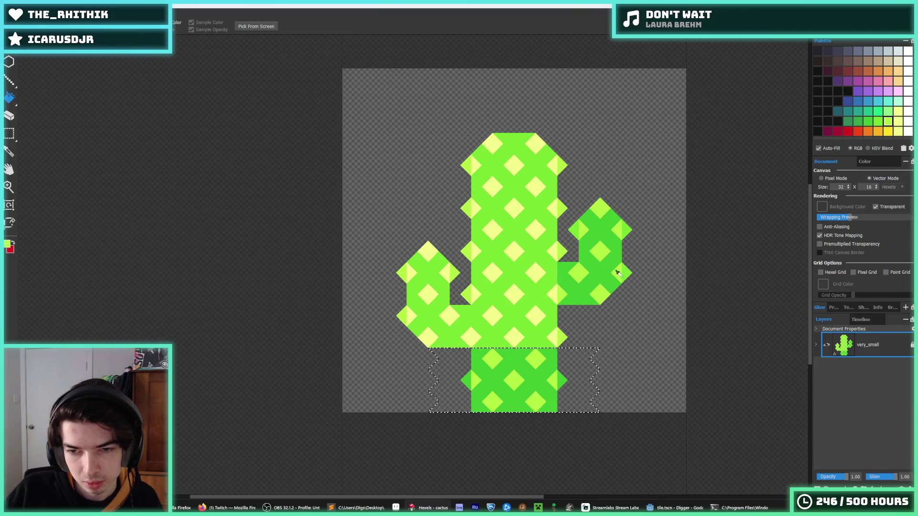
key("ctrl+d")
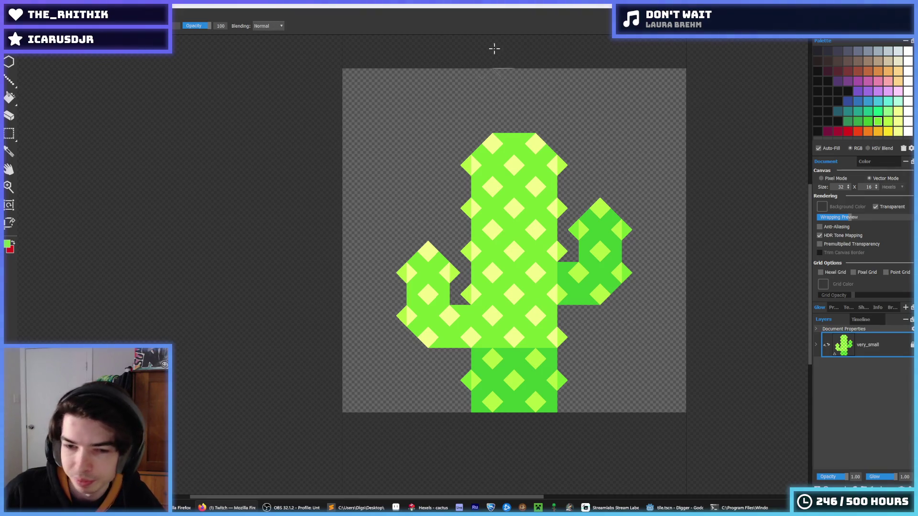
- Export the cactus as a 128×128 PNG, overwriting cactus.png
scroll(506, 262, "down", 3)
key("i")
scroll(467, 253, "down", 4)
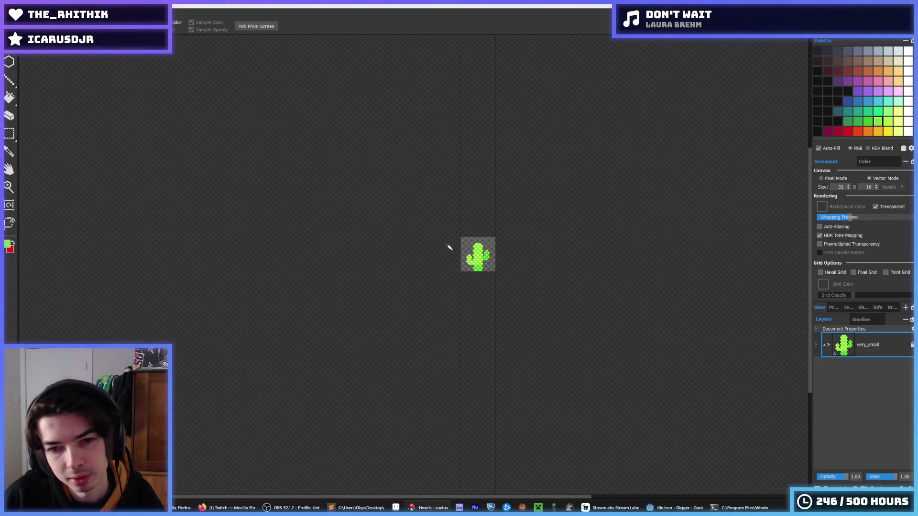
key("b")
key("ctrl+e")
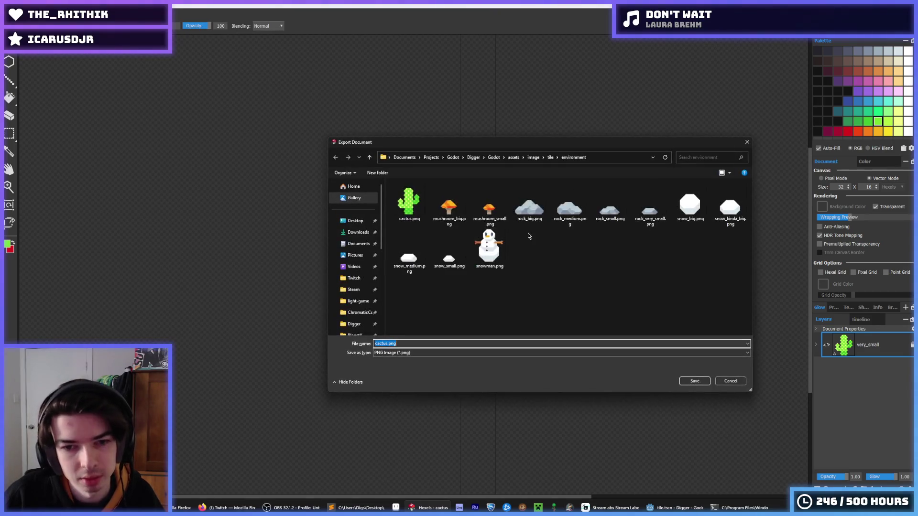
double_click(424, 208)
left_click(473, 257)
left_click(495, 362)
left_click(674, 508)
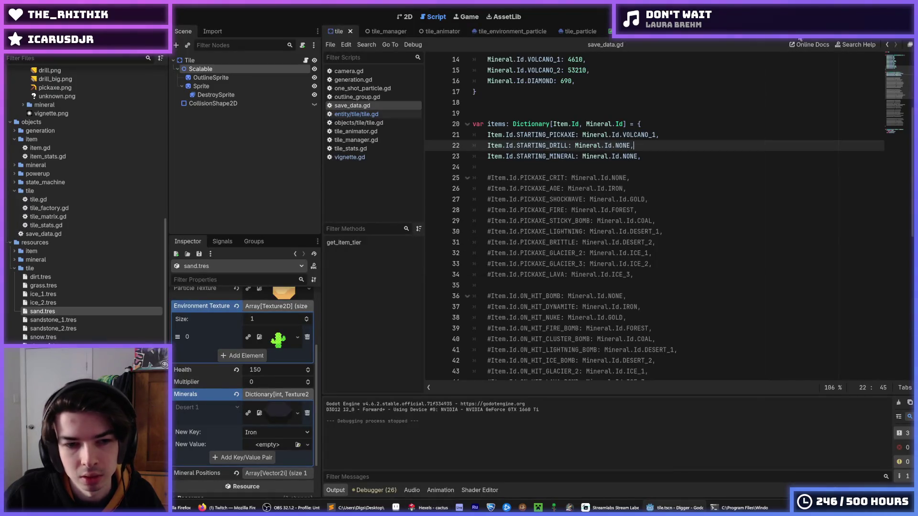
- Run the Digger project with F5 to reach its upgrade screen
key("F5")
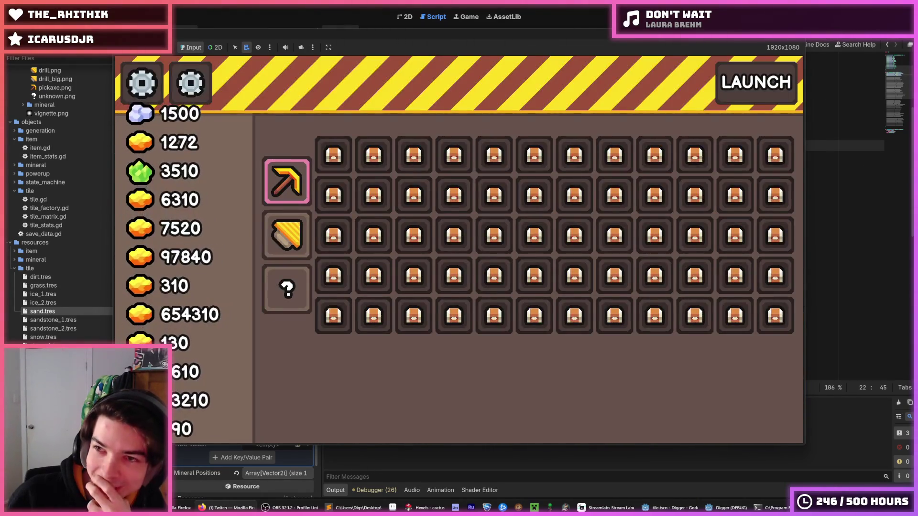
- Stop the running Digger game with F8
key("F8")
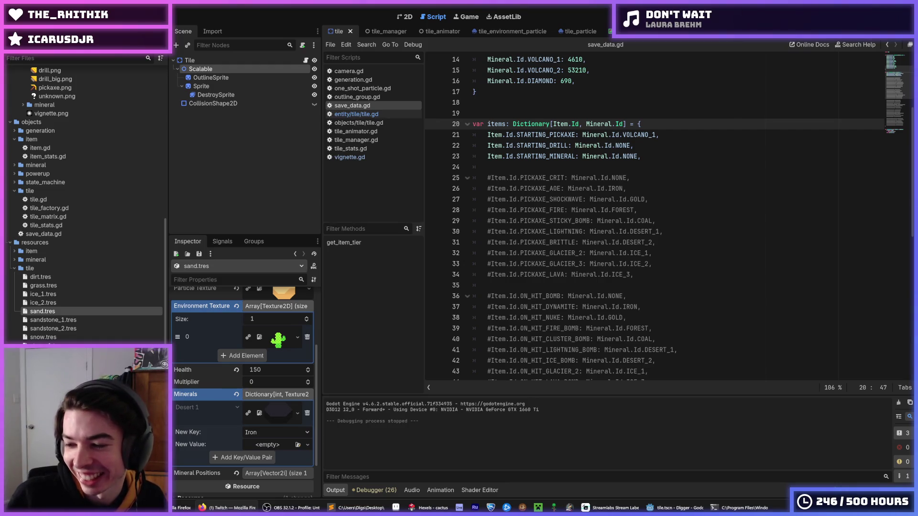
- Place the cursor on lines 25 and 30 of save_data.gd, then relaunch the game with F5
left_click(672, 179)
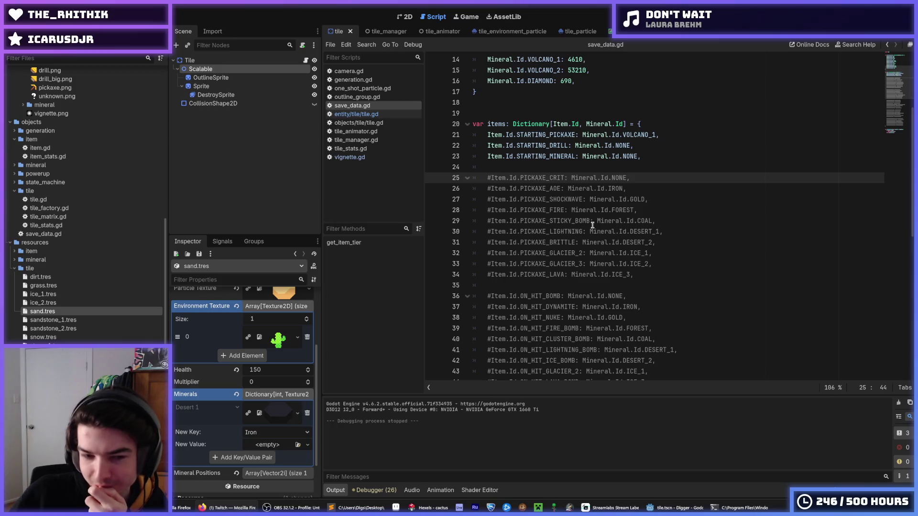
left_click(663, 232)
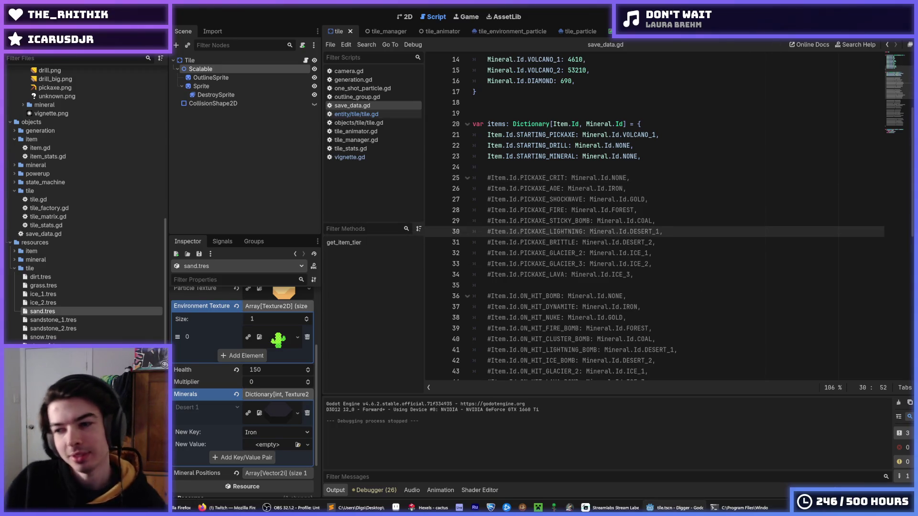
key("F5")
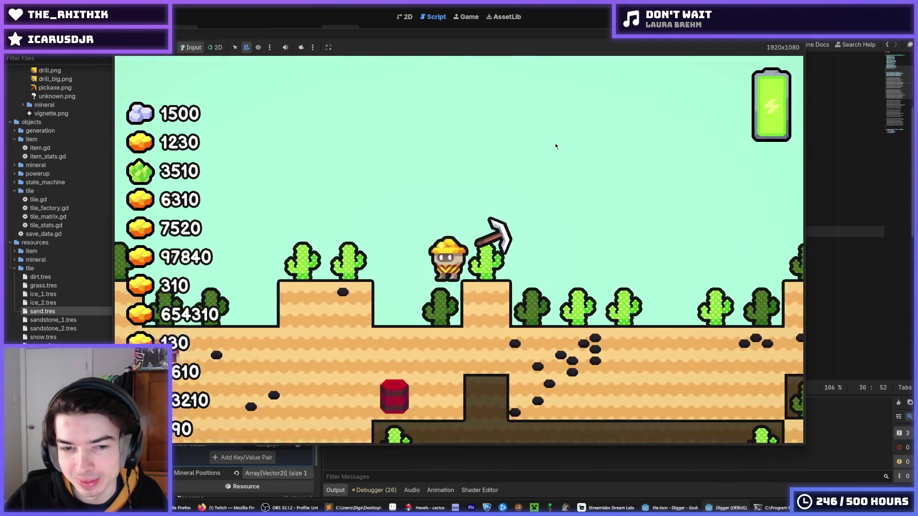
- Jump the miner onto the higher sand ledges and dig into them past the cacti
key("space")
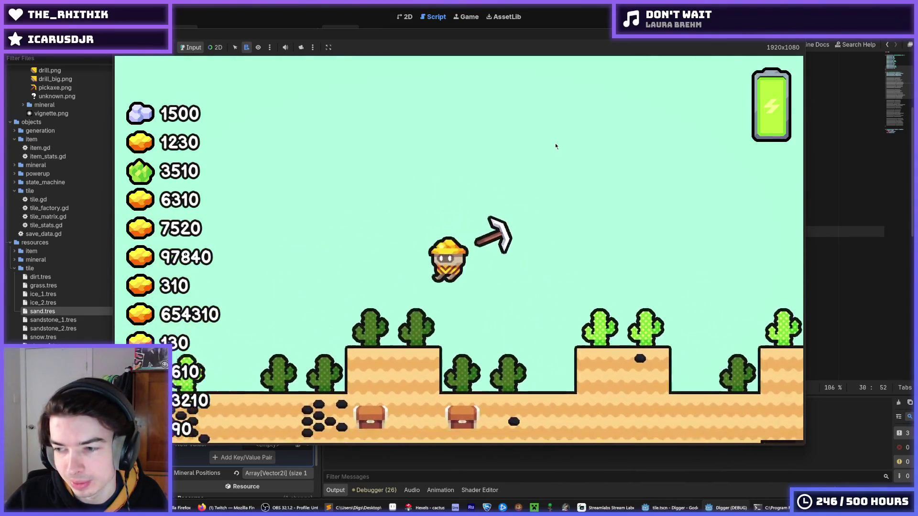
key("space")
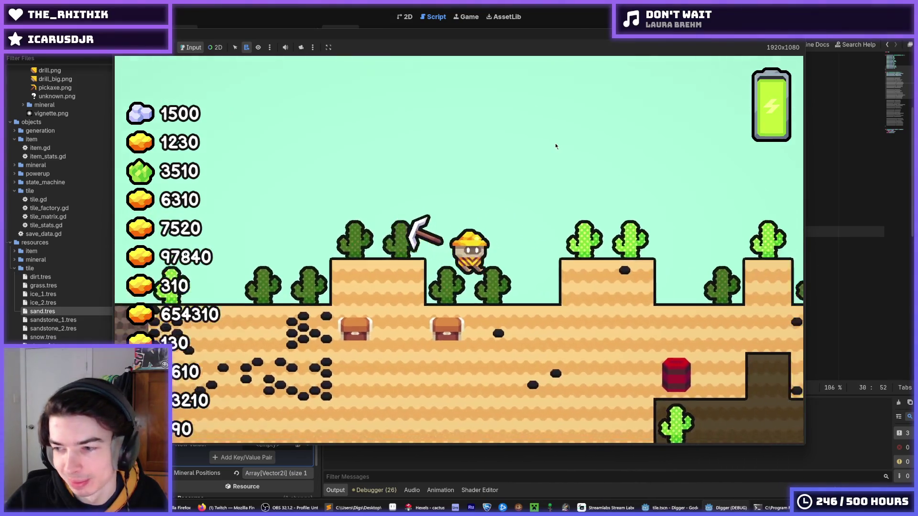
key("space")
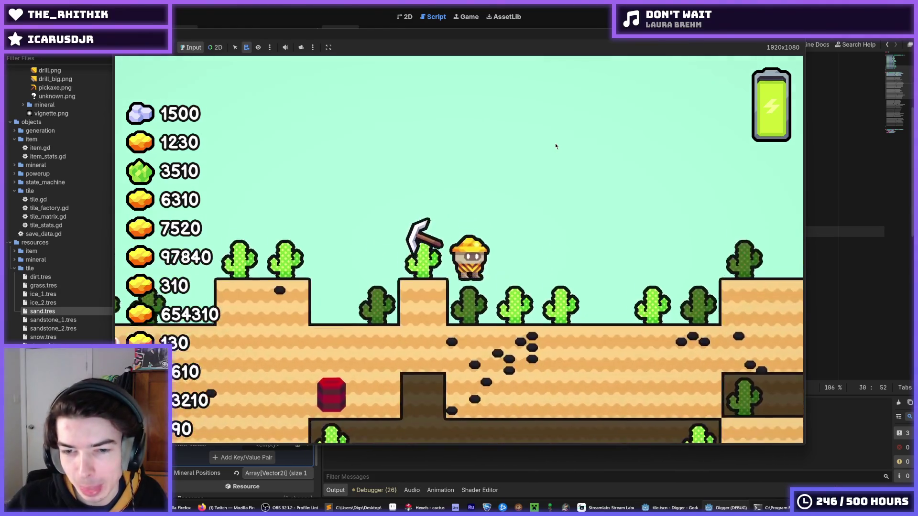
key("space")
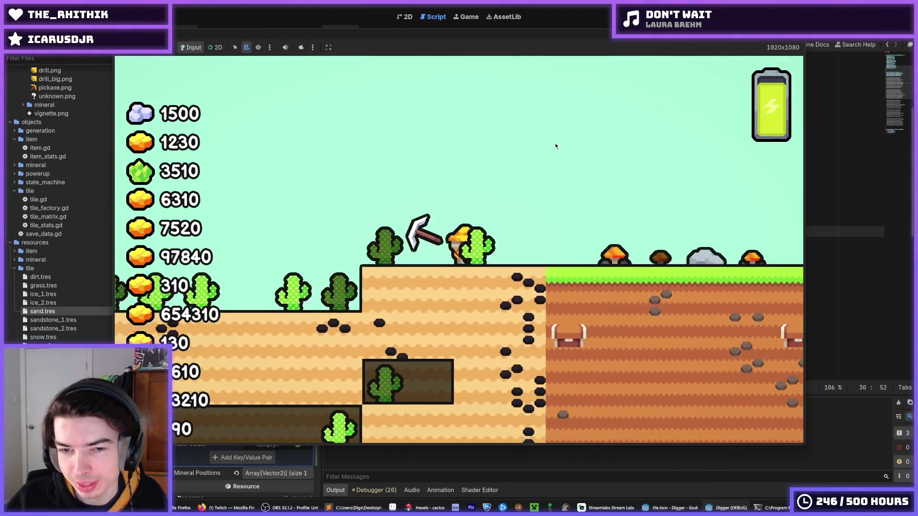
key("Down")
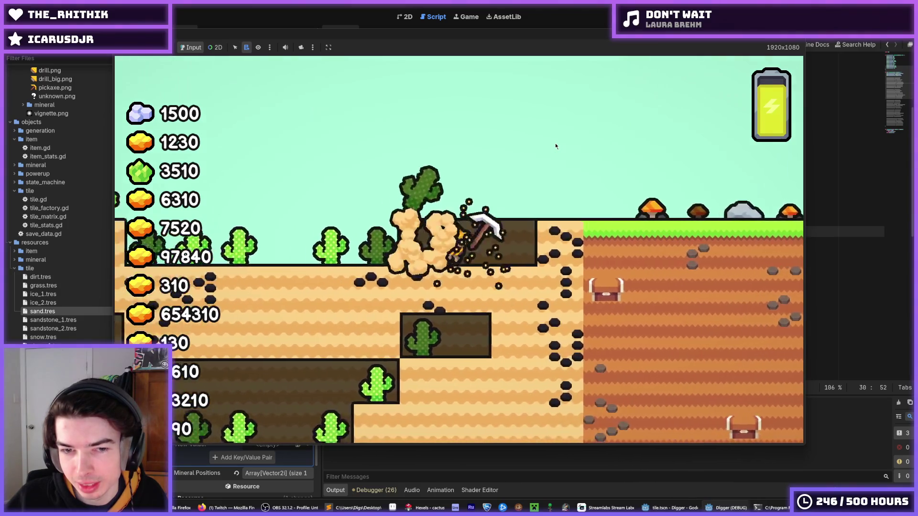
key("Left")
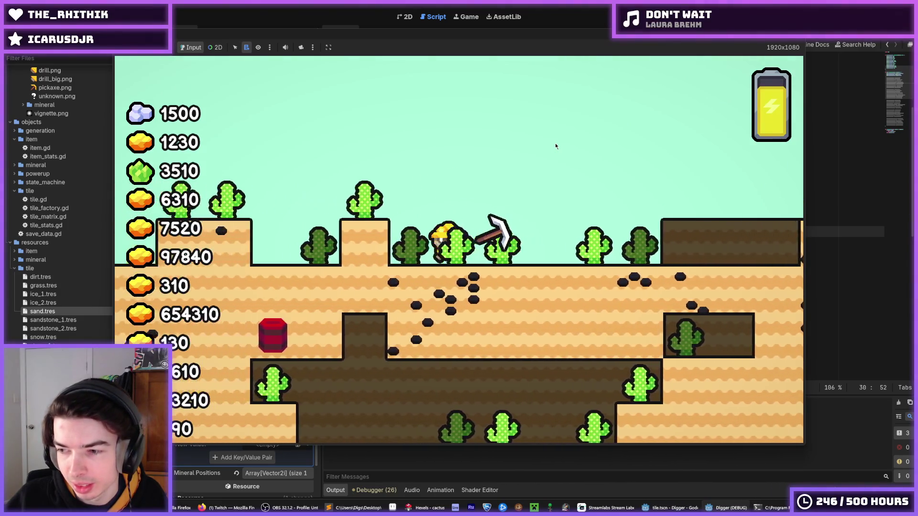
key("Left")
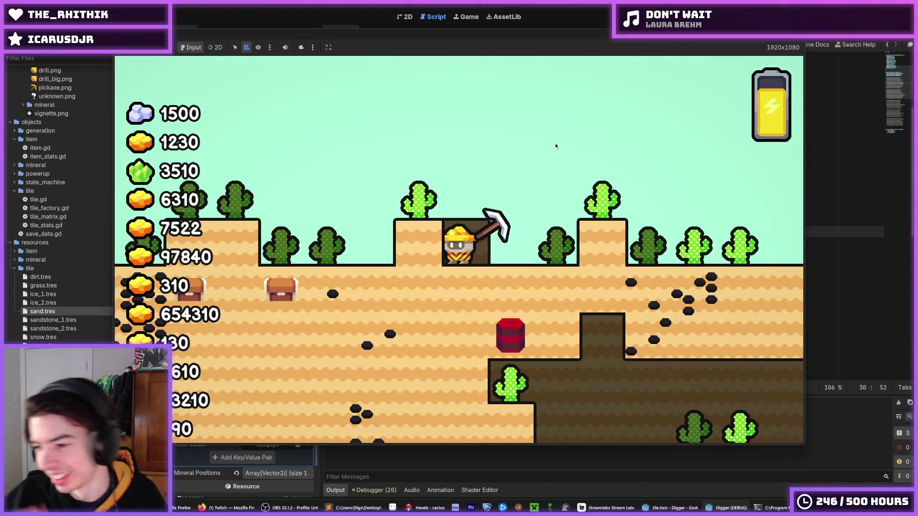
- Fly up, dig down through the sand again, climb out, and stop the game with F8
key("Up")
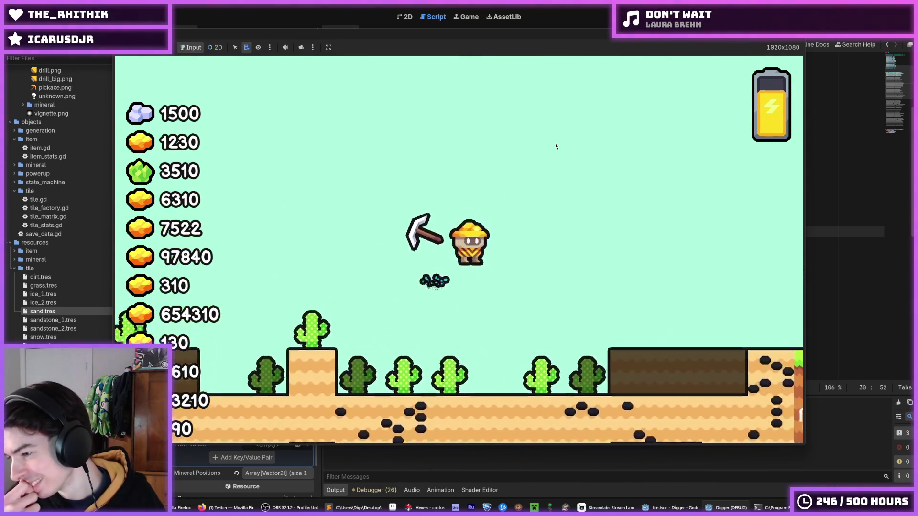
key("Right")
key("Right")
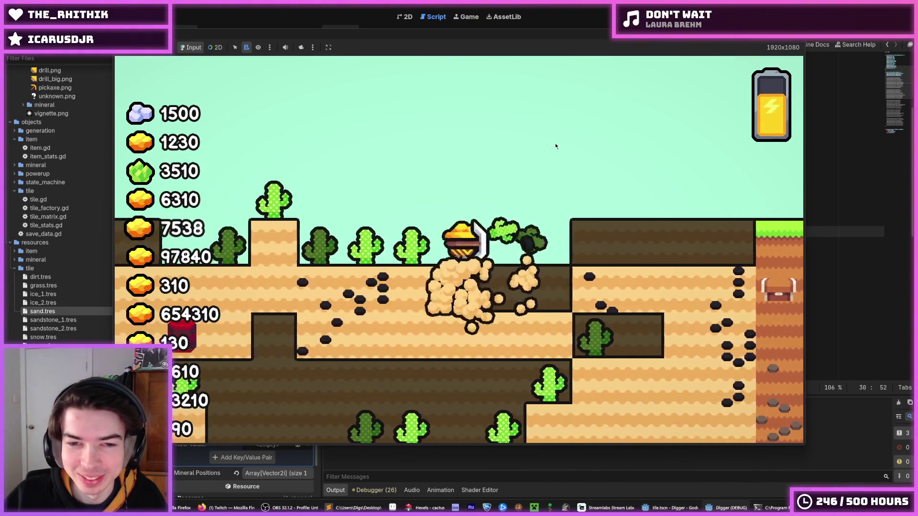
key("Down")
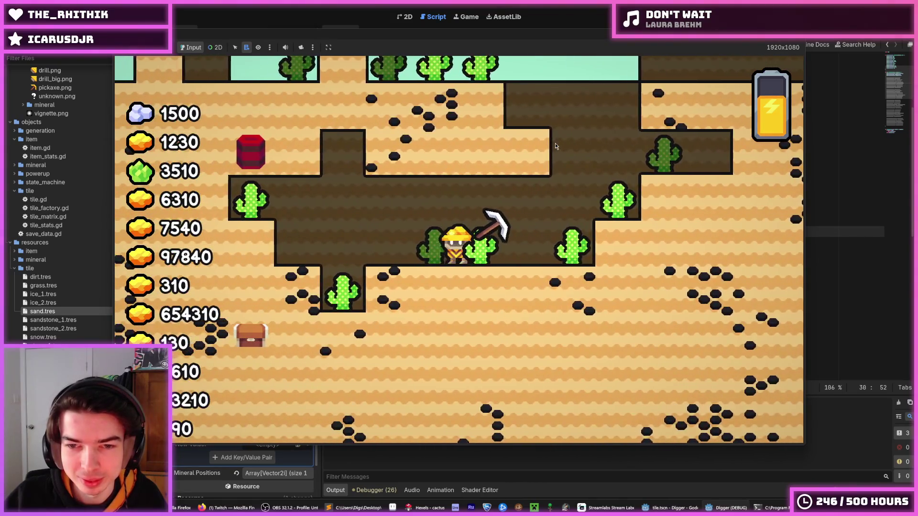
key("Up")
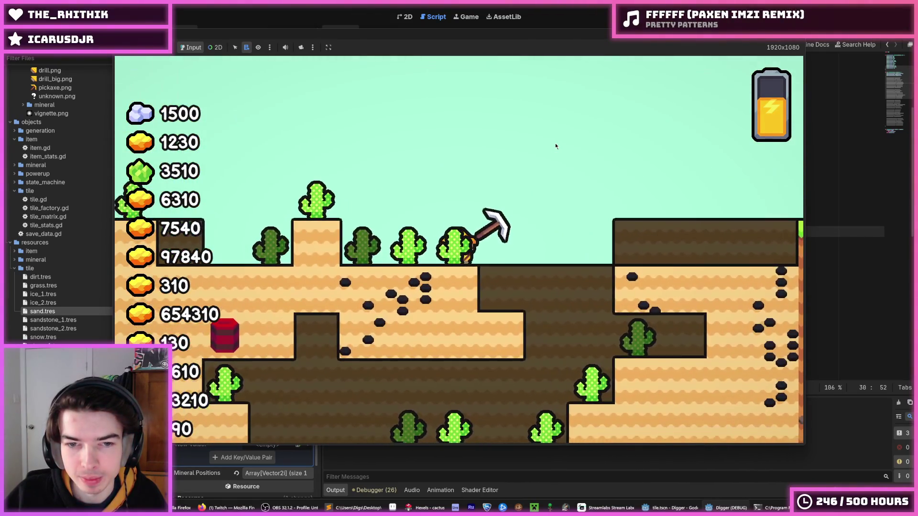
key("Up")
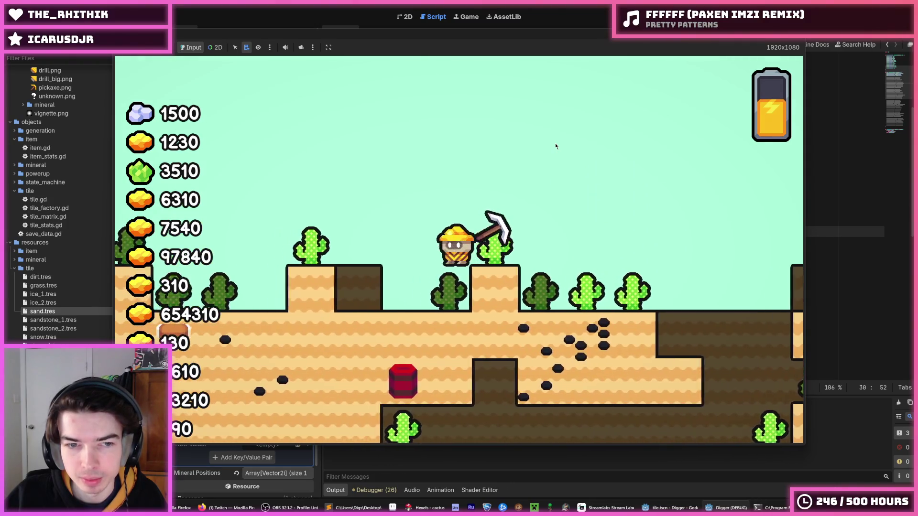
key("Left")
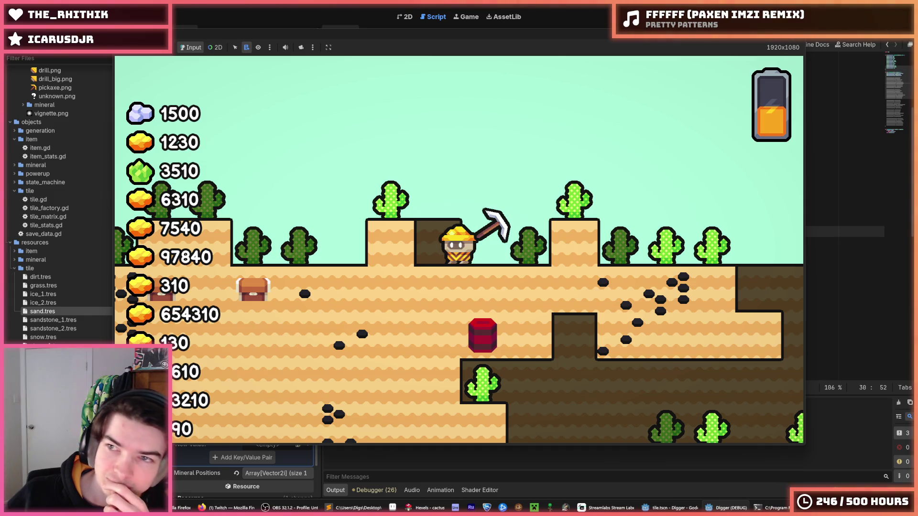
key("F8")
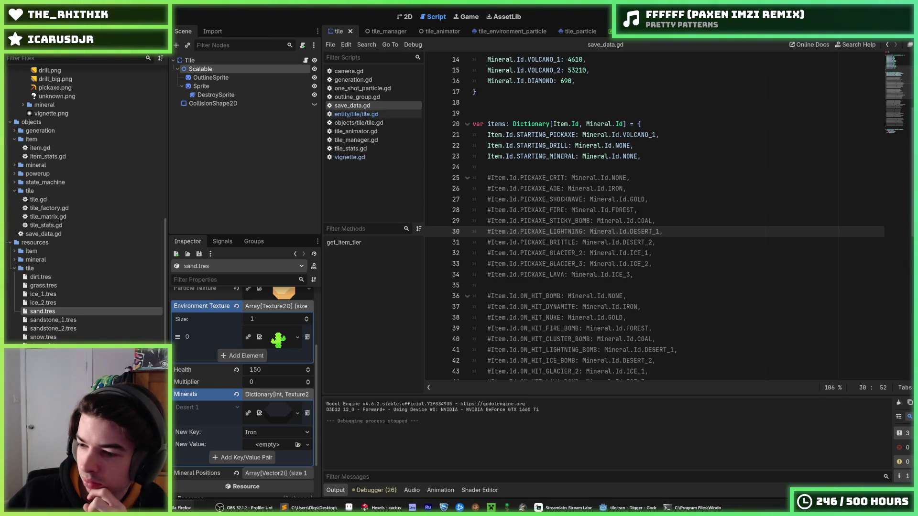
- Save from the save_data.gd script with Ctrl+S
left_click(648, 135)
left_click(681, 135)
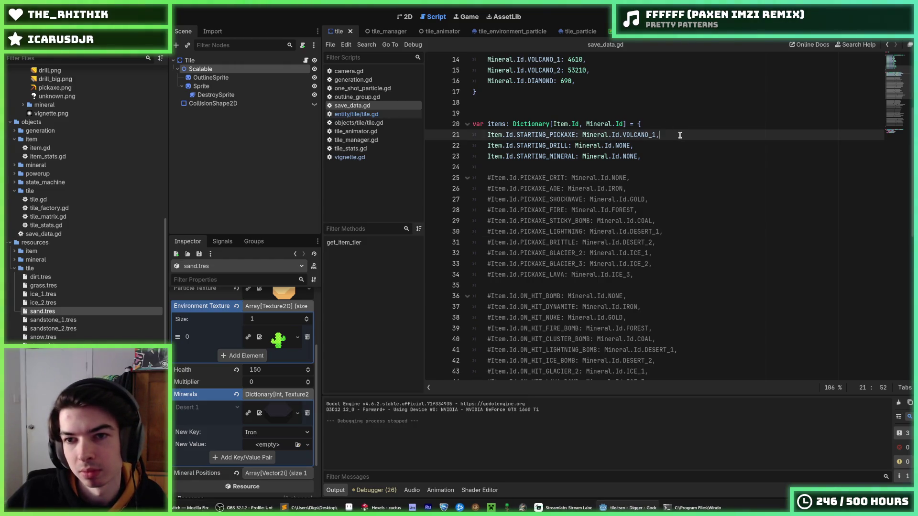
key("ctrl+s")
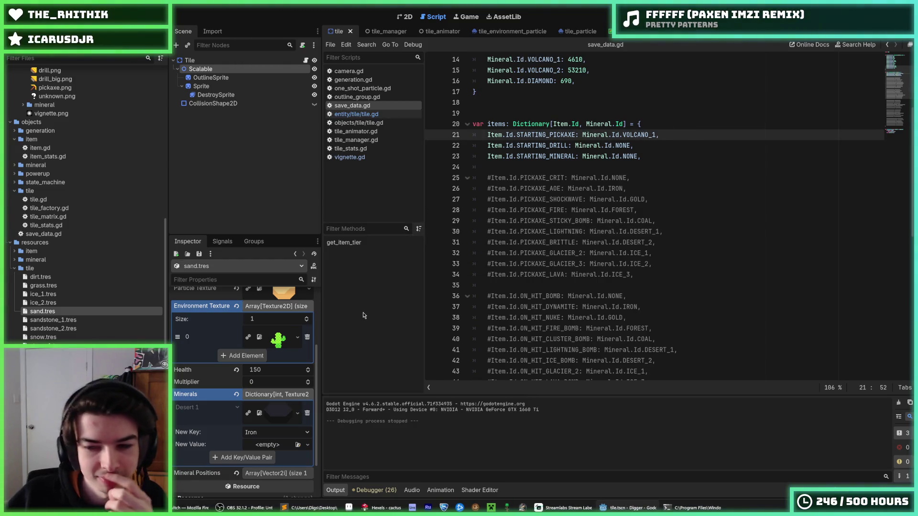
- Preview the cactus texture in the sand tile's Environment Texture array, then return to Hexels
left_click(276, 340)
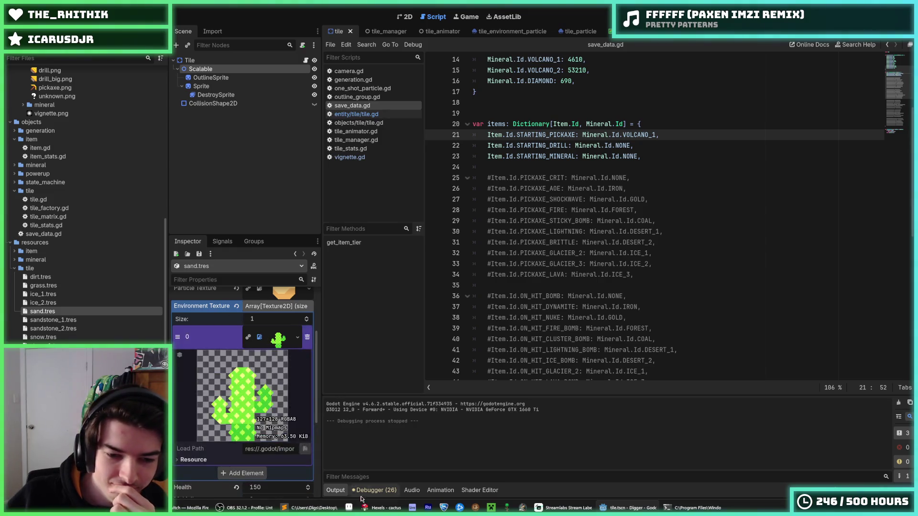
left_click(380, 507)
scroll(465, 257, "up", 3)
scroll(498, 256, "up", 2)
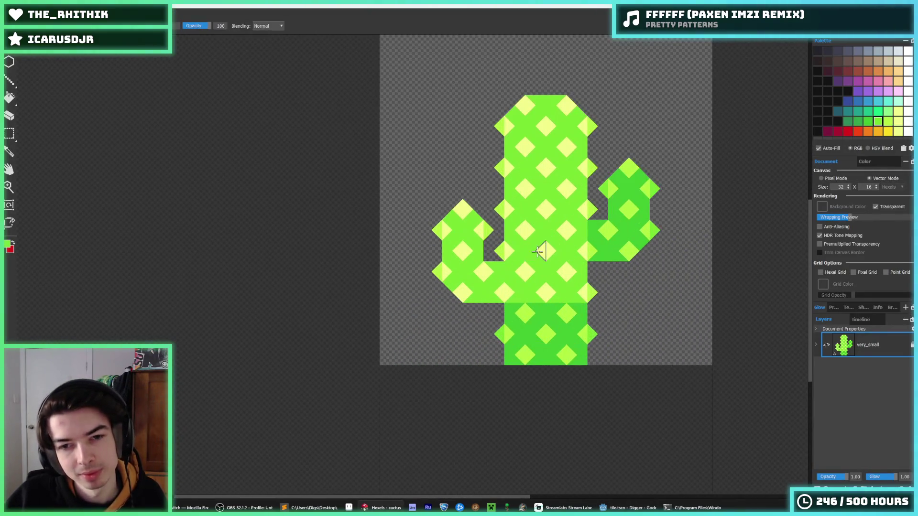
- Save the drawing as cactus_small
key("ctrl+shift+s")
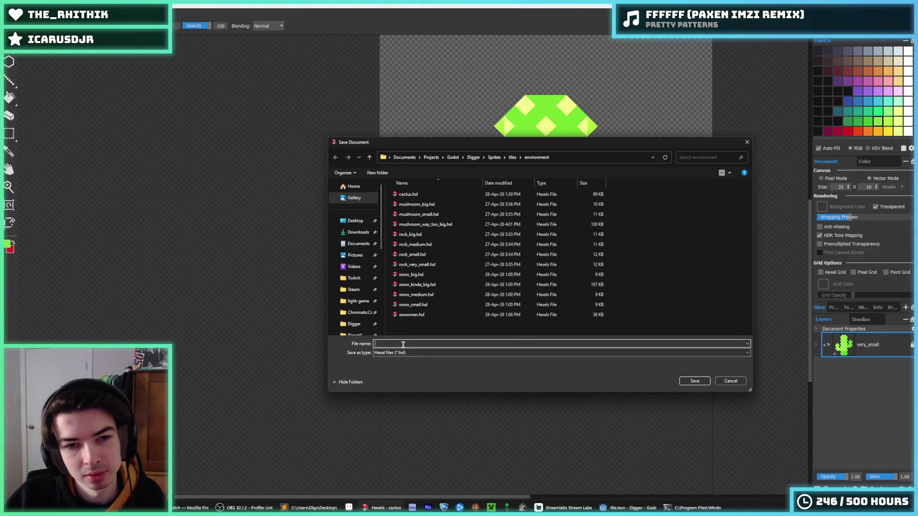
type("cactus_small")
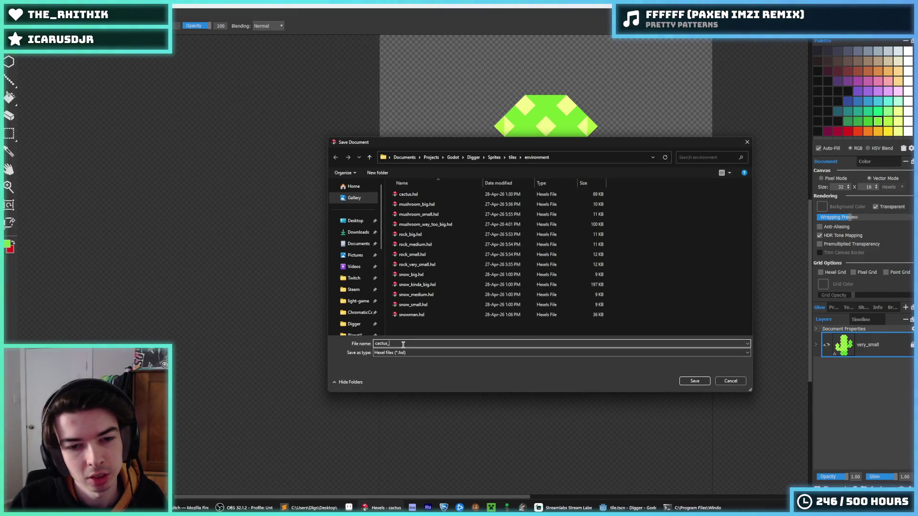
key("Return")
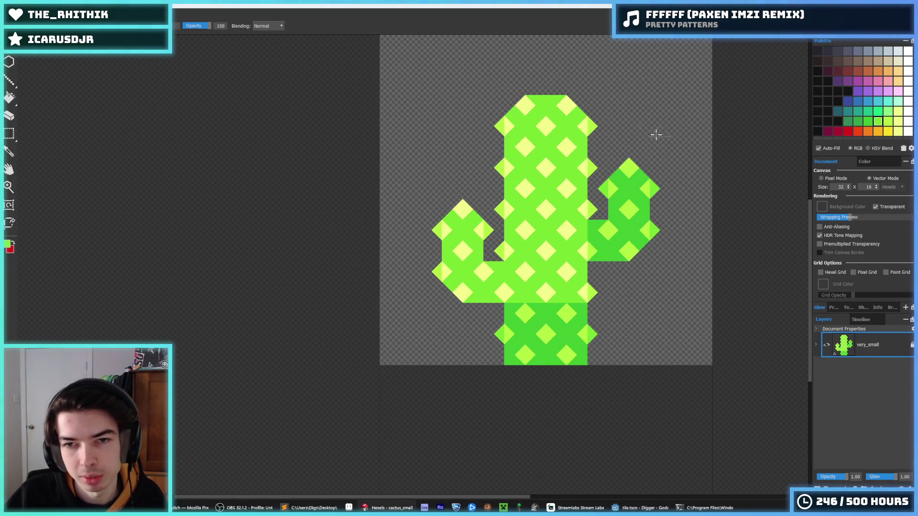
key("ctrl+a")
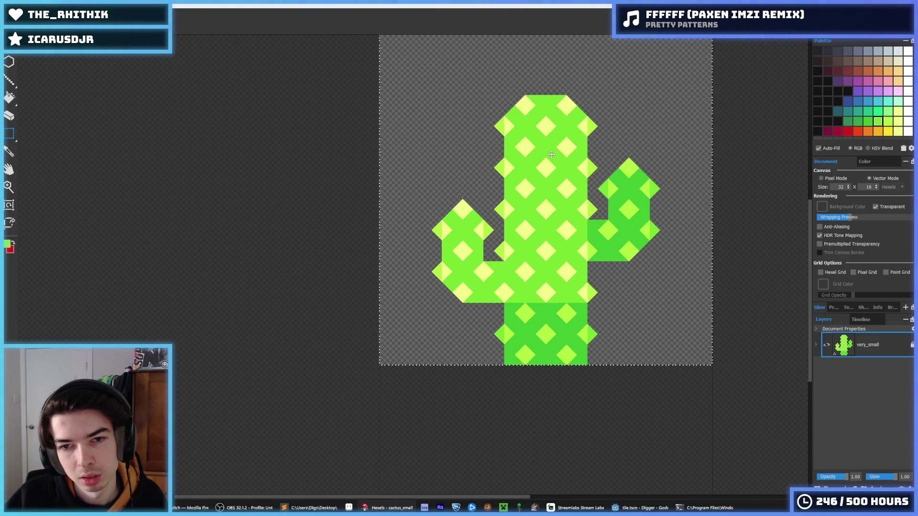
key("ctrl+d")
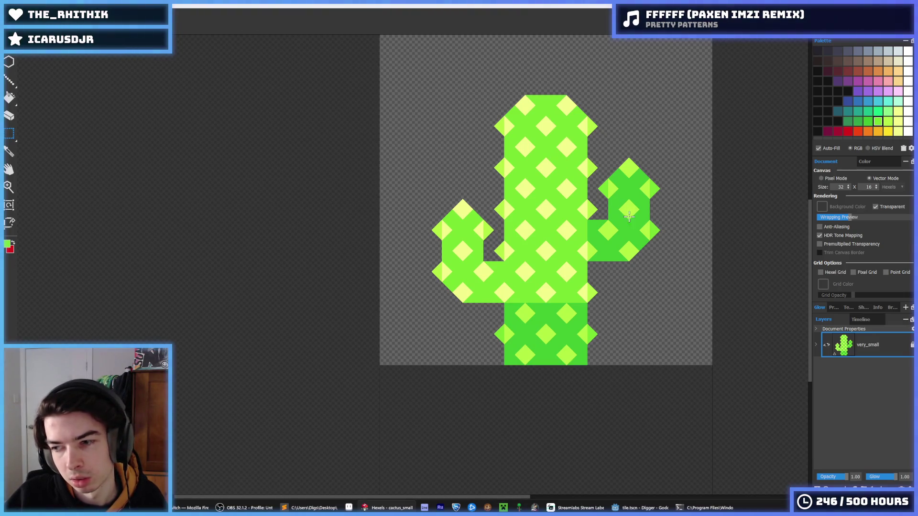
- Raise the cactus's right arm two rows
left_click_drag(680, 284, 592, 158)
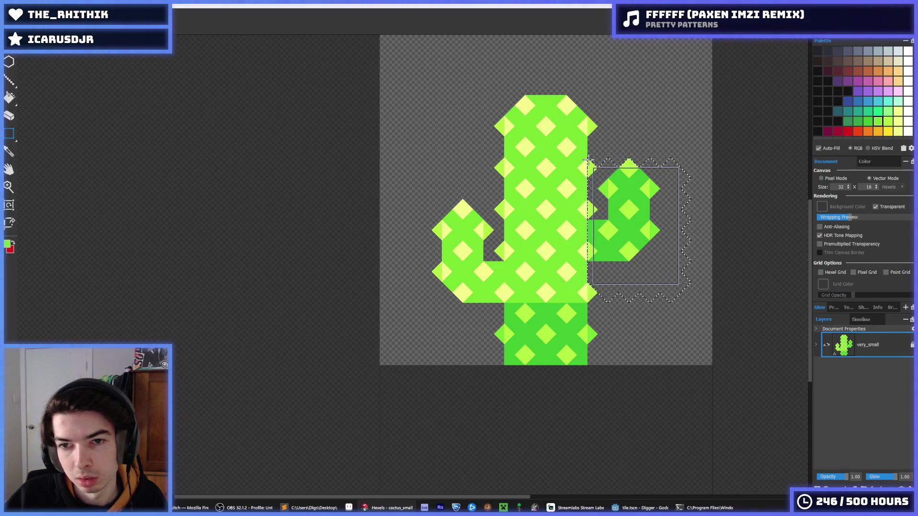
key("Up")
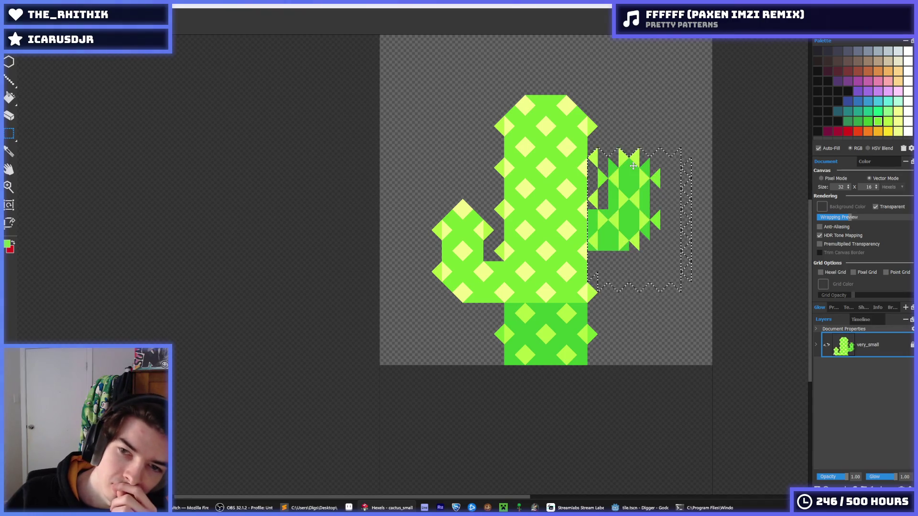
key("Up")
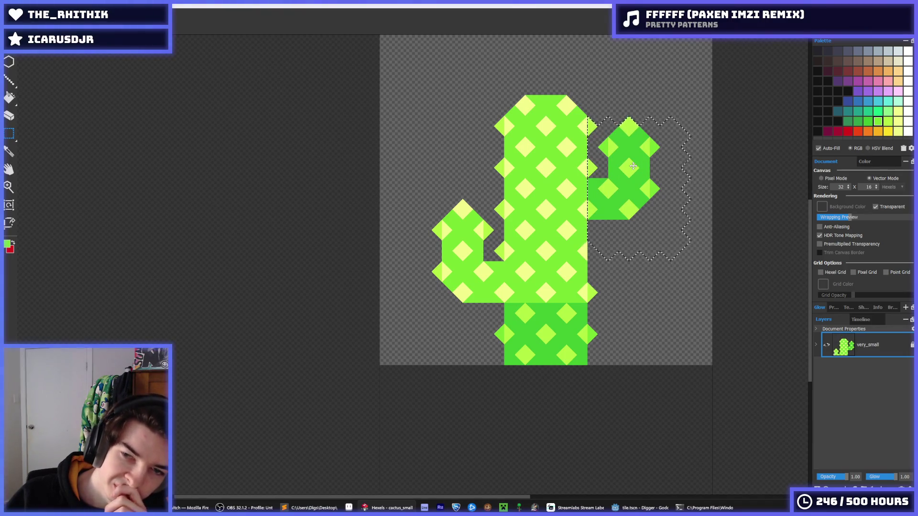
left_click(404, 234)
- Select the left arm and nudge it upward
mouse_move(414, 197)
left_mouse_down()
mouse_move(461, 223)
mouse_move(500, 335)
left_mouse_up()
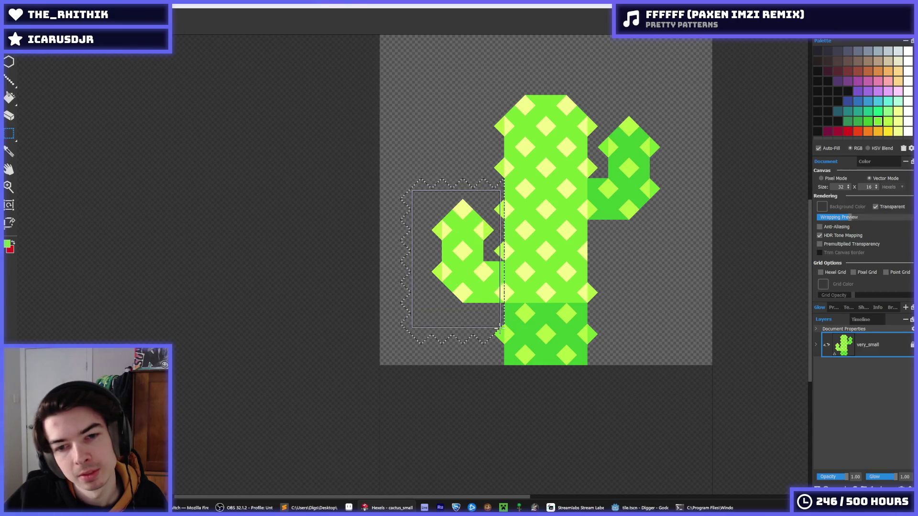
key("Up")
key("Up")
key("Up")
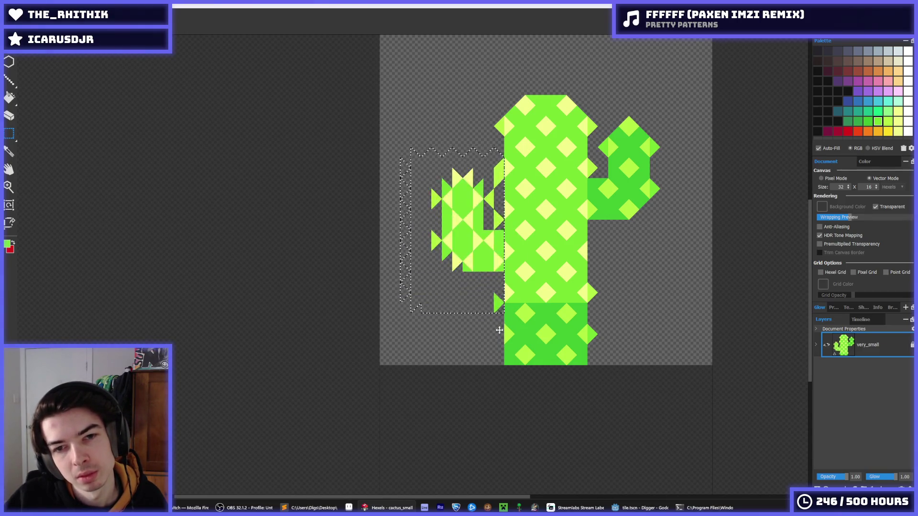
key("Up")
key("Left")
key("ctrl+z")
key("ctrl+z")
key("ctrl+d")
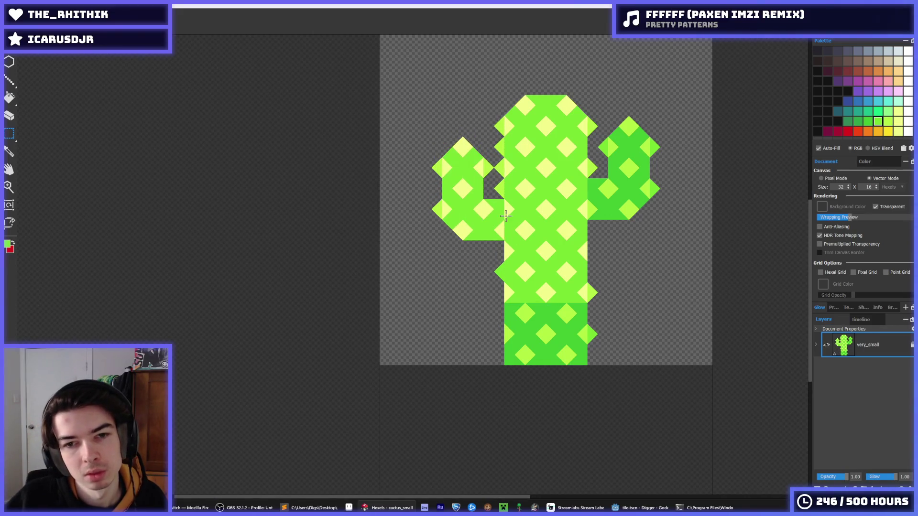
key("e")
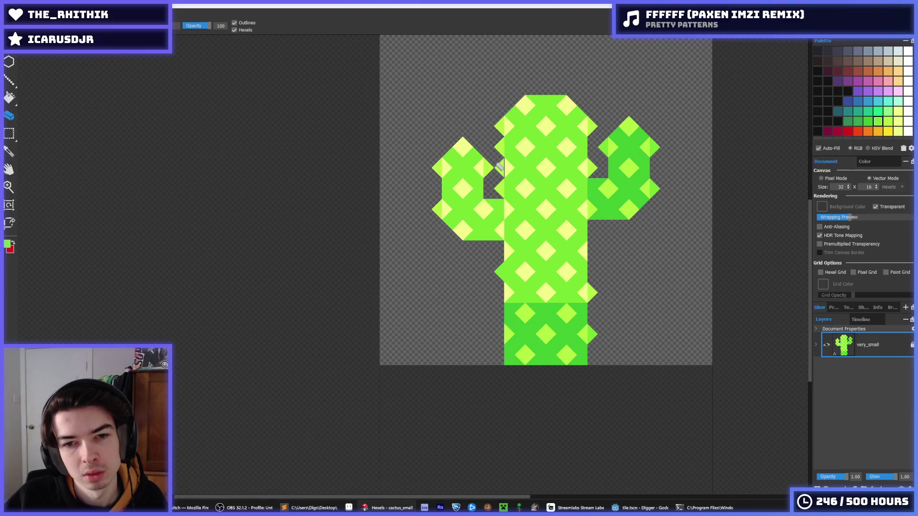
- Settle the left arm slightly lower, then shift the whole cactus down one row
key("Down")
key("Down")
key("Down")
key("m")
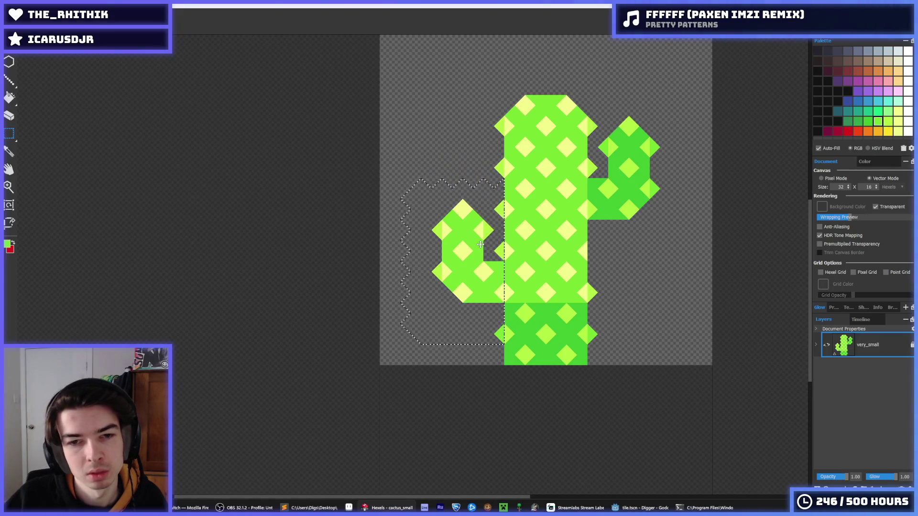
key("Up")
key("Up")
key("Up")
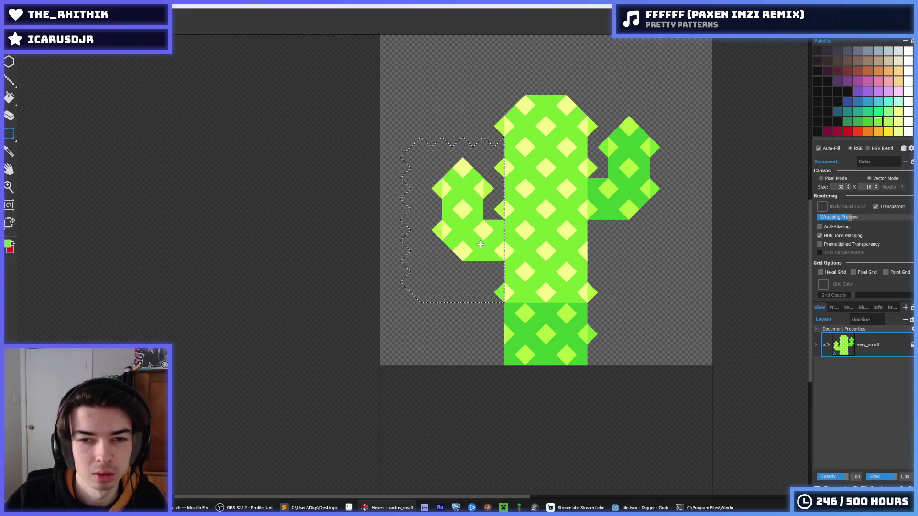
key("Up")
key("Up")
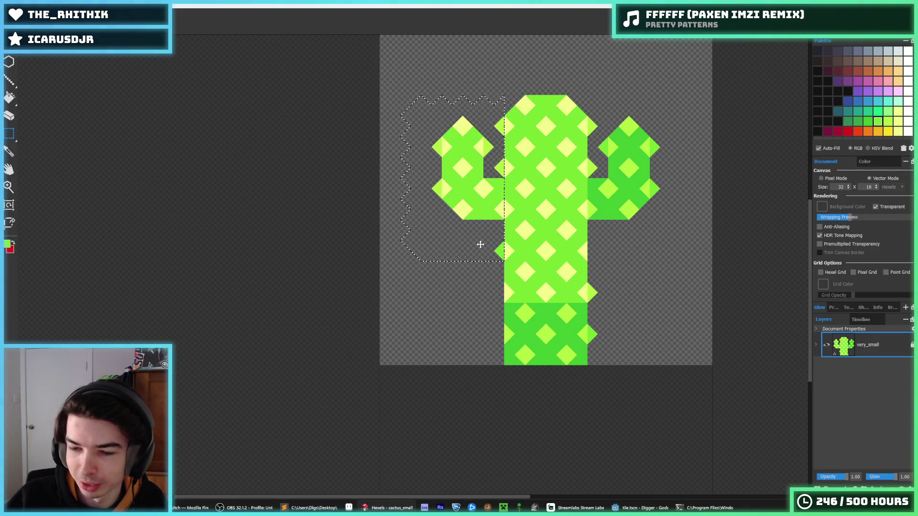
key("Down")
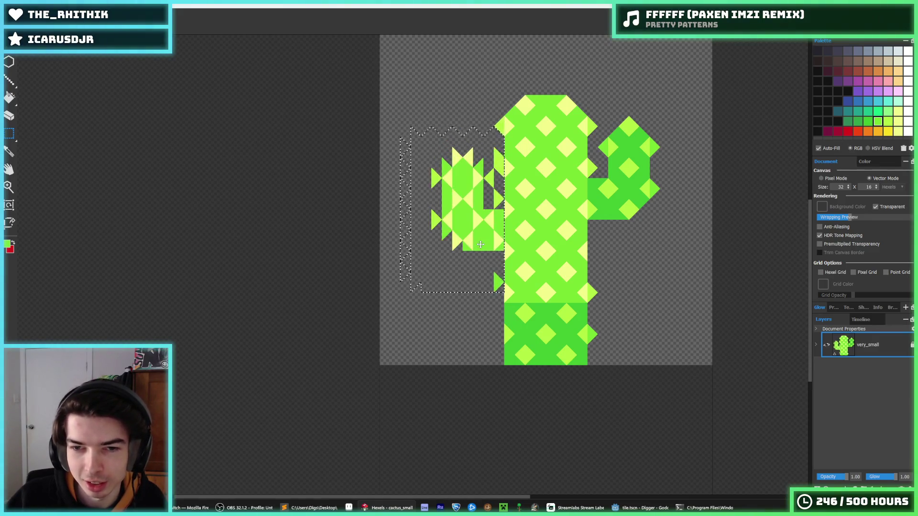
left_click(566, 278)
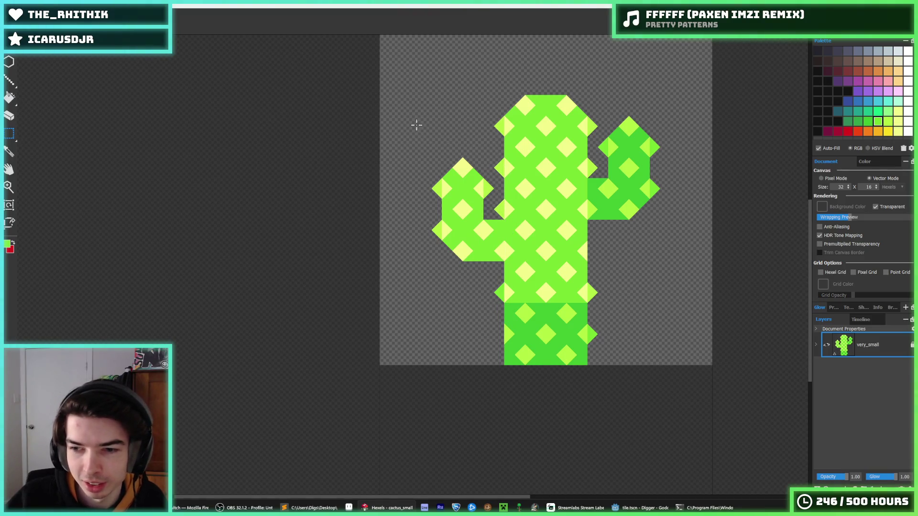
mouse_move(390, 103)
left_mouse_down()
mouse_move(721, 301)
mouse_move(718, 285)
mouse_move(718, 301)
mouse_move(713, 295)
left_mouse_up()
key("Down")
key("Down")
key("Down")
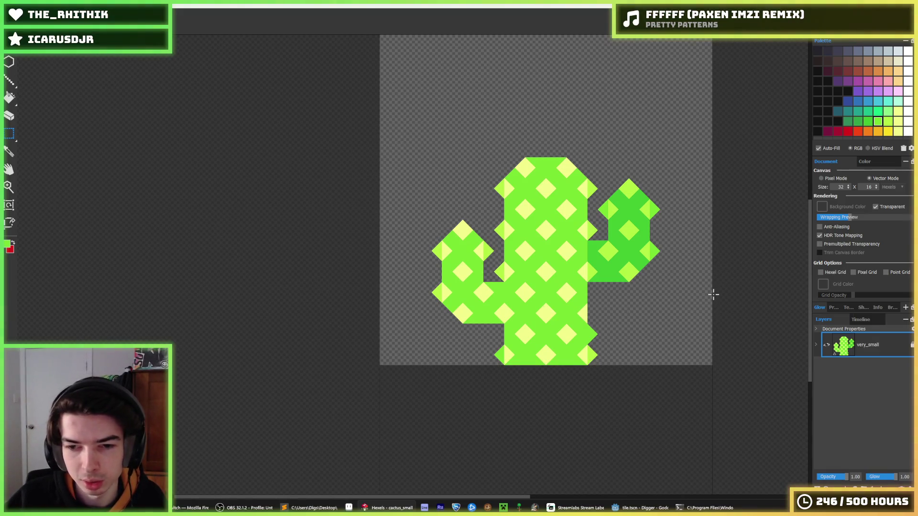
- Paint the bottom cells of the cactus trunk dark green
key("e")
key("alt")
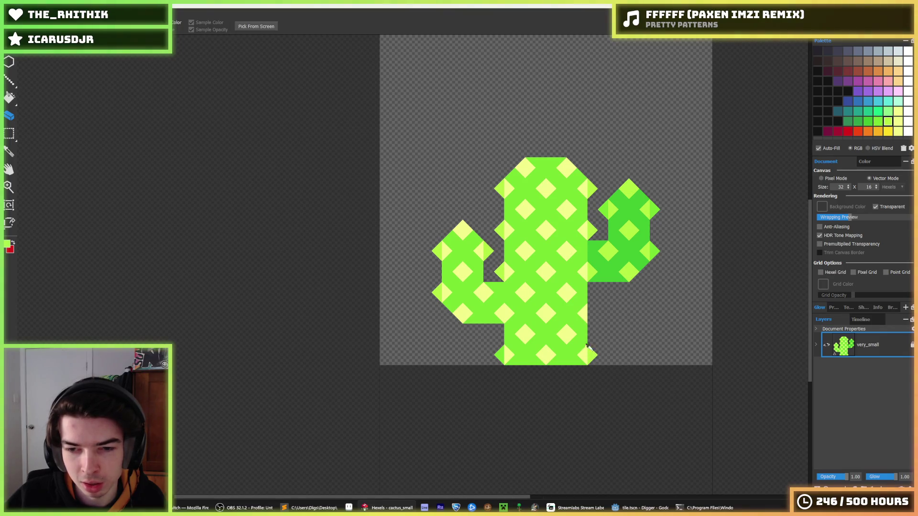
key("alt")
scroll(491, 220, "down", 5)
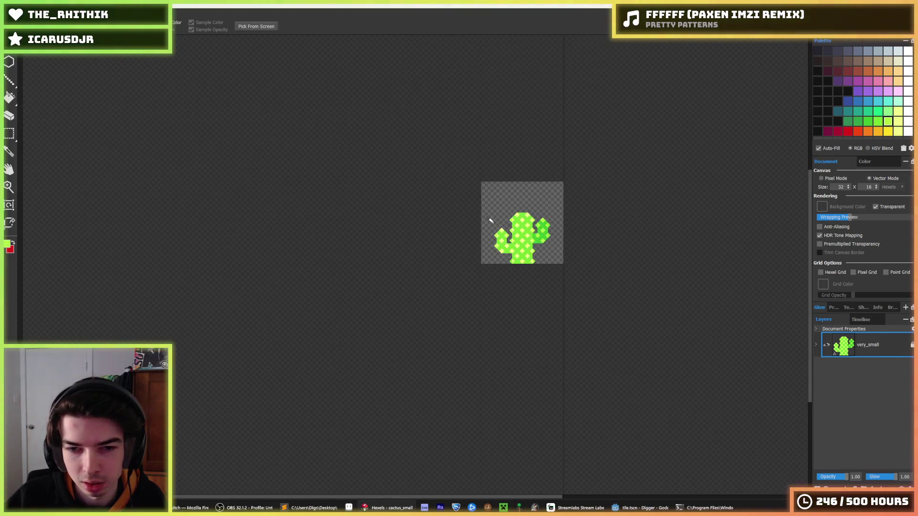
scroll(564, 230, "up", 3)
scroll(401, 205, "up", 2)
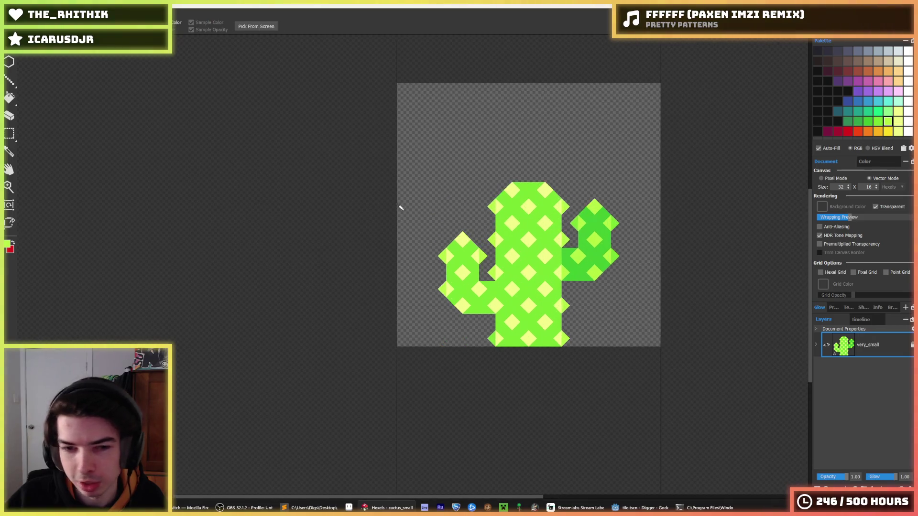
scroll(468, 228, "up", 2)
scroll(526, 242, "up", 2)
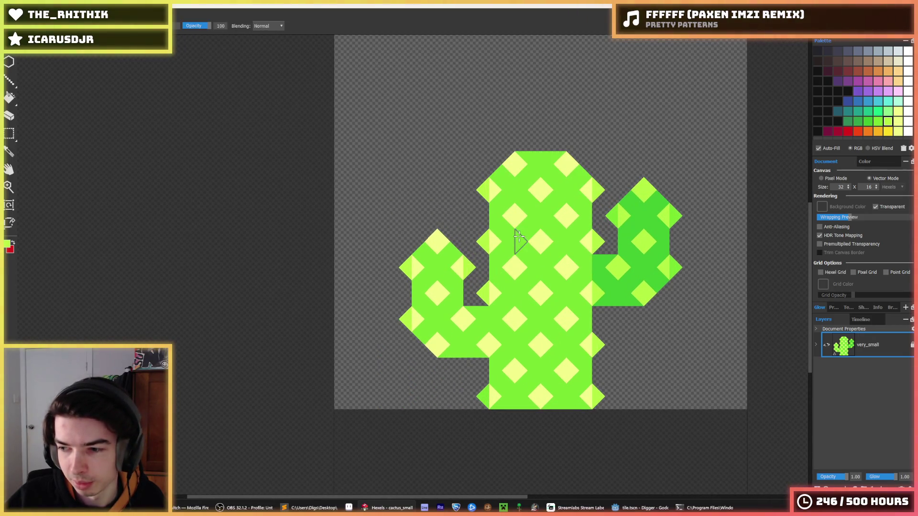
scroll(550, 244, "up", 1)
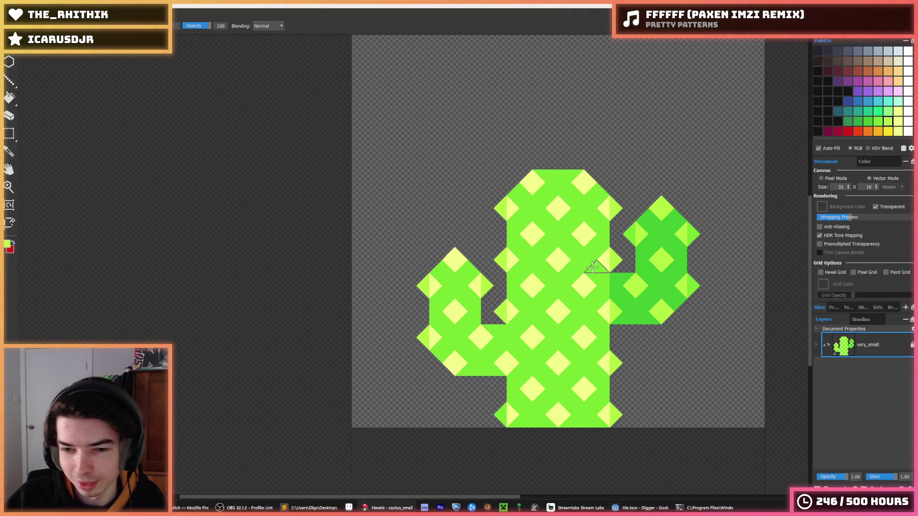
scroll(623, 263, "down", 3)
scroll(619, 254, "up", 2)
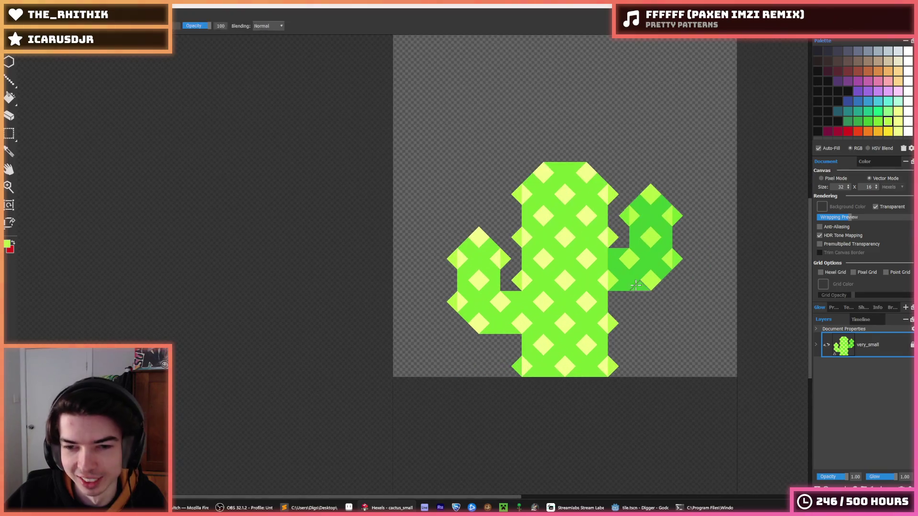
left_click_drag(616, 248, 598, 331)
scroll(564, 354, "up", 2)
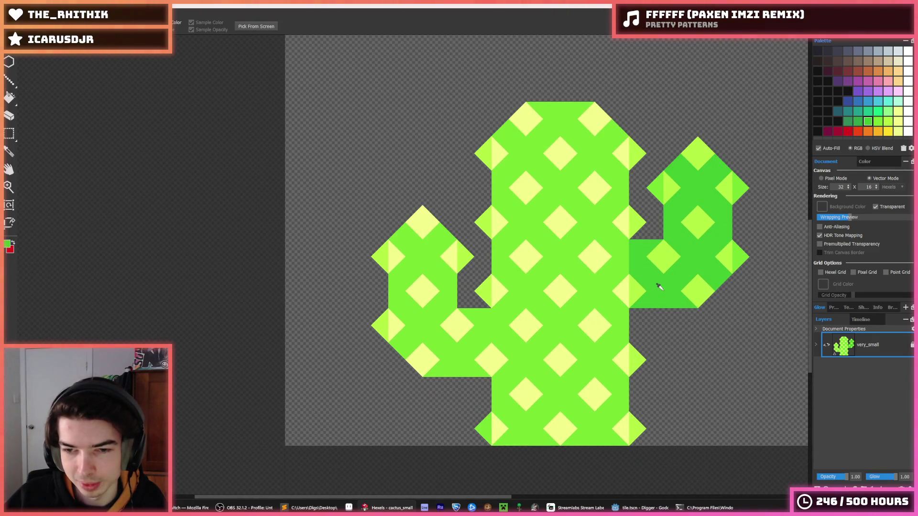
mouse_move(507, 382)
left_mouse_down()
mouse_move(515, 437)
mouse_move(558, 383)
mouse_move(608, 421)
mouse_move(614, 388)
mouse_move(601, 441)
mouse_move(521, 438)
left_mouse_up()
- Recolour the lower-trunk diamonds and right-edge half-diamond lime green, and darken the edge triangle
left_click(477, 428, "alt")
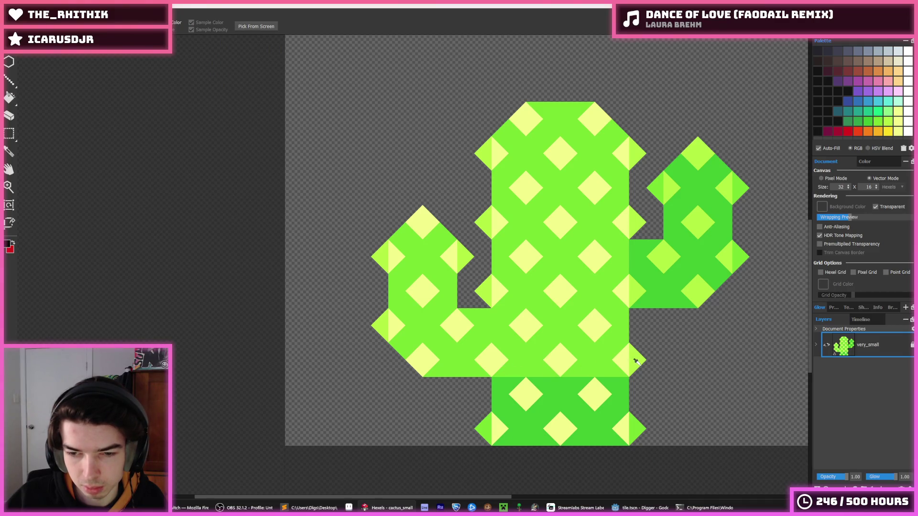
left_click(526, 394)
left_click(629, 353, "alt")
left_click(526, 394)
left_click(595, 395)
left_click(624, 423)
left_click(608, 374)
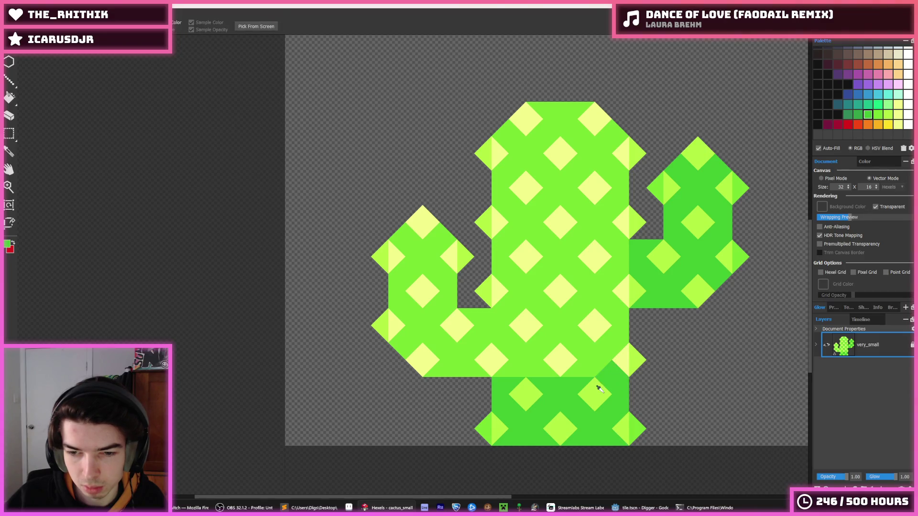
- Sample the cactus's light green as the brush colour
key("i")
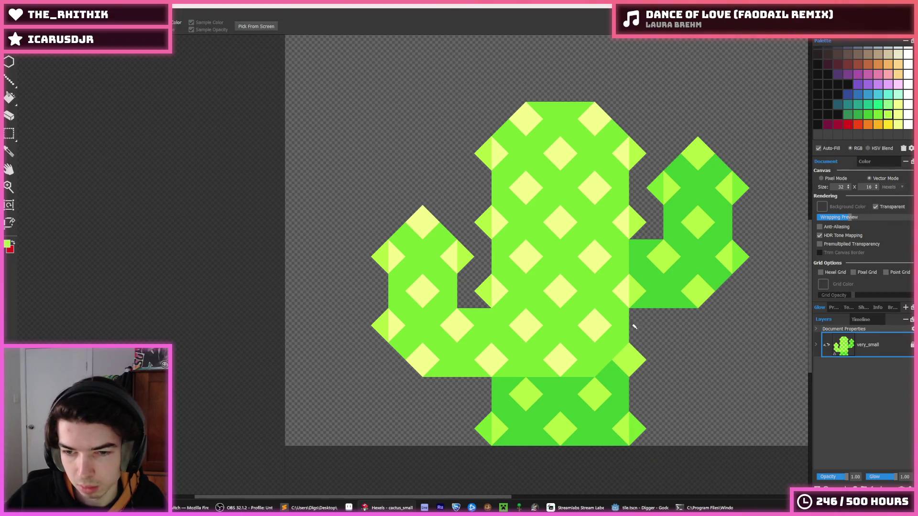
key("b")
key("i")
left_click(746, 258)
key("b")
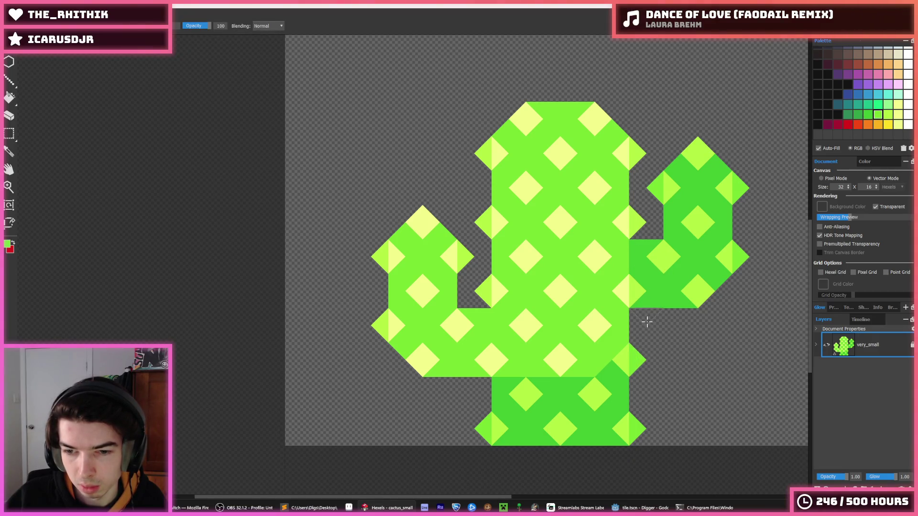
key("i")
- Zoom in and out to inspect the finished cactus_small sprite
scroll(626, 293, "down", 4)
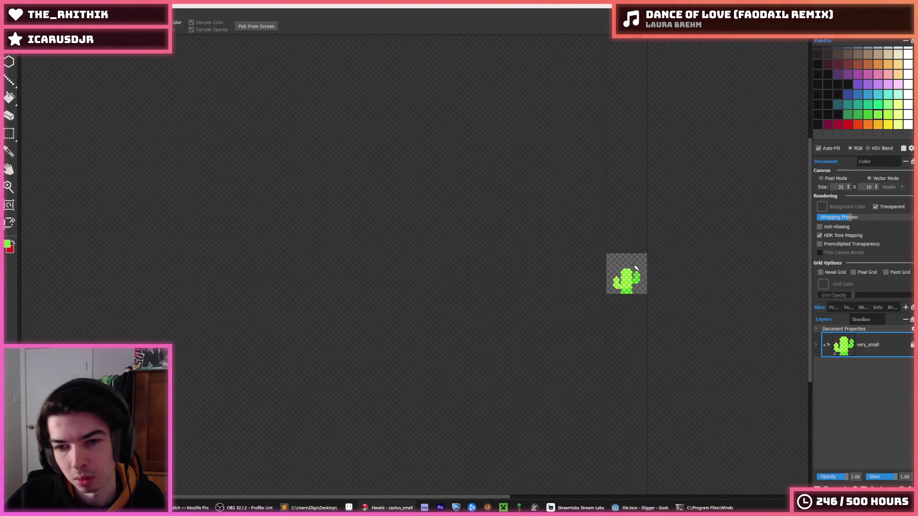
scroll(637, 265, "down", 1)
key("b")
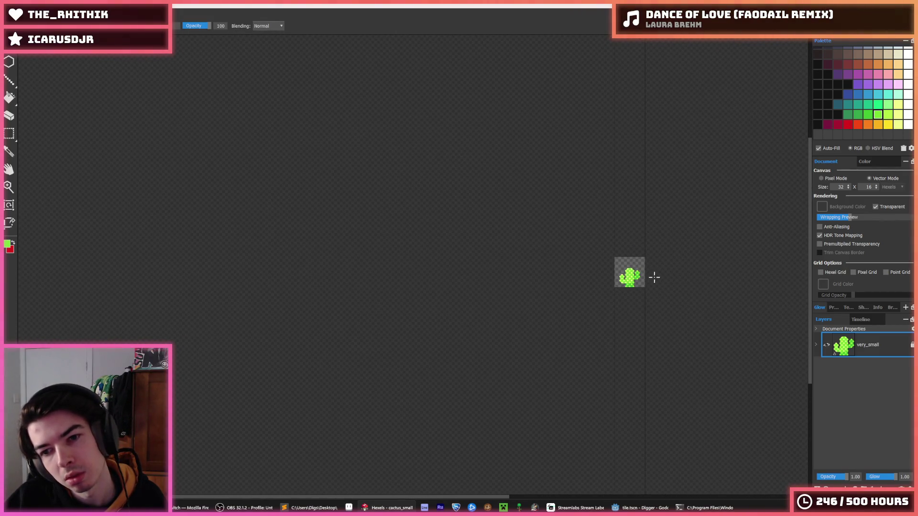
scroll(654, 277, "up", 3)
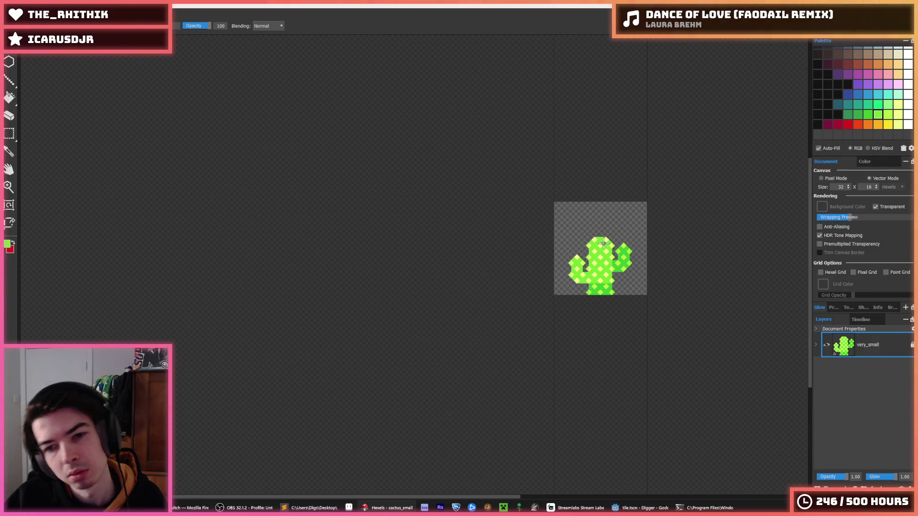
scroll(604, 243, "down", 3)
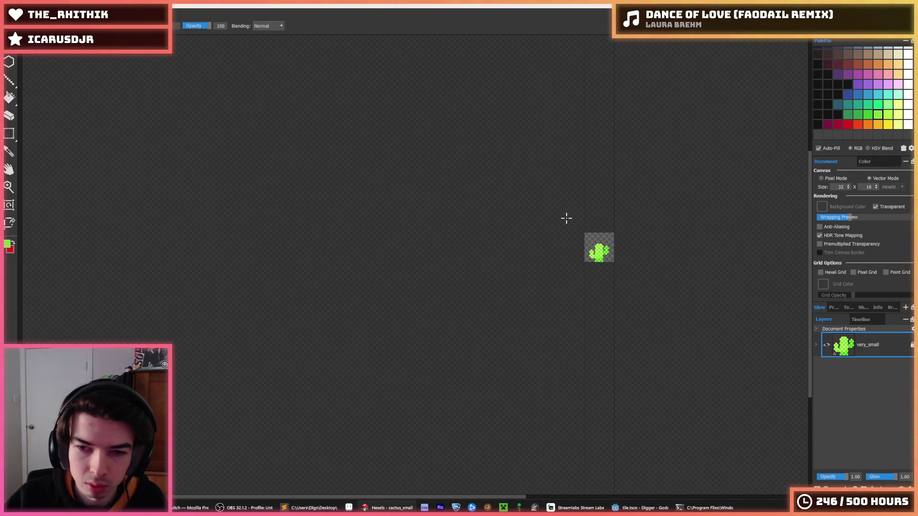
scroll(584, 238, "up", 7)
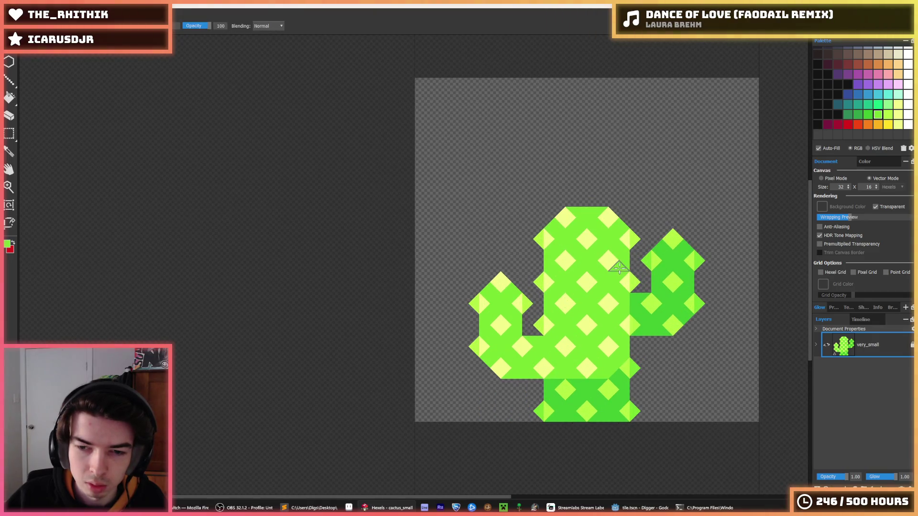
key("i")
scroll(617, 267, "down", 4)
scroll(616, 266, "up", 4)
scroll(614, 266, "down", 4)
scroll(613, 264, "up", 2)
- Export the small cactus as cactus_small.png at 128 px
key("b")
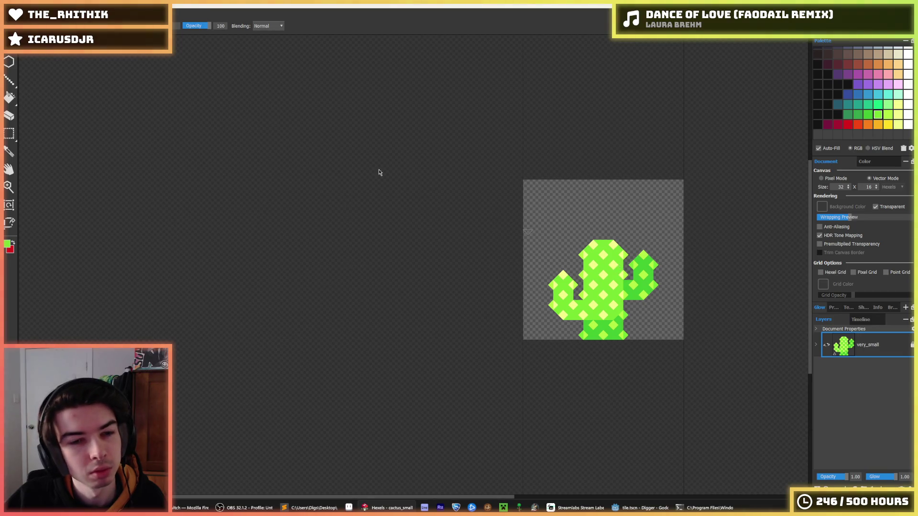
key("ctrl+e")
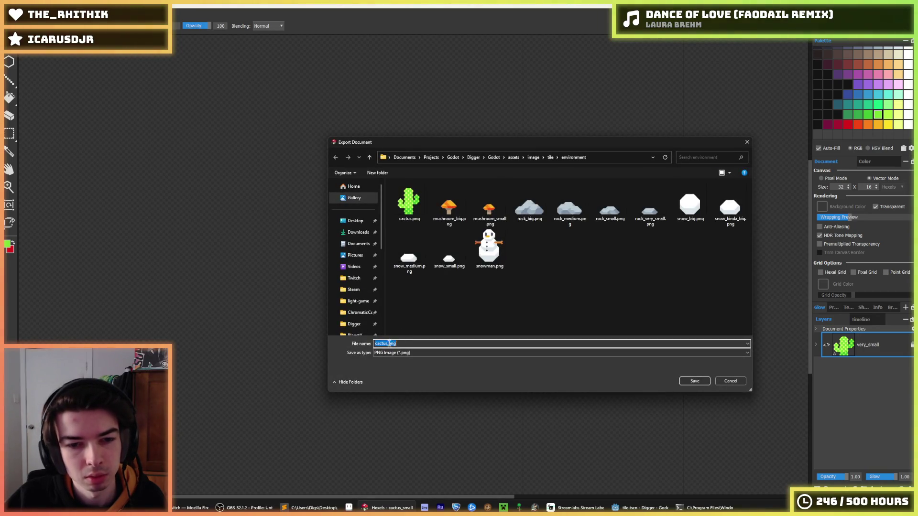
type("ll")
key("Return")
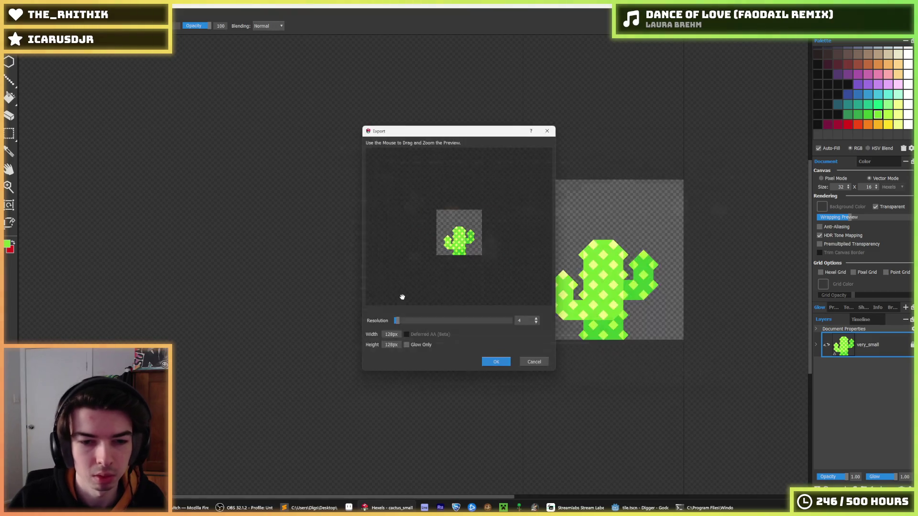
left_click(509, 365)
scroll(583, 274, "up", 5)
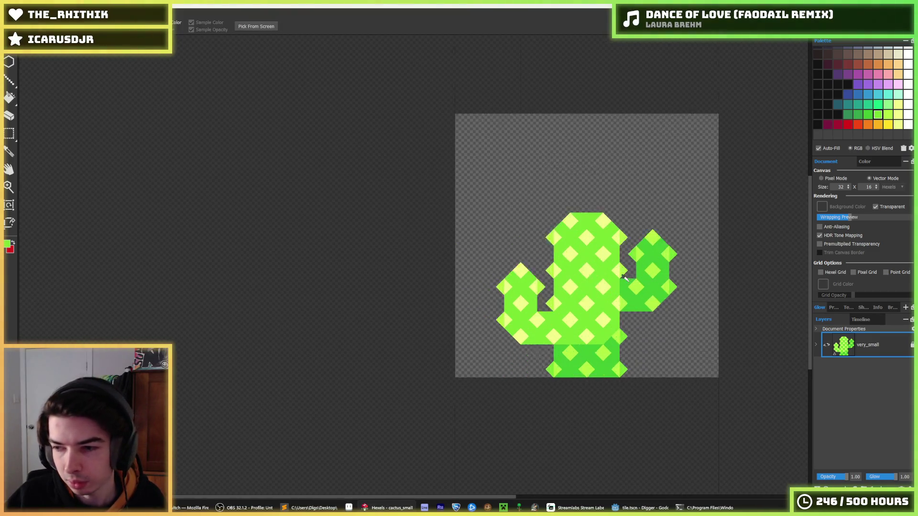
- Open the full-size cactus from recent files and darken the triangle on its trunk's right edge
key("b")
key("alt+f")
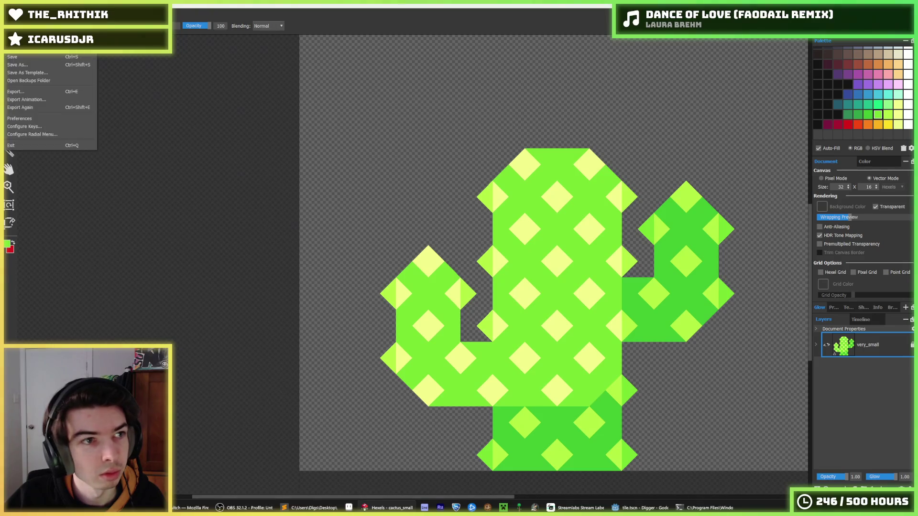
left_click(119, 82)
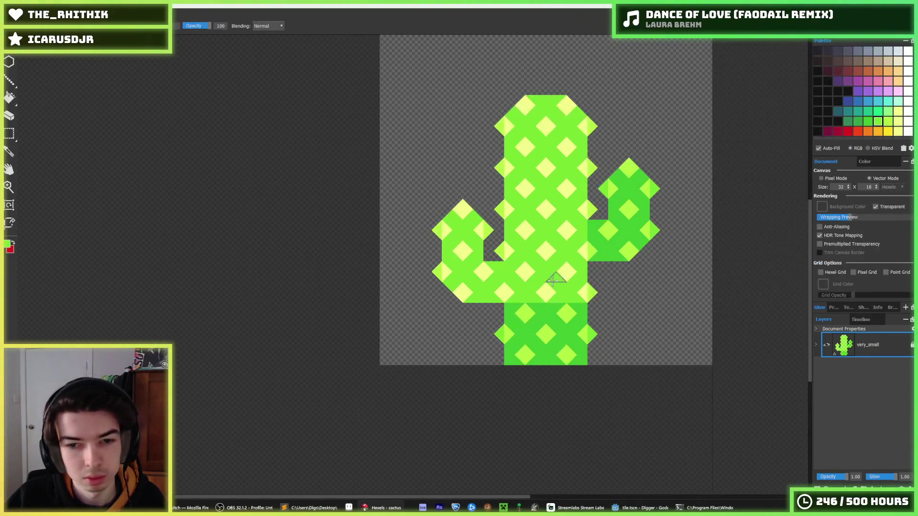
scroll(580, 318, "up", 2)
left_click(580, 318, "alt")
left_click(581, 299)
left_click(590, 291, "alt")
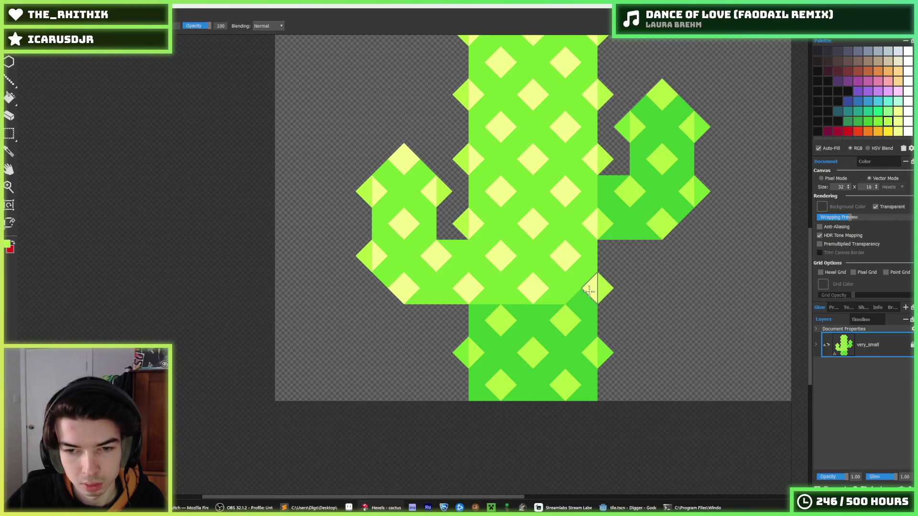
left_click(602, 291, "alt")
left_click(601, 287)
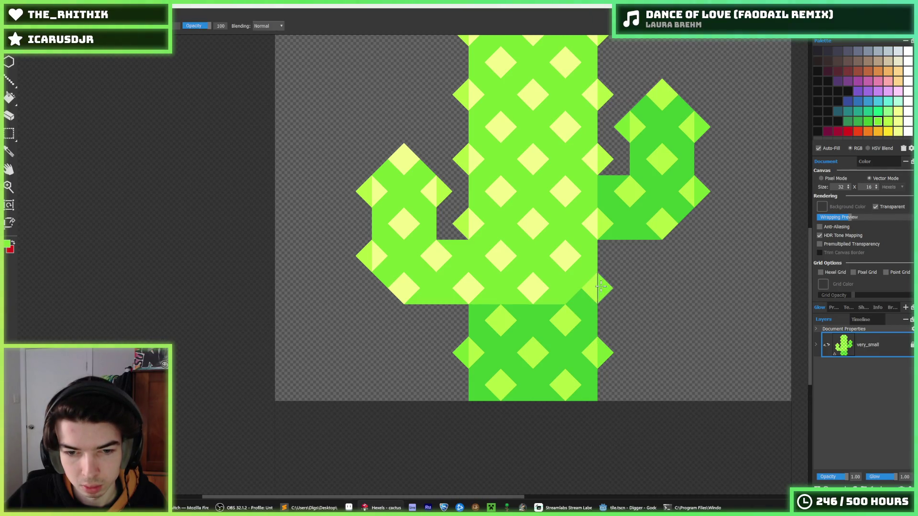
- Export the full-size cactus, replacing the existing cactus.png
key("ctrl+e")
double_click(409, 200)
left_click(480, 254)
- Confirm the cactus PNG export and return to the sand.tres Inspector in Godot
left_click(494, 360)
left_click(632, 508)
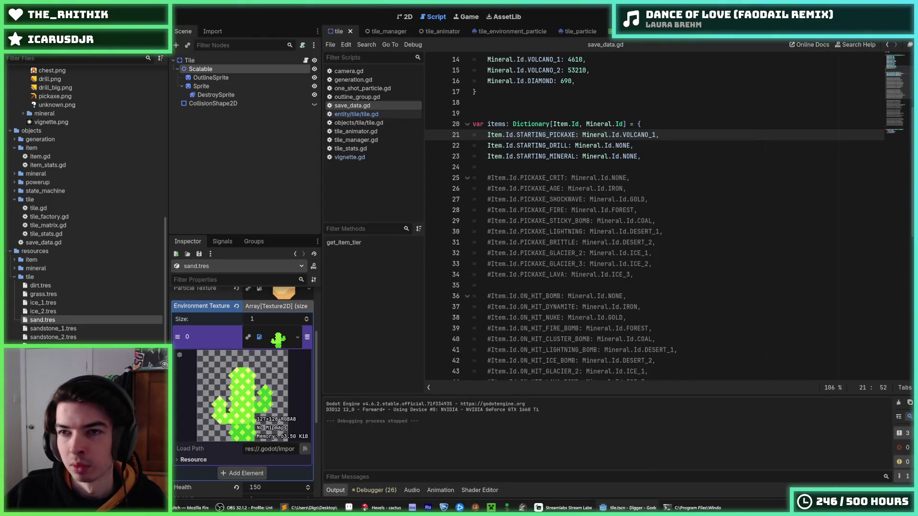
scroll(260, 402, "down", 5)
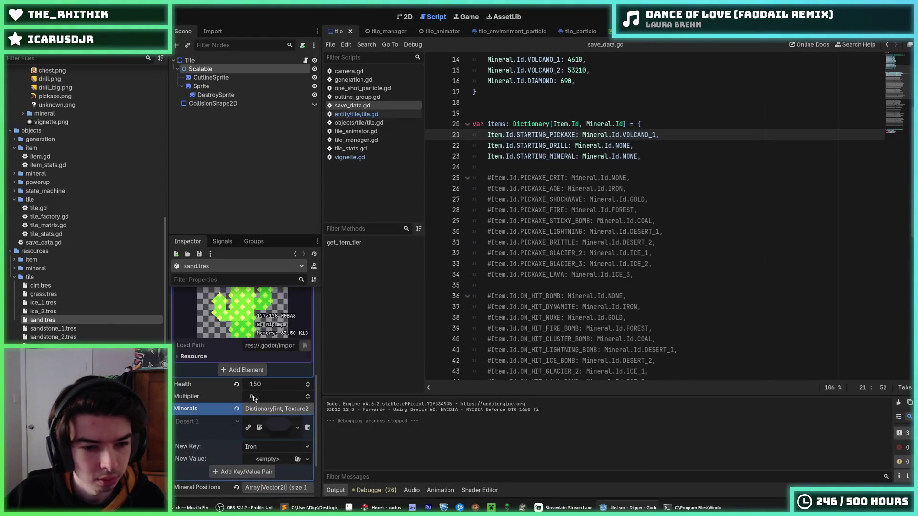
scroll(267, 386, "up", 2)
scroll(248, 404, "up", 2)
scroll(255, 399, "down", 2)
- Add a second environment texture slot and quick-load cactus_small.png into it
left_click(245, 407)
left_click(260, 406)
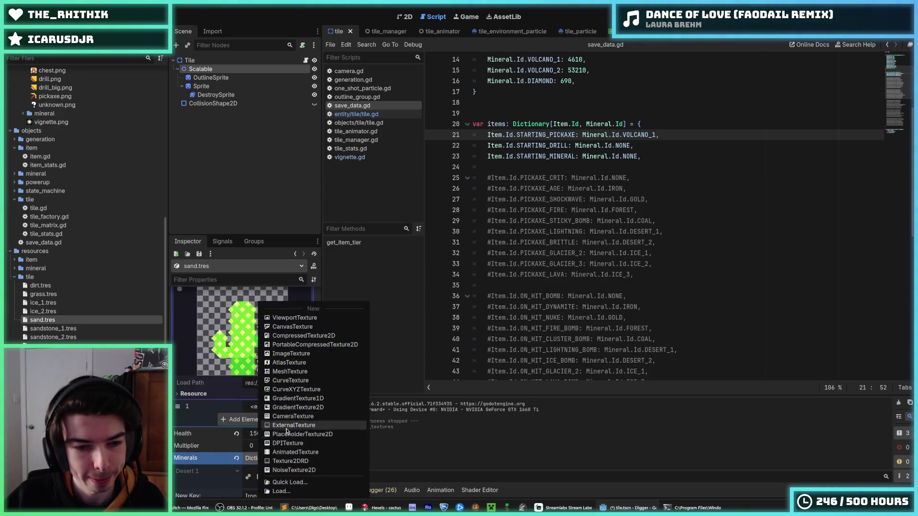
left_click(304, 487)
type("cactus")
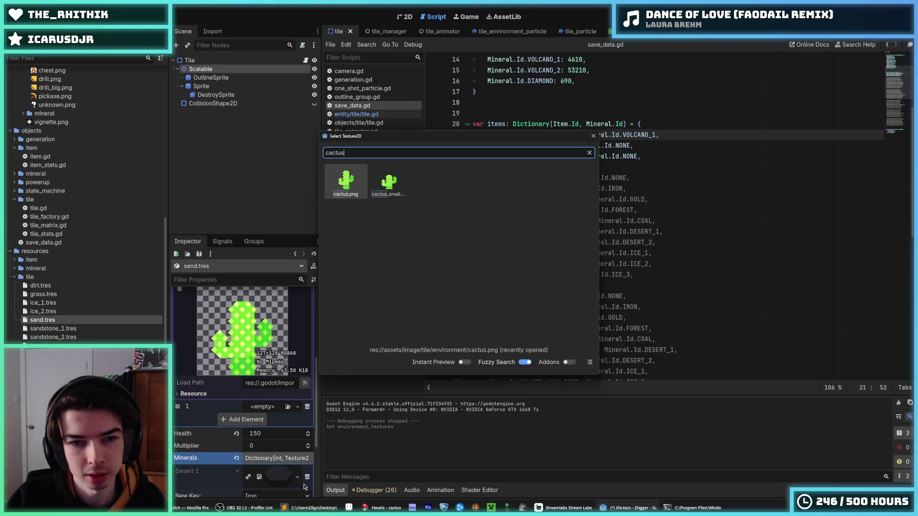
key("Return")
- Collapse the first cactus texture preview and run the Digger game with F5
scroll(278, 354, "up", 1)
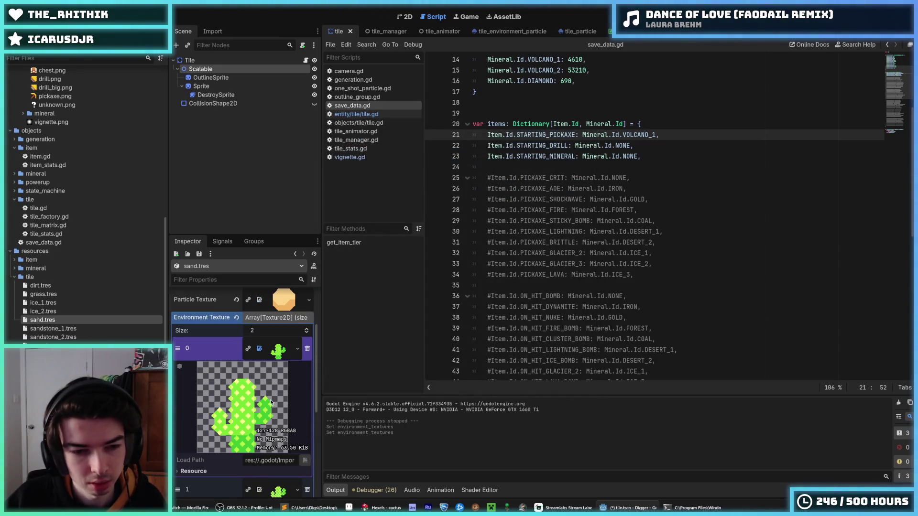
left_click(277, 350)
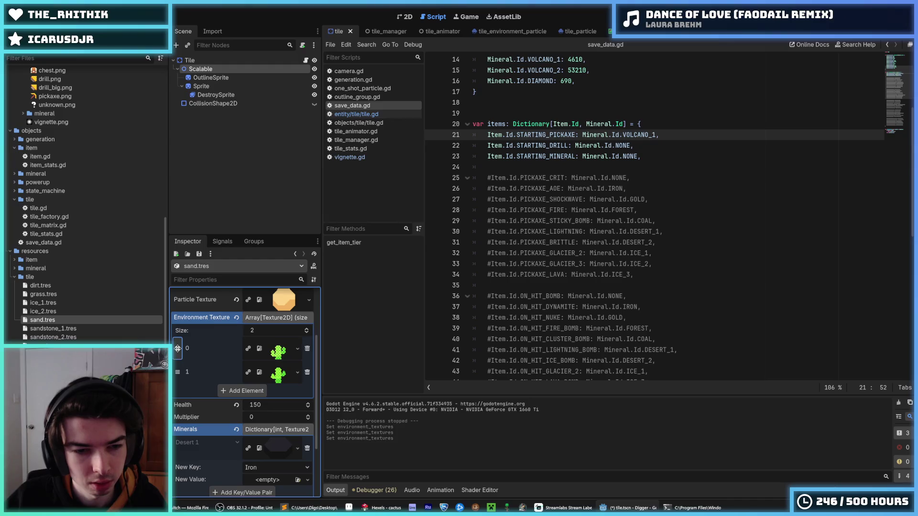
key("F5")
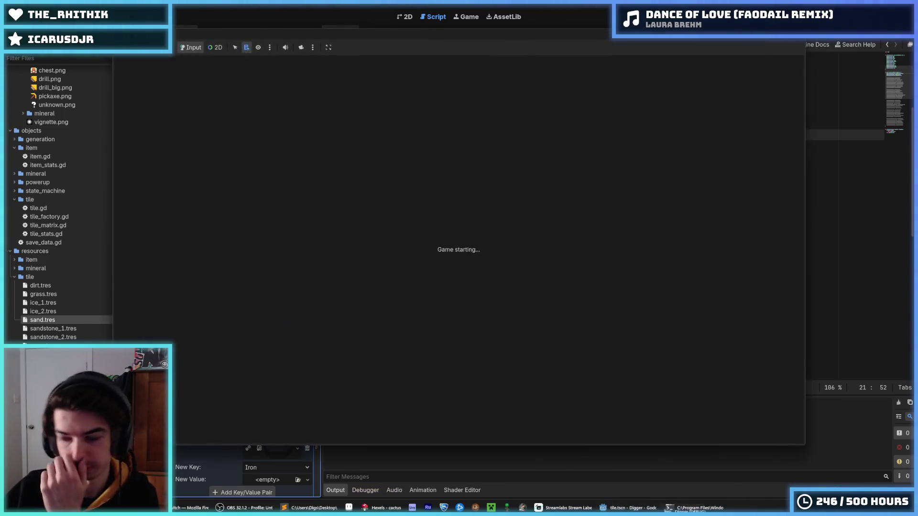
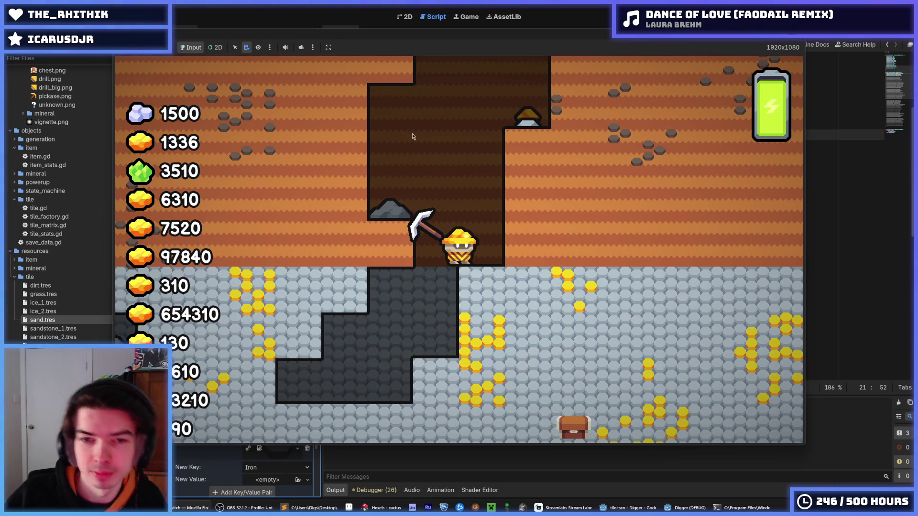
- Fly the miner up out of the shaft and walk it right across the desert past the cacti
key("w")
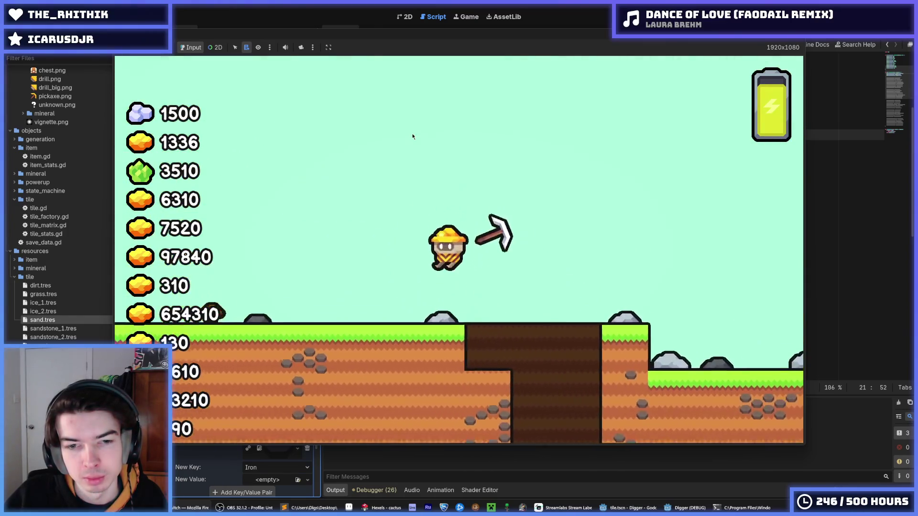
key("a")
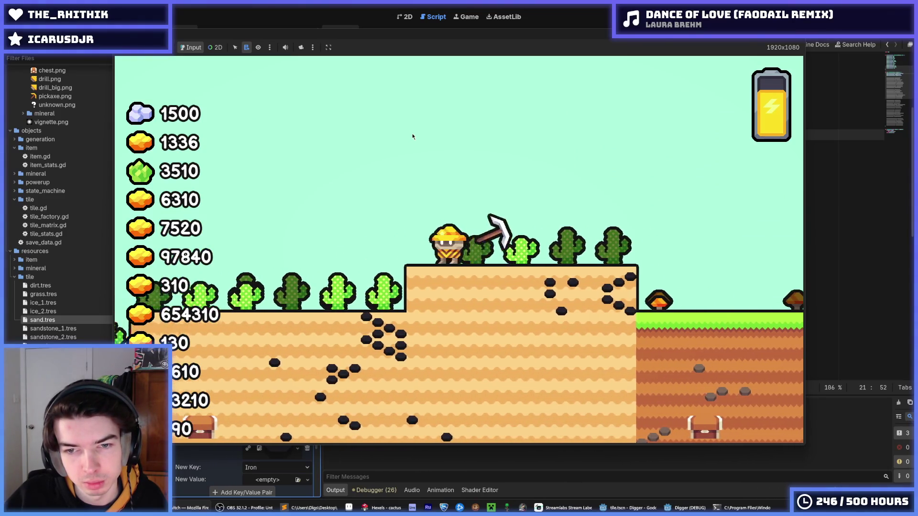
key("w")
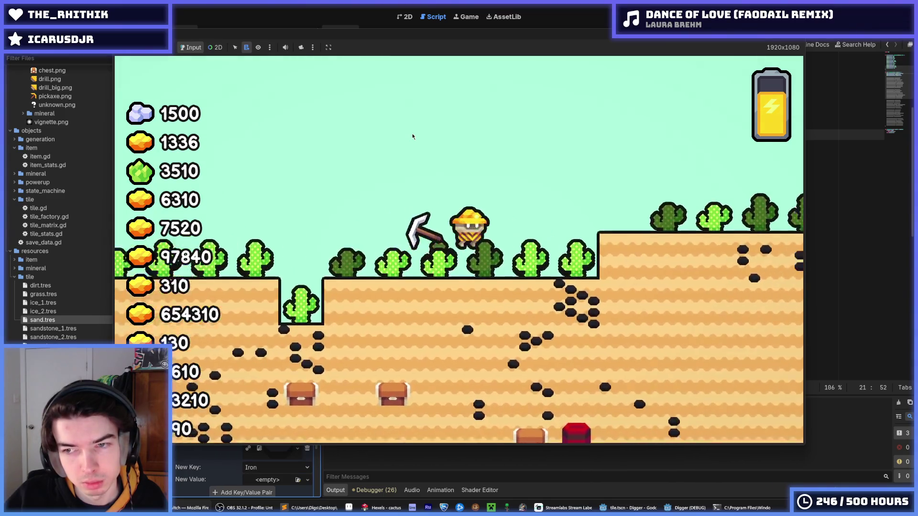
key("d")
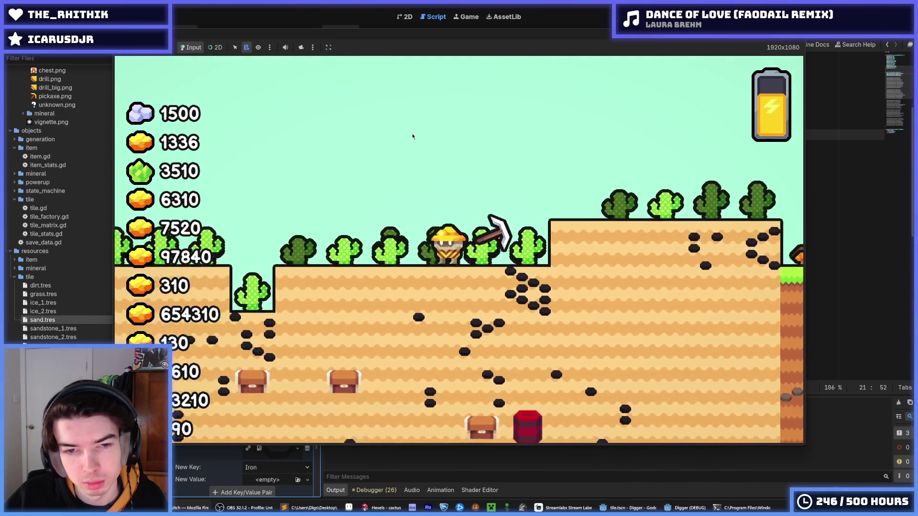
key("d")
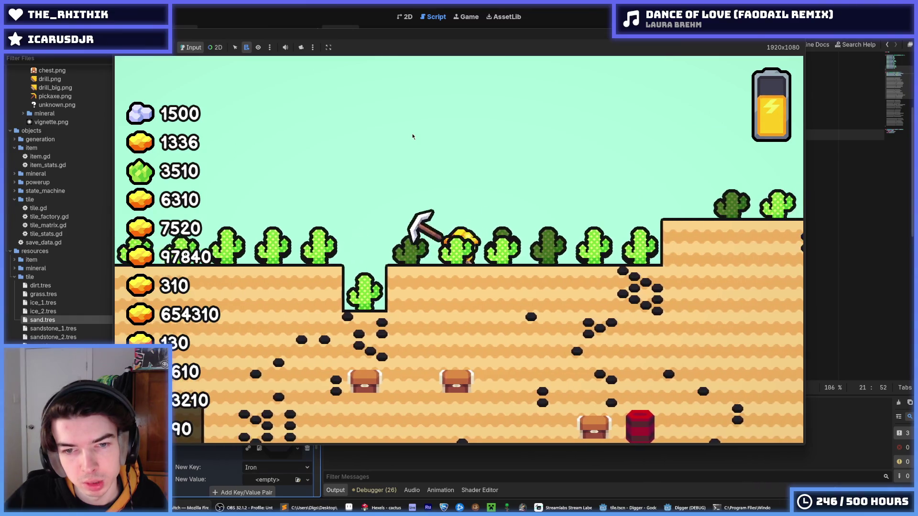
key("d")
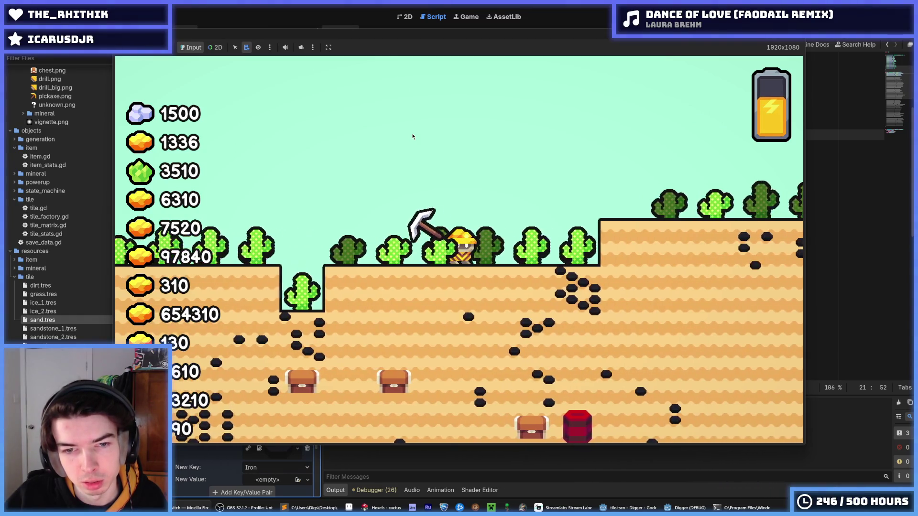
key("d")
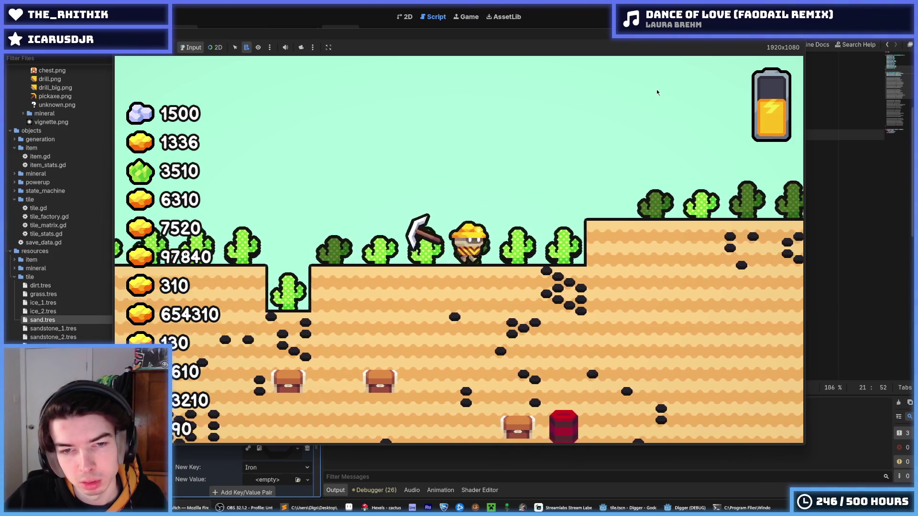
- Walk the miner back left, jump, and stop the running game with F8
key("a")
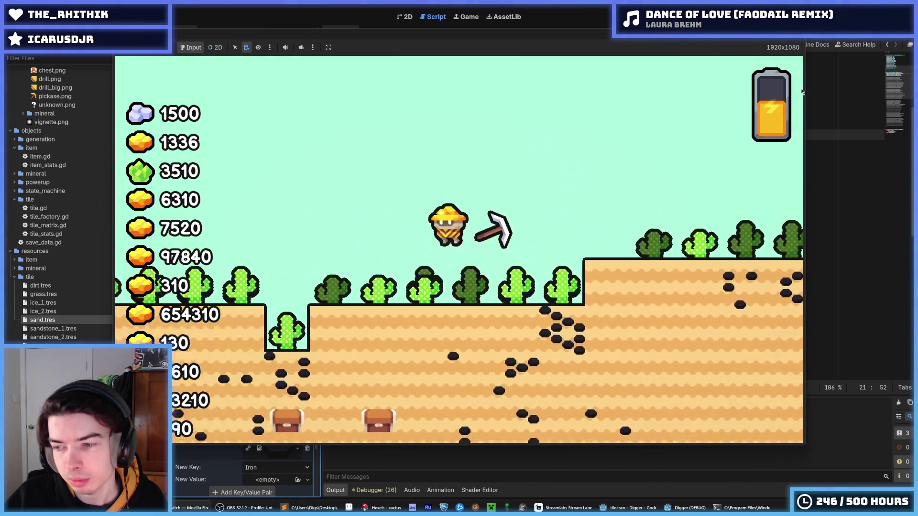
key("space")
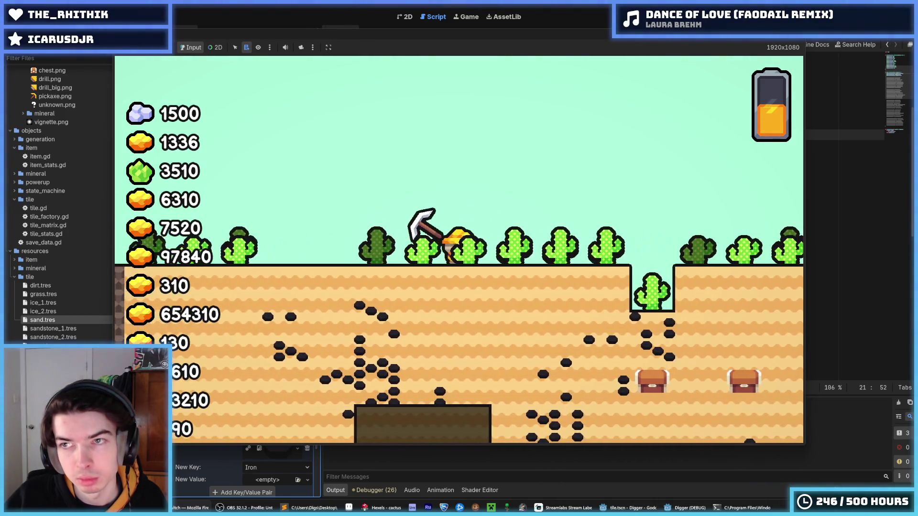
key("F8")
- In the cactus sprite, erase and repaint the upper-left edge in the cactus's yellow-green
left_click(383, 508)
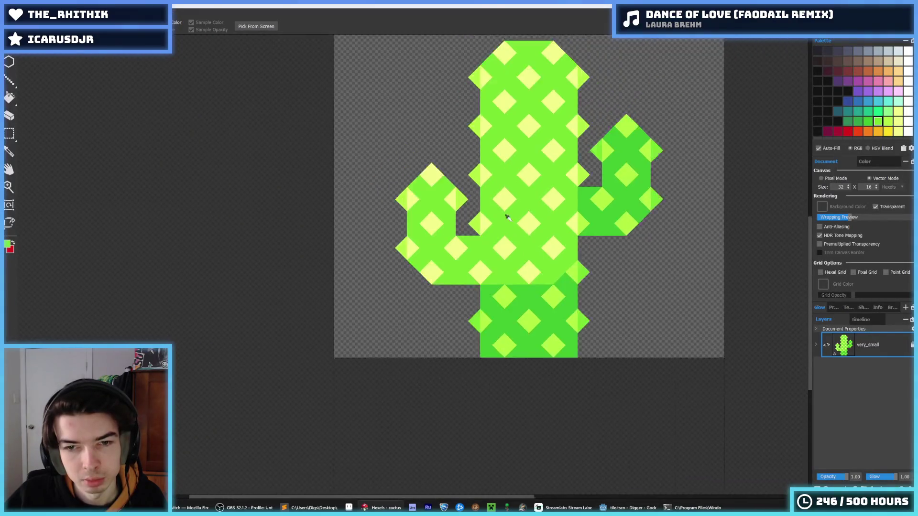
key("e")
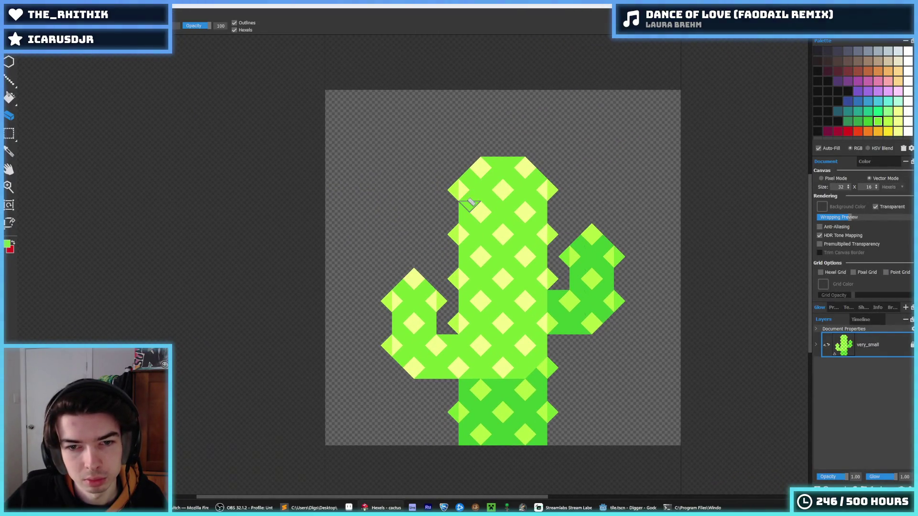
left_click_drag(470, 203, 470, 157)
key("b")
left_click(477, 166, "alt")
left_click(460, 194)
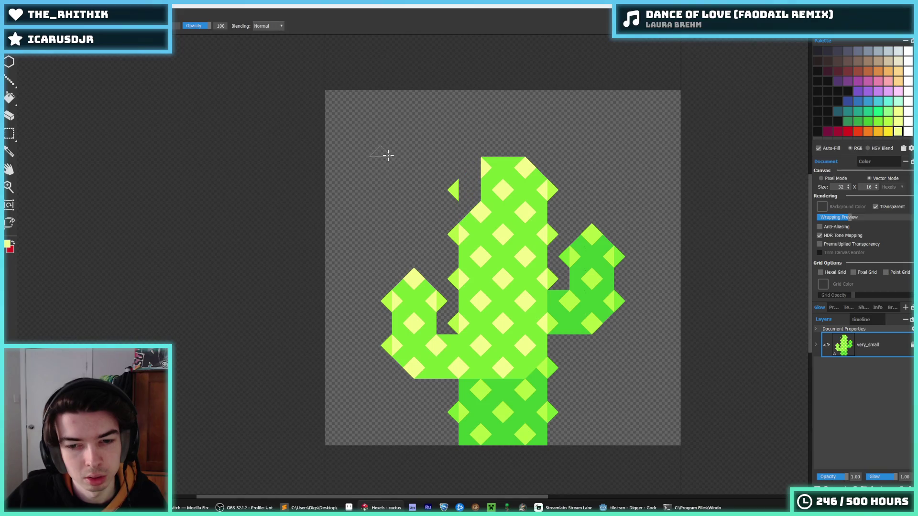
- Open cactus_small from recent files and erase strips along the trunk's left and right edges
left_click(11, 47)
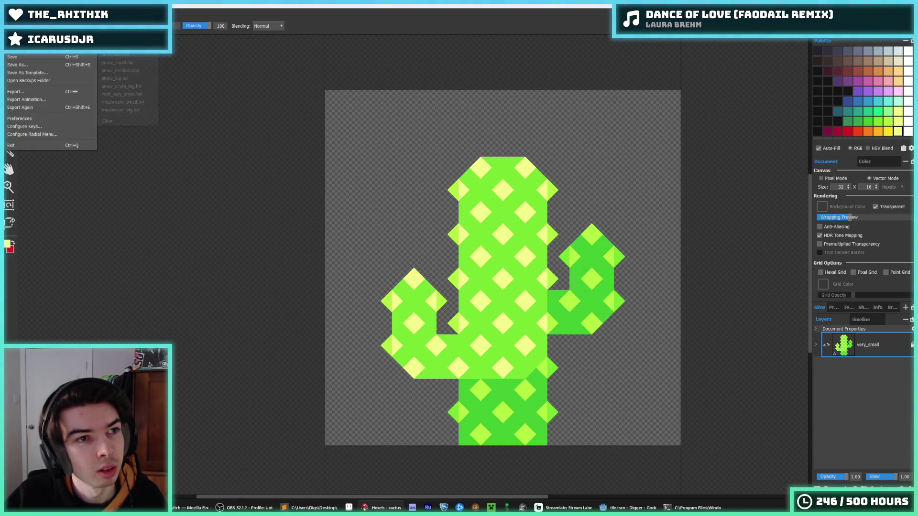
left_click(126, 56)
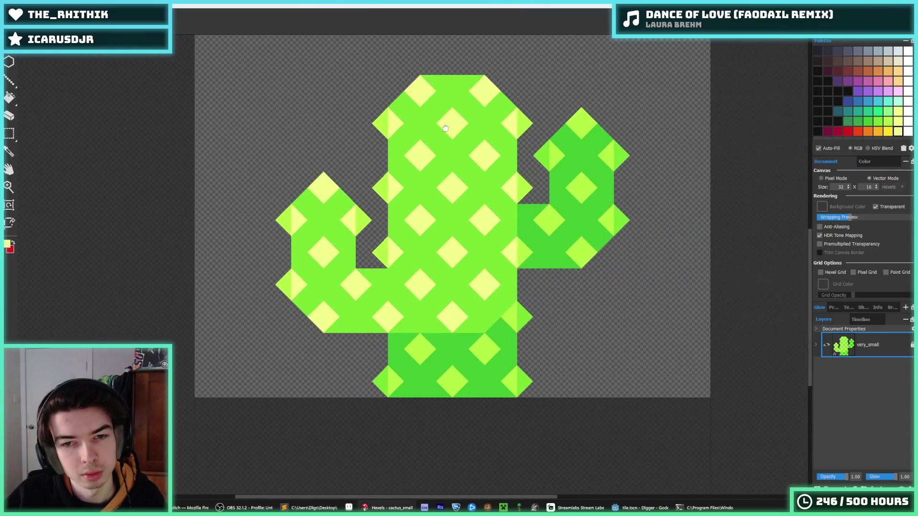
key("e")
mouse_move(389, 137)
left_mouse_down()
mouse_move(393, 129)
mouse_move(374, 164)
mouse_move(408, 136)
mouse_move(407, 189)
mouse_move(393, 209)
mouse_move(401, 239)
mouse_move(385, 248)
left_mouse_up()
mouse_move(524, 125)
left_mouse_down()
mouse_move(494, 127)
mouse_move(508, 154)
mouse_move(501, 255)
left_mouse_up()
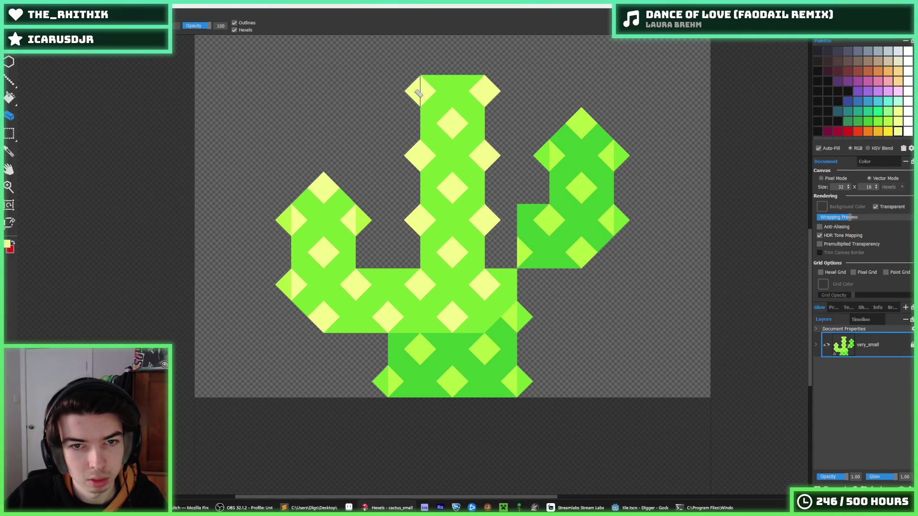
- Paint a green triangle at the trunk top and erase the cactus's left arm
key("b")
left_click(453, 60)
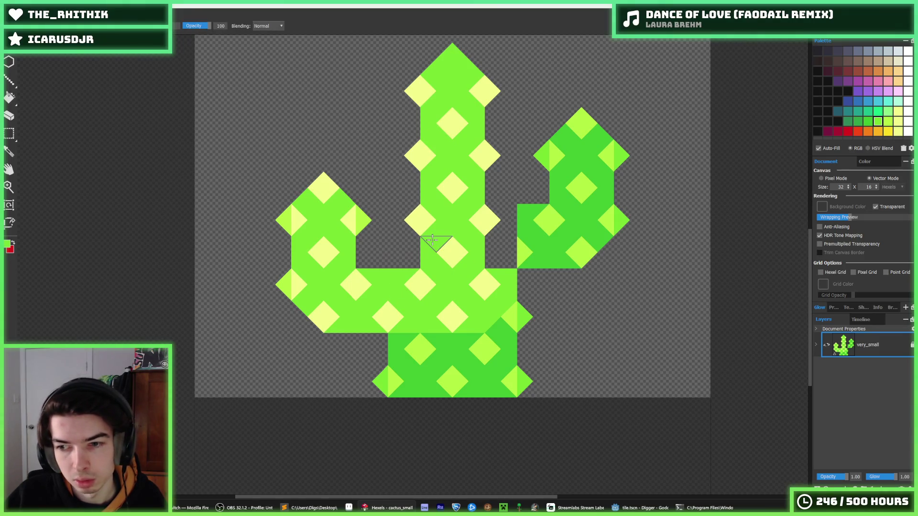
key("i")
key("e")
mouse_move(323, 187)
left_mouse_down()
mouse_move(303, 239)
mouse_move(269, 249)
mouse_move(347, 232)
mouse_move(381, 262)
mouse_move(374, 304)
mouse_move(402, 274)
mouse_move(406, 323)
mouse_move(375, 356)
mouse_move(420, 348)
left_mouse_up()
key("i")
- Paint pale yellow down the trunk's left edge, clear the right arm, and make the top tip a yellow diamond
left_click(422, 281)
left_click_drag(423, 282, 416, 374)
mouse_move(536, 273)
left_mouse_down()
mouse_move(504, 287)
mouse_move(516, 352)
mouse_move(510, 394)
mouse_move(535, 210)
mouse_move(556, 153)
mouse_move(525, 181)
mouse_move(566, 214)
mouse_move(633, 185)
mouse_move(601, 239)
left_mouse_up()
key("alt")
mouse_move(466, 67)
left_mouse_down()
mouse_move(453, 53)
mouse_move(447, 67)
mouse_move(478, 91)
left_mouse_up()
middle_click(457, 123)
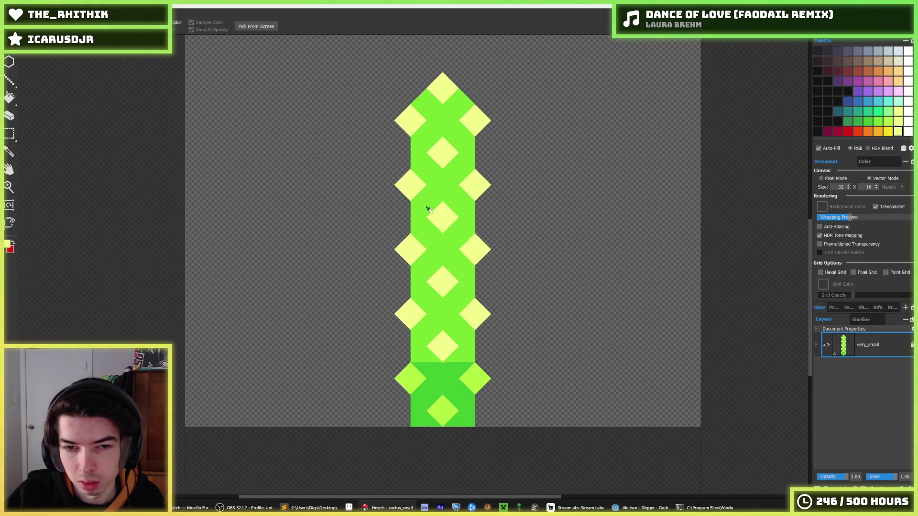
- Select the upper cactus and undo the recent changes to its top
key("alt")
key("m")
mouse_move(507, 81)
left_mouse_down()
mouse_move(322, 205)
mouse_move(326, 247)
left_mouse_up()
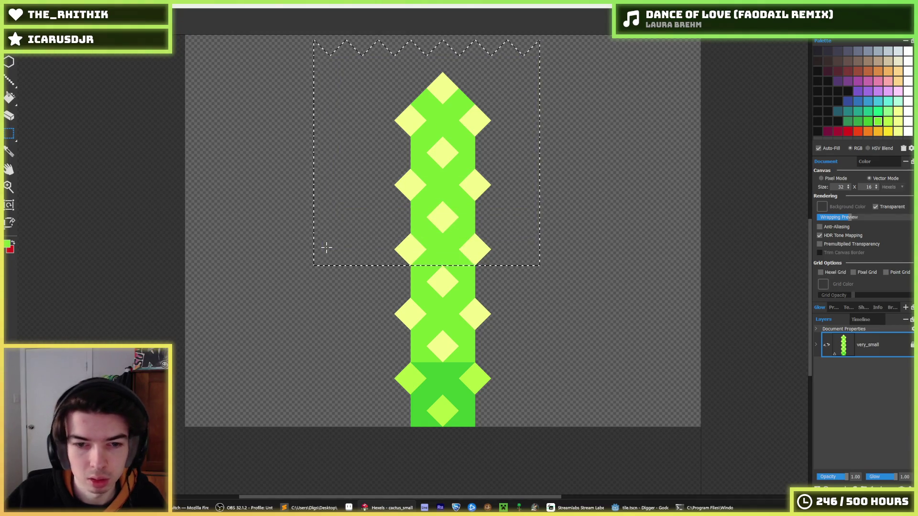
key("ctrl+z")
key("ctrl+z")
key("ctrl+z")
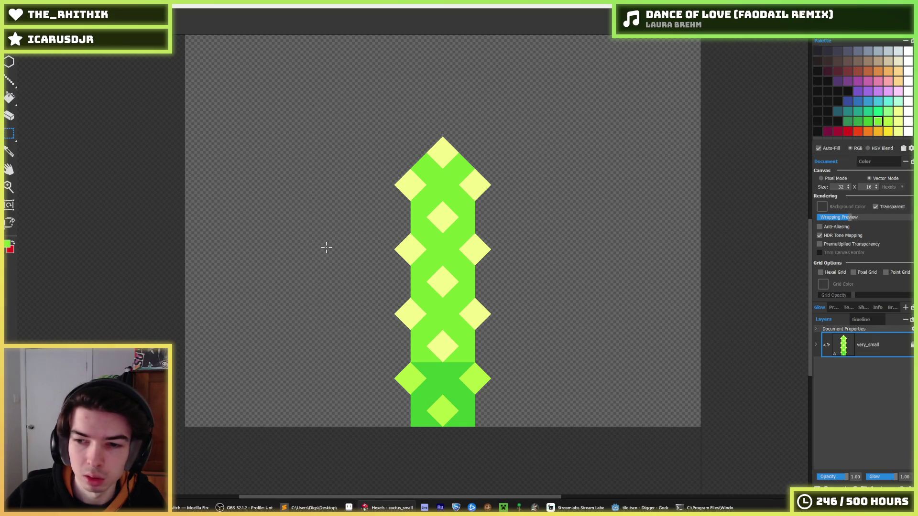
scroll(330, 235, "down", 3)
scroll(335, 234, "up", 2)
- Paint a green arm out to the trunk's right with a triangle on top, trimming its lower-right corner
key("b")
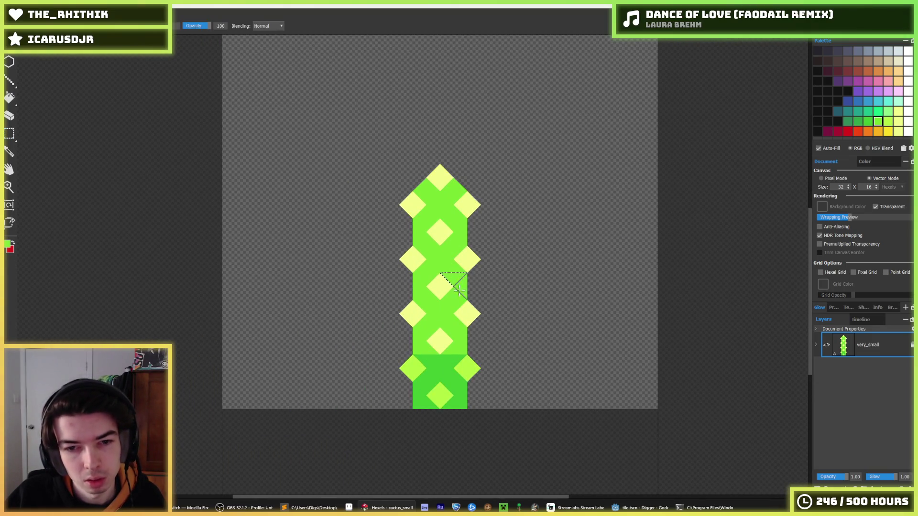
mouse_move(460, 285)
left_mouse_down()
mouse_move(506, 283)
mouse_move(506, 263)
left_mouse_up()
left_click(508, 240)
left_click(470, 258, "alt")
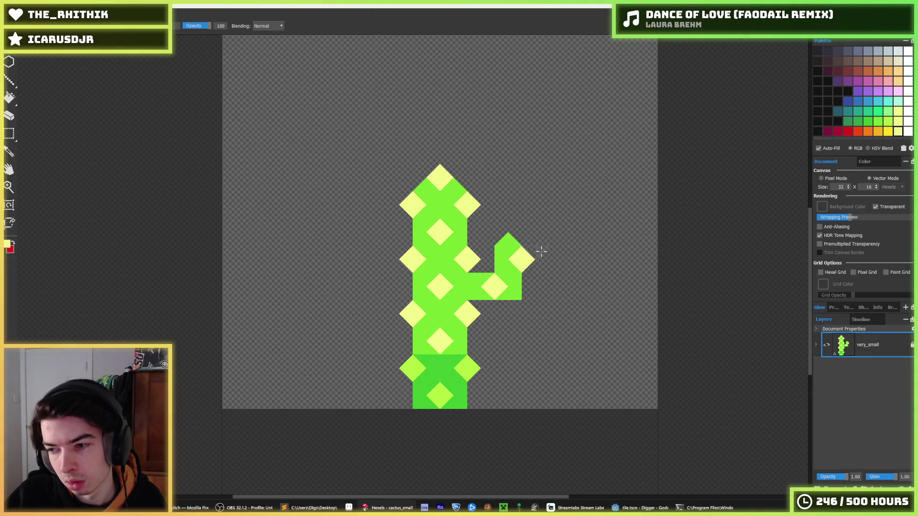
scroll(544, 252, "down", 1)
scroll(516, 260, "up", 2)
key("e")
left_click(512, 294)
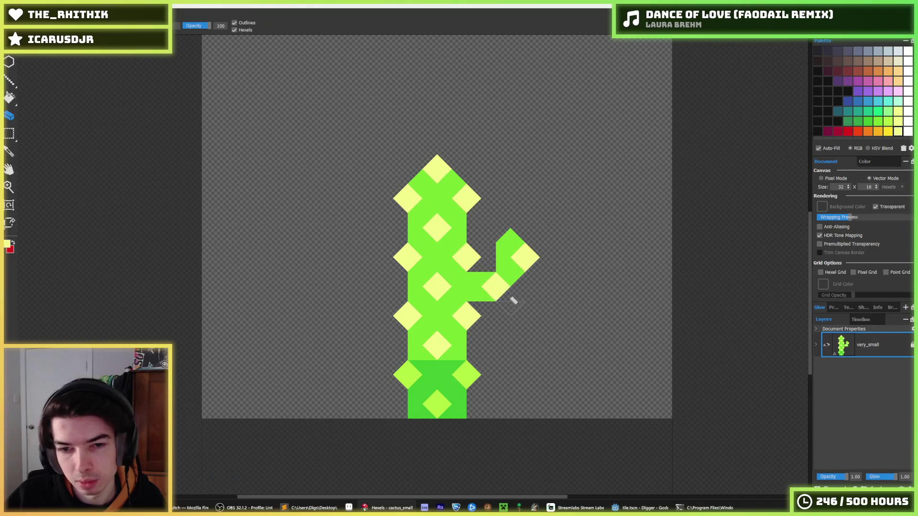
- Fill the arm junction green, add green triangles above the arm, and erase one stray triangle
scroll(536, 258, "down", 1)
scroll(517, 263, "up", 1)
key("b")
left_click(495, 270)
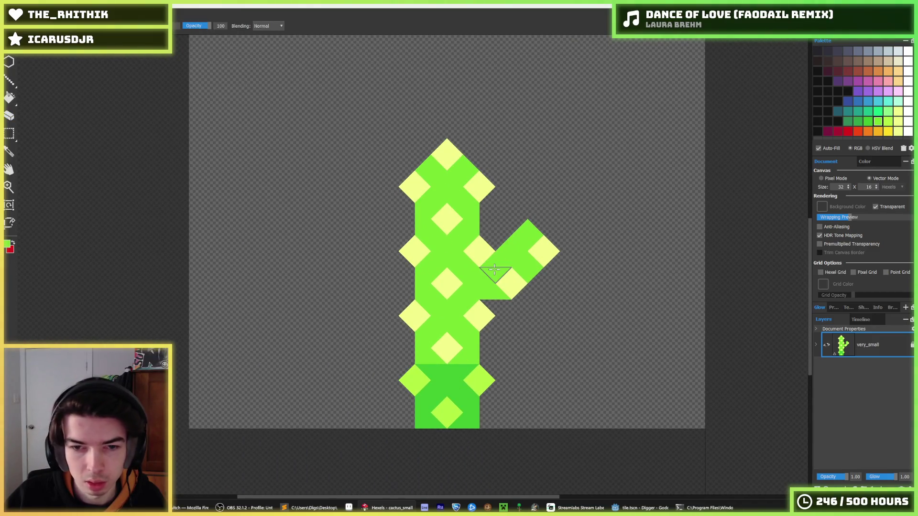
mouse_move(519, 225)
left_mouse_down()
mouse_move(538, 215)
mouse_move(550, 227)
left_mouse_up()
key("e")
left_click(550, 221)
key("b")
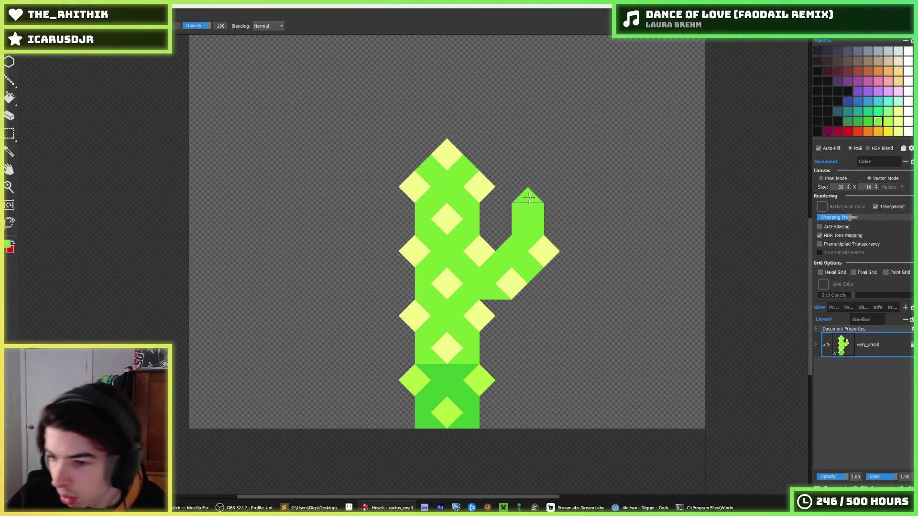
- Undo and redo the latest arm edits to compare versions of the right arm
key("ctrl+z")
key("ctrl+z")
key("ctrl+z")
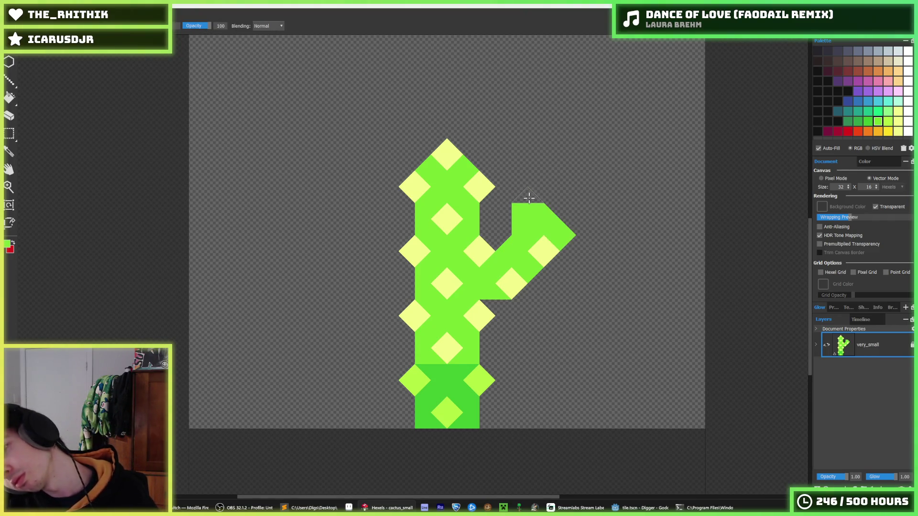
key("ctrl+z")
key("ctrl+z")
key("ctrl+shift+z")
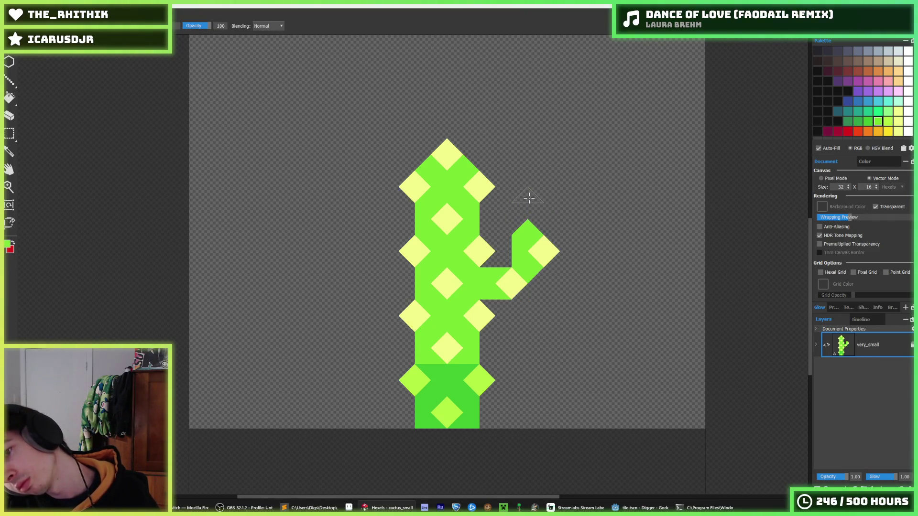
key("ctrl+shift+z")
scroll(529, 198, "down", 3)
scroll(514, 199, "up", 5)
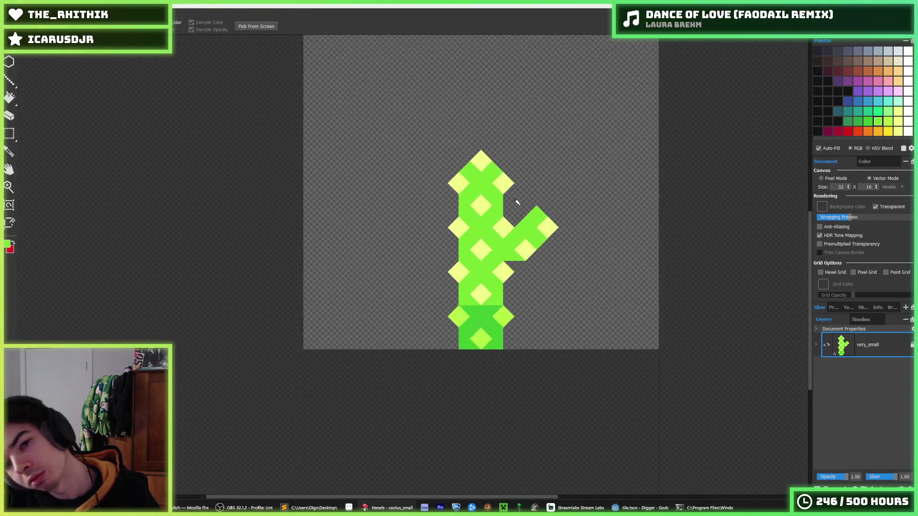
key("e")
key("ctrl+z")
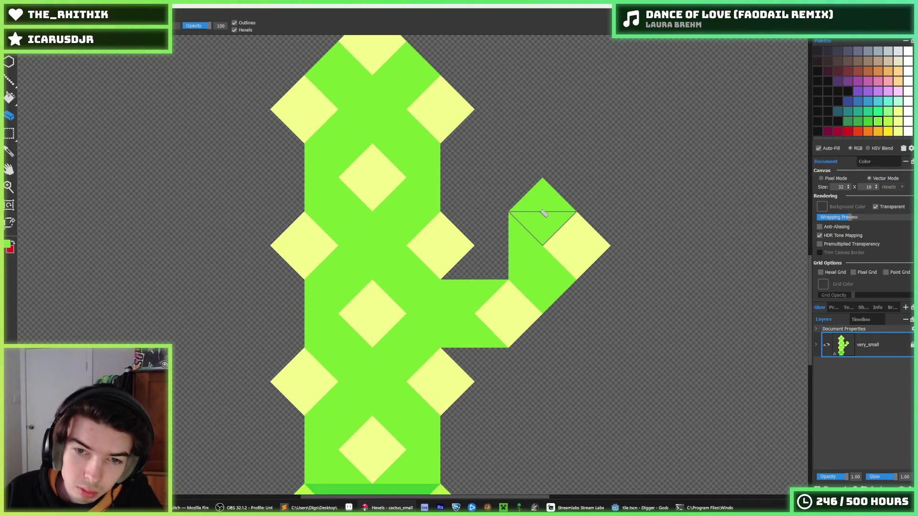
key("ctrl+z")
key("ctrl+z")
key("ctrl+z")
key("ctrl+shift+z")
key("ctrl+shift+z")
scroll(544, 214, "down", 5)
- Select the upper cactus and move it down one hexel row
key("m")
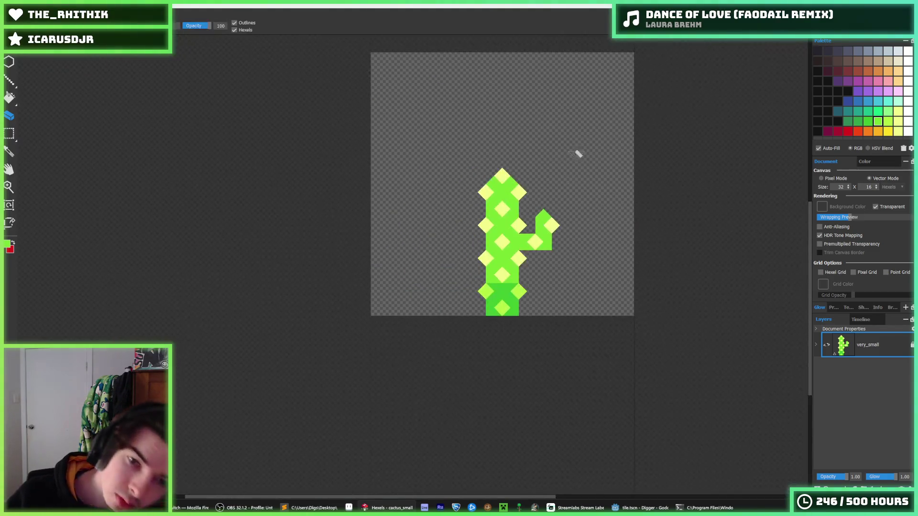
left_click_drag(584, 136, 450, 262)
key("Down")
key("Down")
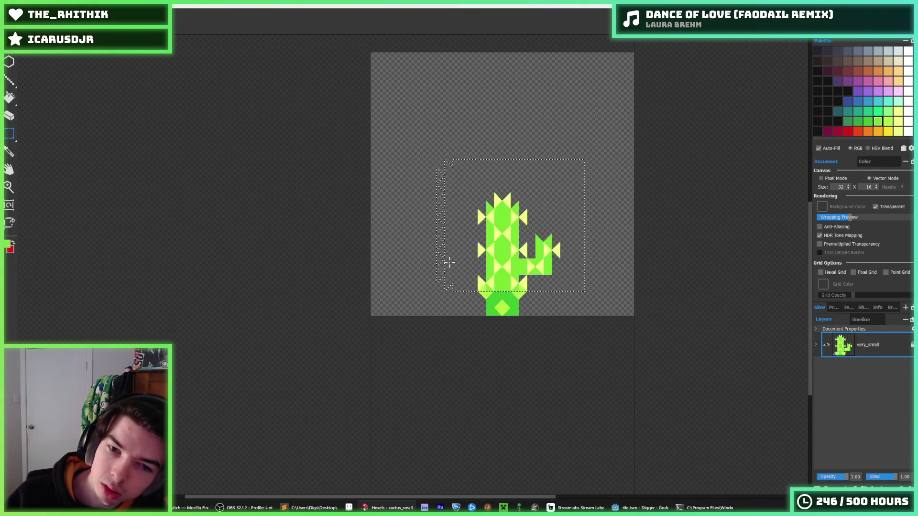
- Deselect, sample the cactus green, and paint a green arm up the cactus's left side
key("ctrl+d")
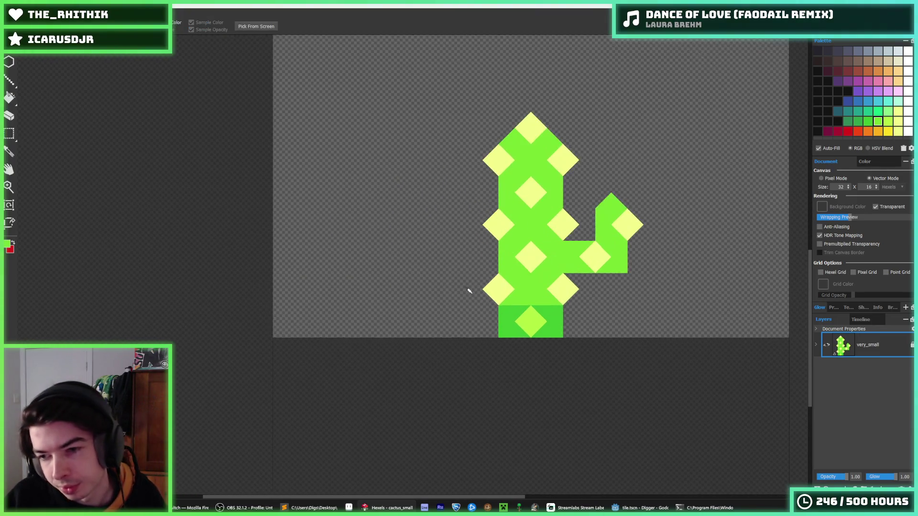
scroll(469, 289, "up", 5)
key("i")
left_click(463, 270)
mouse_move(403, 231)
left_mouse_down()
mouse_move(373, 242)
mouse_move(360, 162)
left_mouse_up()
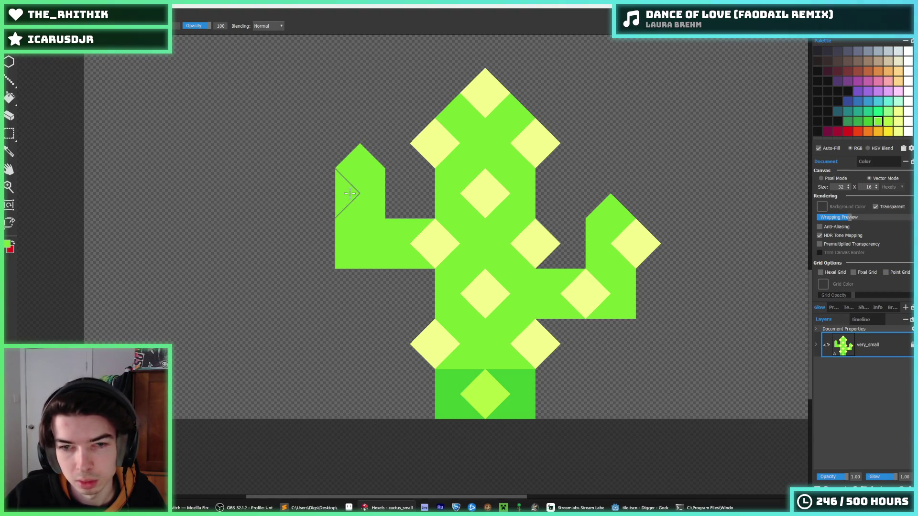
- Add pale-yellow diamonds at the left arm's lower square and edges, undoing misplaced spots
key("i")
left_click(588, 288)
key("b")
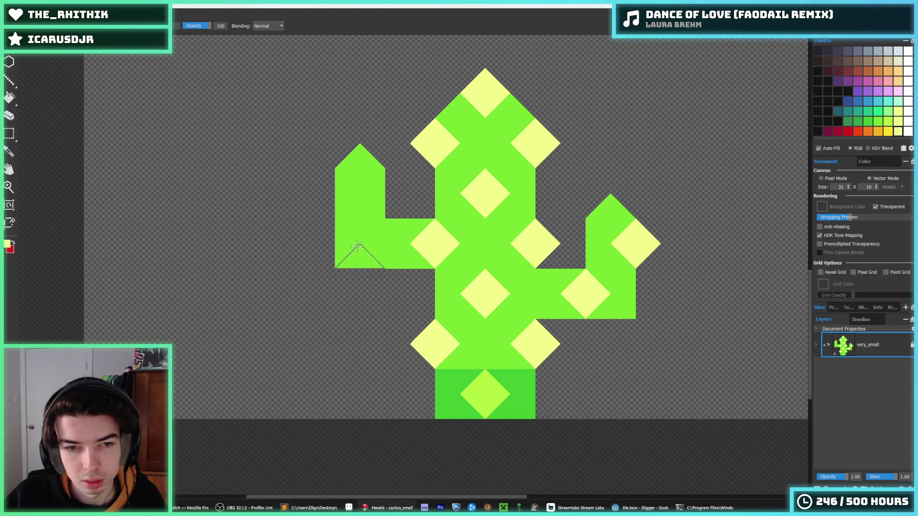
left_click(357, 246)
key("ctrl+z")
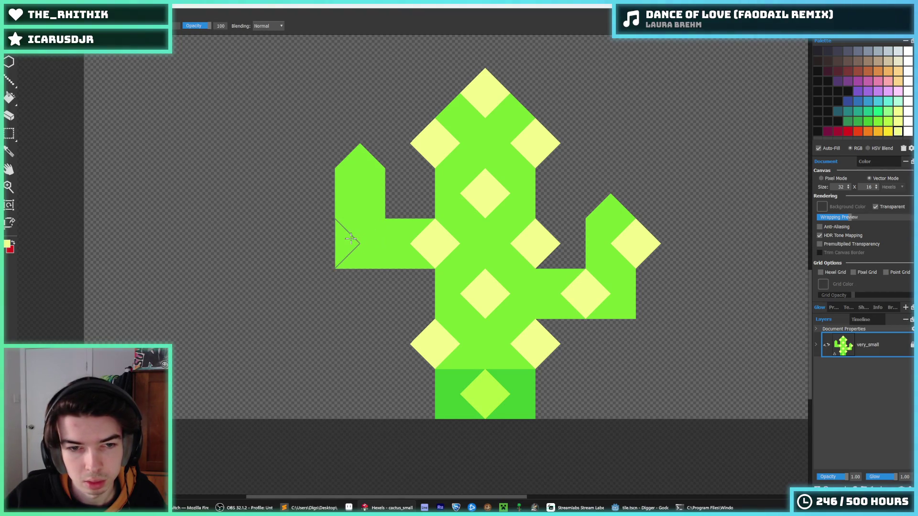
left_click(364, 243)
left_click(364, 239)
key("ctrl+z")
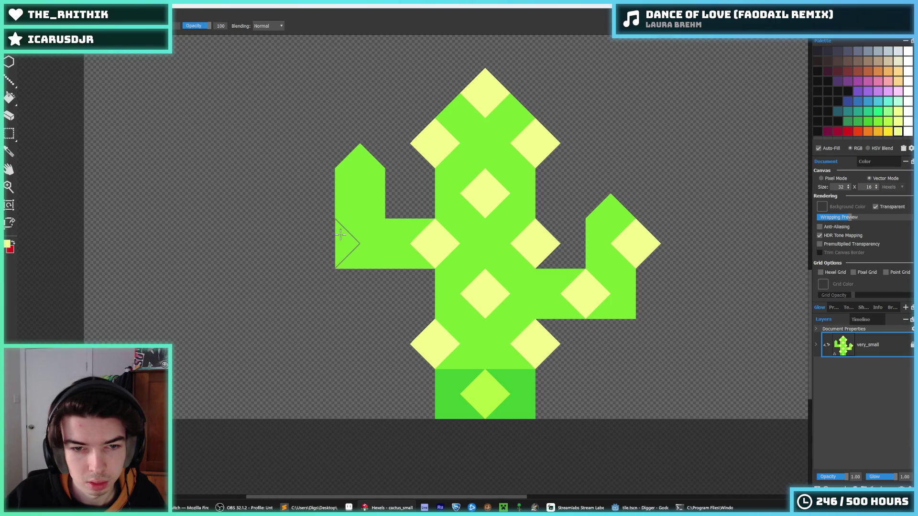
left_click(335, 243)
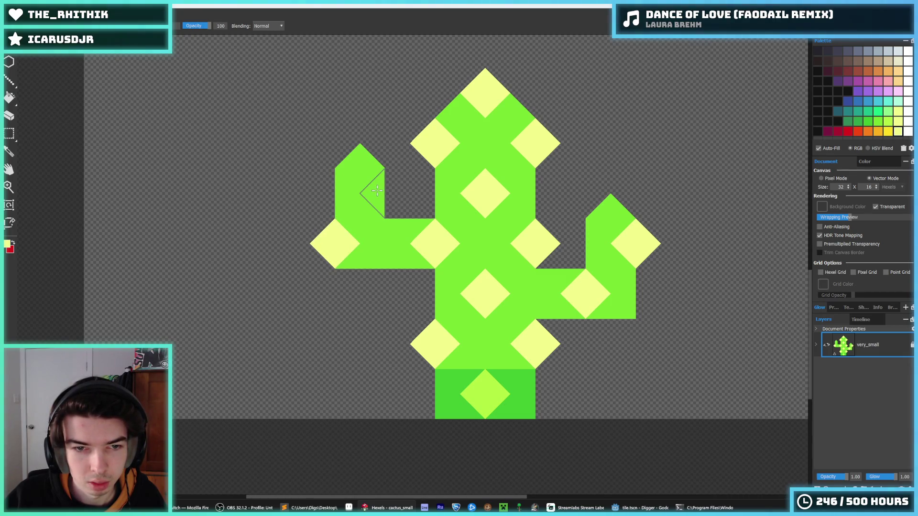
left_click(380, 192)
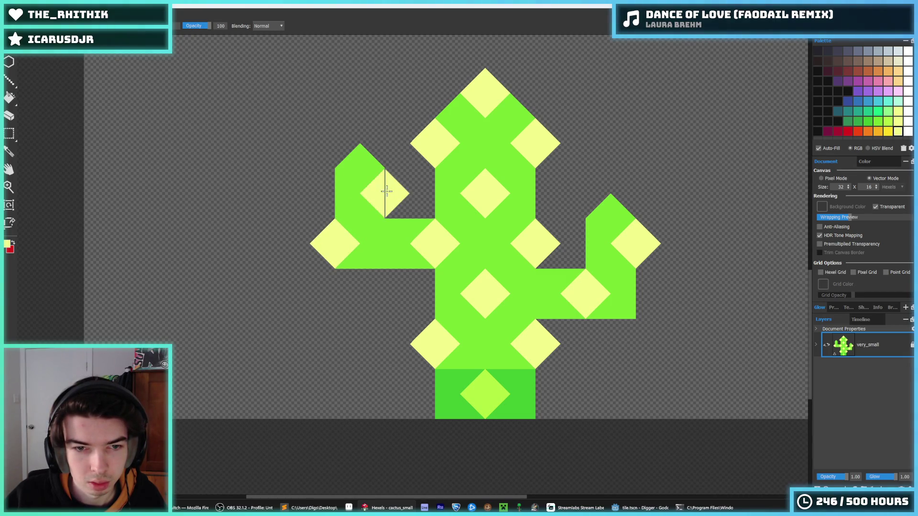
left_click(344, 160)
key("ctrl+z")
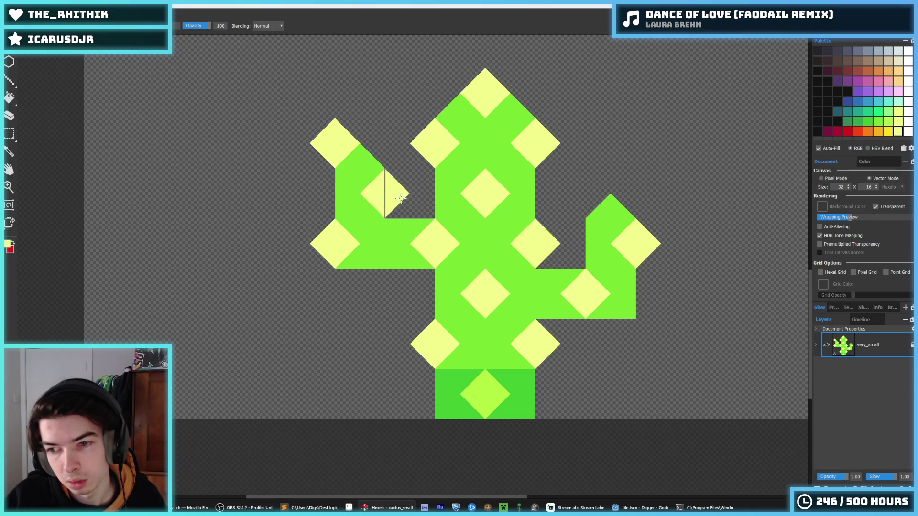
- Try green triangles left of the middle diamond, then undo the darker green strokes
key("alt")
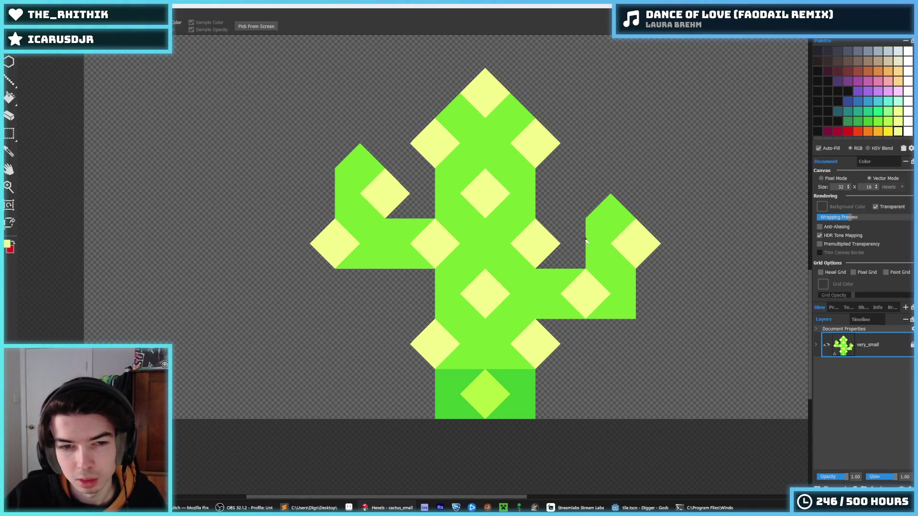
scroll(589, 243, "down", 5)
scroll(595, 250, "up", 3)
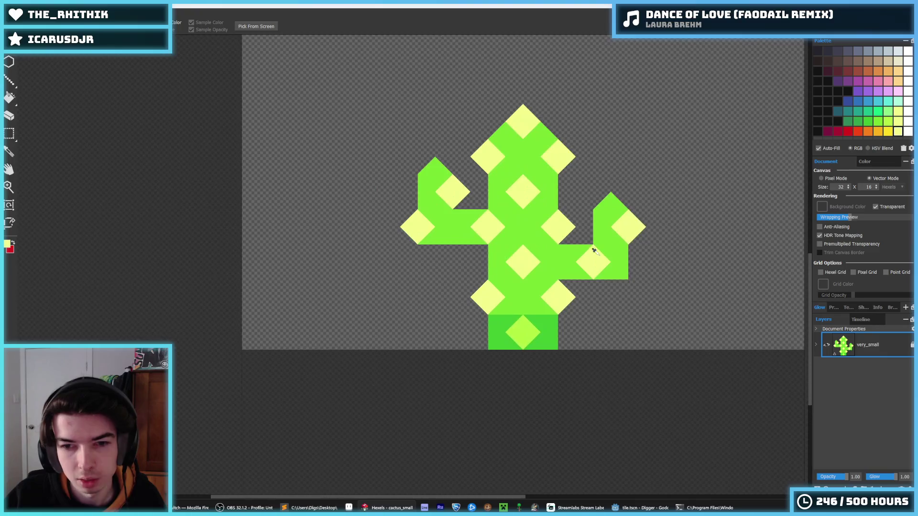
scroll(594, 250, "up", 3)
left_click(531, 340, "alt")
mouse_move(515, 335)
left_mouse_down()
mouse_move(478, 306)
mouse_move(440, 297)
mouse_move(432, 260)
mouse_move(460, 268)
left_mouse_up()
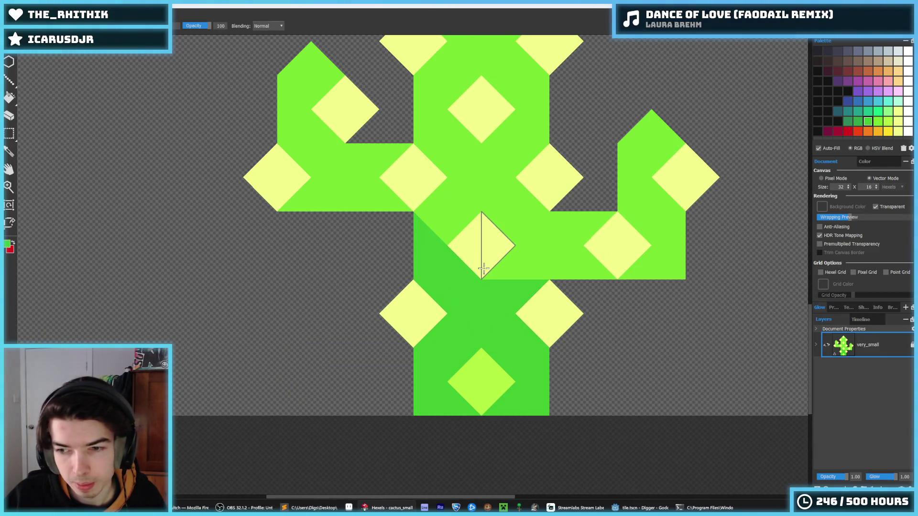
key("ctrl+z")
scroll(507, 247, "down", 5)
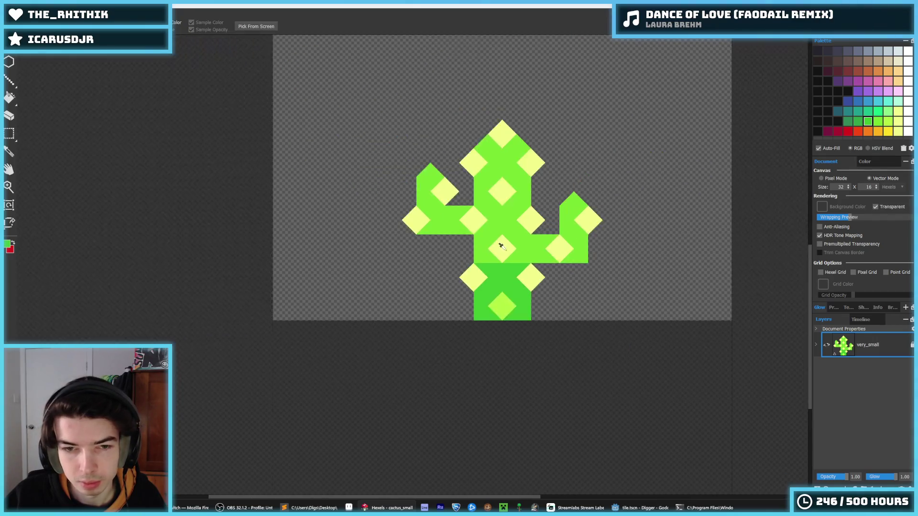
- Select the cactus's left arm and nudge it down one row
scroll(498, 246, "up", 5)
scroll(453, 231, "down", 2)
key("m")
mouse_move(347, 145)
left_mouse_down()
mouse_move(419, 217)
mouse_move(328, 139)
left_mouse_up()
left_click(441, 226)
key("Down")
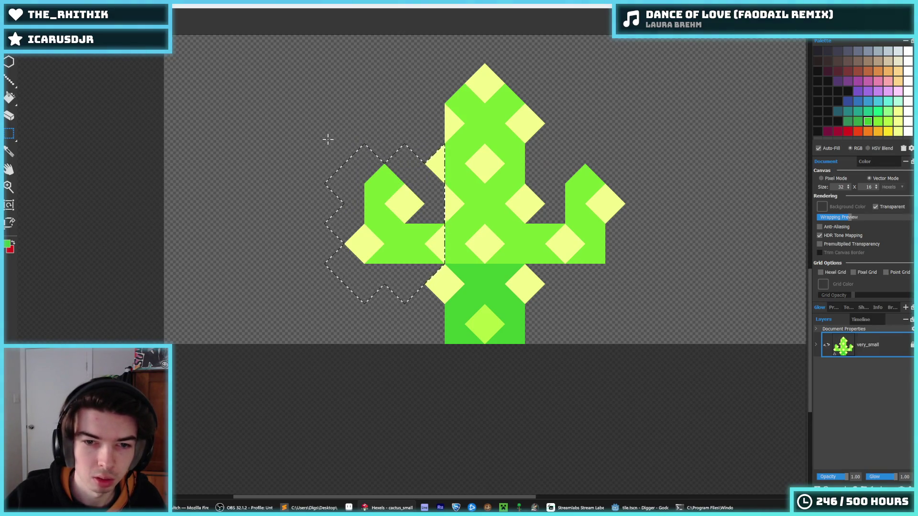
- Add pale-yellow triangles on the left arm and its joint, greening the left diamond's right half
key("Escape")
left_click(451, 202, "alt")
left_click(451, 201)
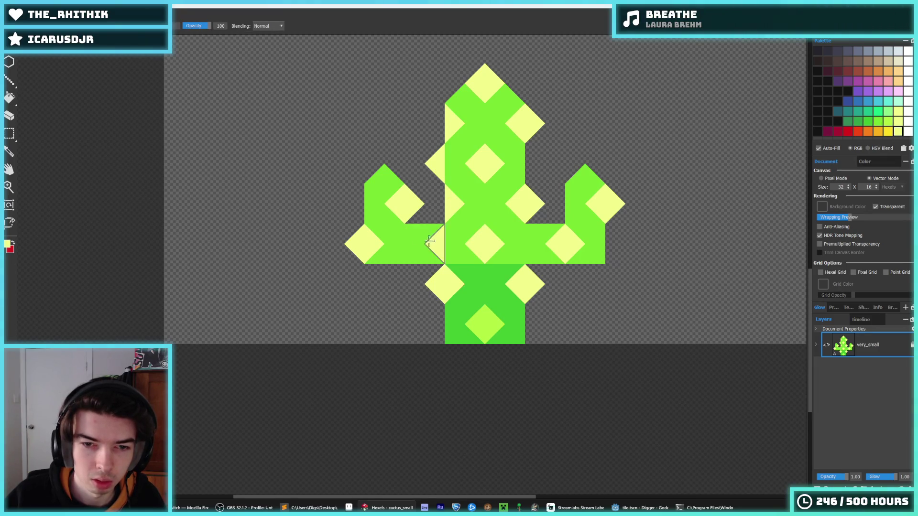
left_click(404, 244)
left_click(390, 229, "alt")
left_click(373, 242)
left_click(354, 239)
- Paint two yellow diamonds on the left arm and erase a stray yellow half diamond
left_click(405, 210, "alt")
left_click(364, 204)
left_click(382, 201, "alt")
left_click(395, 200)
key("e")
left_click(414, 204)
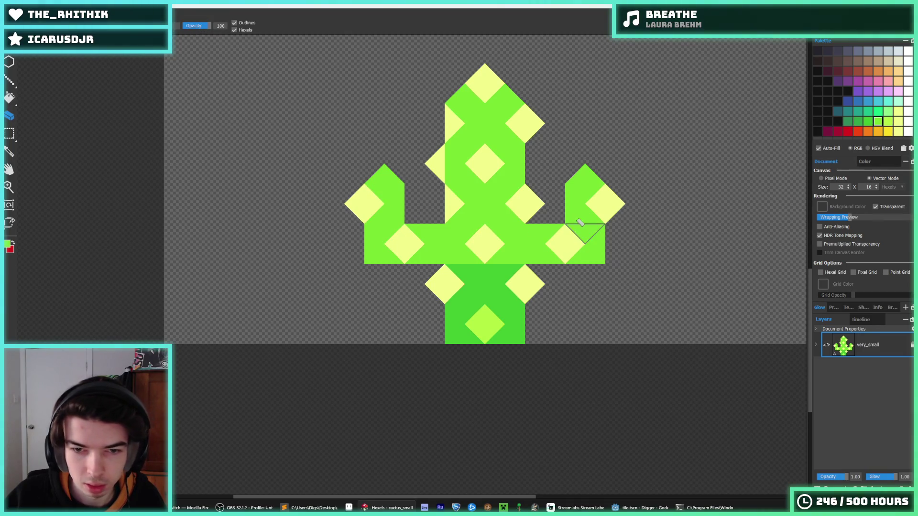
key("b")
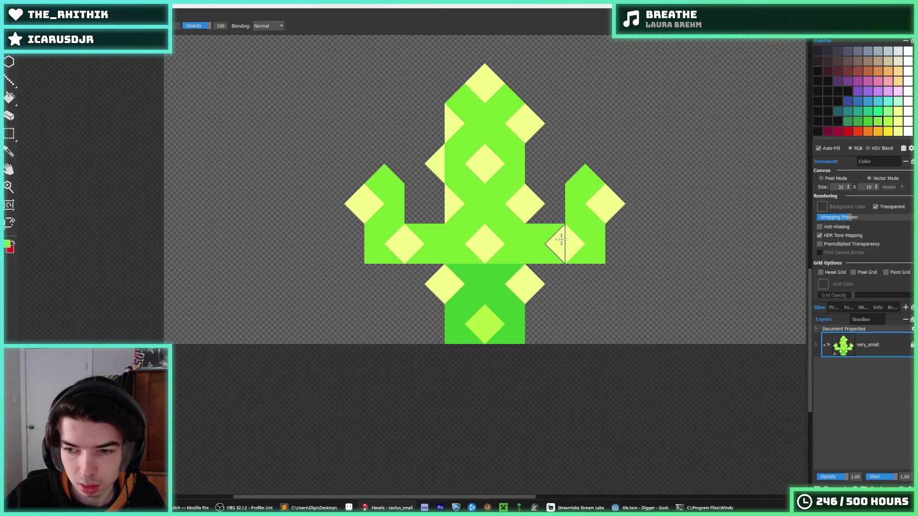
- Erase the right arm's upper part and repaint it in green, extending right and upward
left_click(565, 240)
key("e")
left_click(596, 199)
mouse_move(596, 199)
left_mouse_down()
mouse_move(572, 253)
mouse_move(568, 246)
mouse_move(576, 244)
left_mouse_up()
key("b")
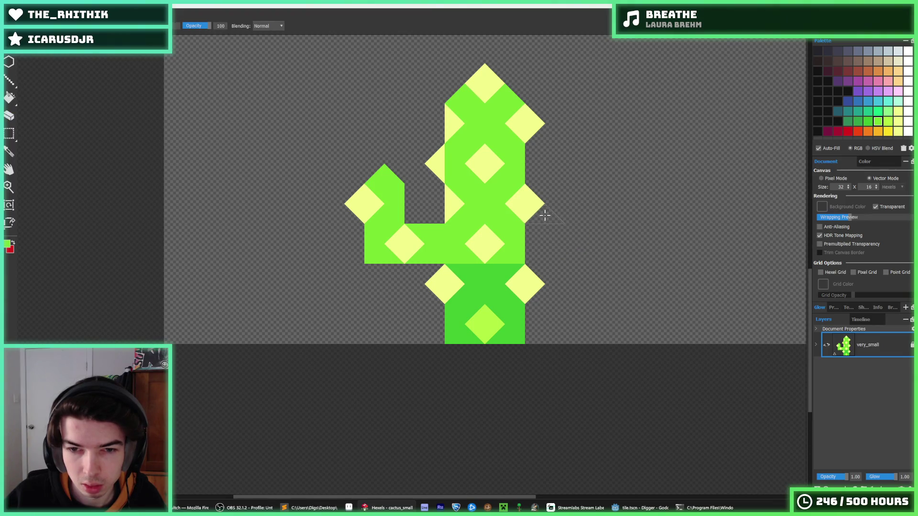
left_click(558, 198)
mouse_move(558, 198)
left_mouse_down()
mouse_move(586, 203)
mouse_move(581, 162)
mouse_move(579, 173)
left_mouse_up()
- Add pale-yellow diamonds at the right arm's tip and side, plus a green triangle on top
left_click(519, 205, "alt")
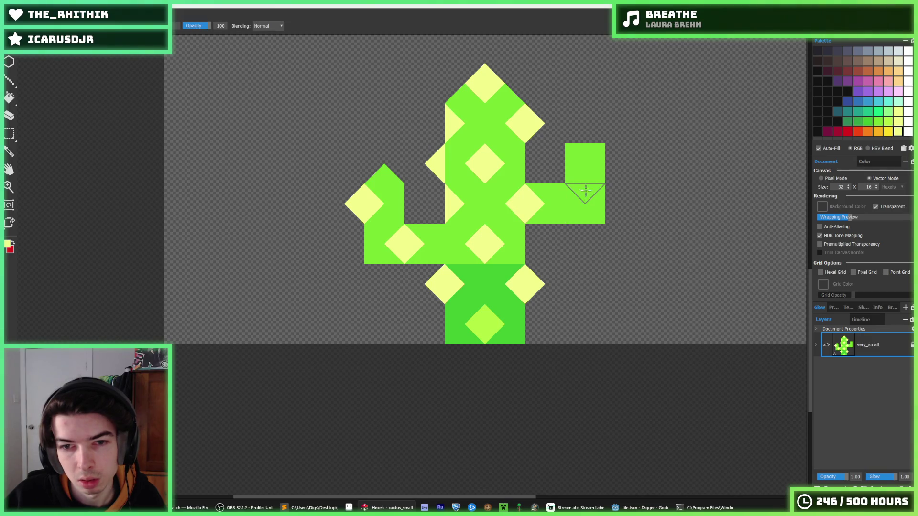
left_click_drag(589, 205, 609, 200)
left_click_drag(560, 156, 567, 158)
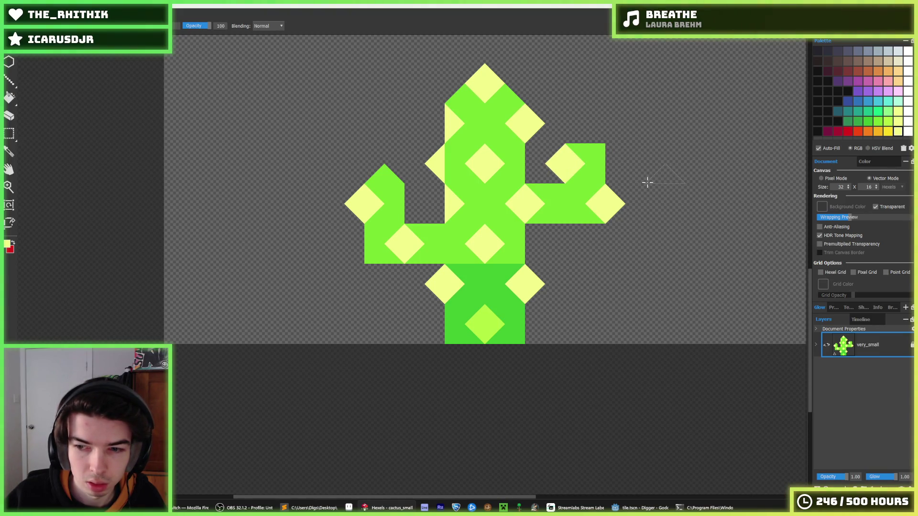
key("alt")
left_click(597, 163, "alt")
left_click(585, 134)
scroll(629, 151, "down", 3)
- Erase the stray yellow triangle and shade the lower diamonds' halves yellow-green
scroll(578, 149, "up", 3)
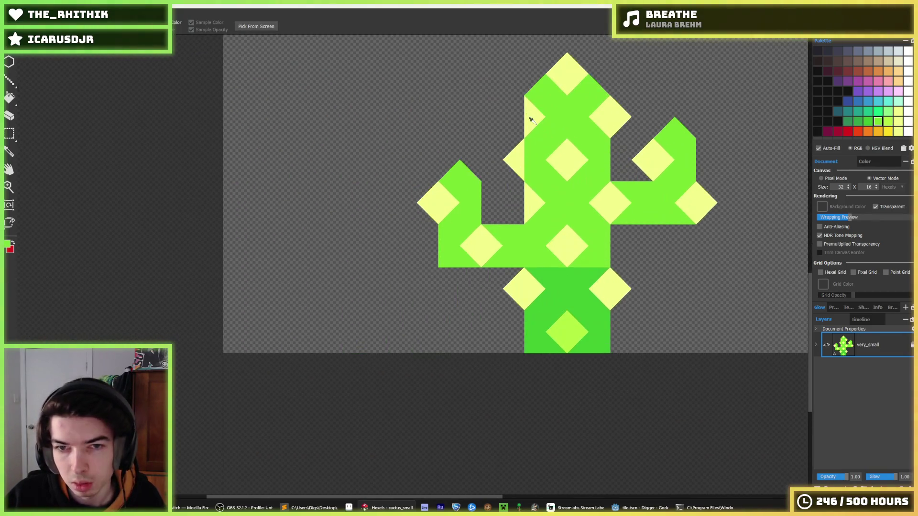
key("e")
left_click(515, 153)
key("b")
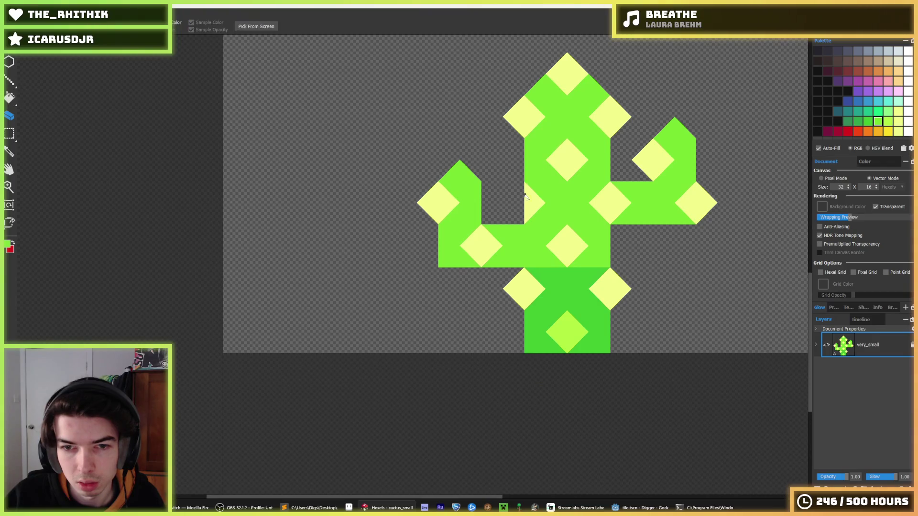
left_click(516, 202)
left_click(529, 292)
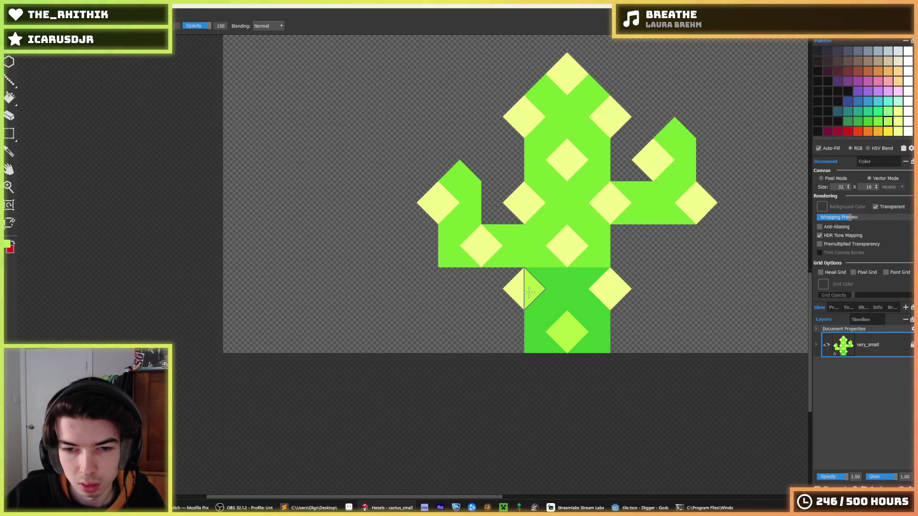
left_click(520, 289)
left_click(600, 289)
left_click(616, 287)
- Shade half of each trunk and arm diamond yellow-green
left_click(515, 117)
left_click(515, 202)
left_click(620, 117)
left_click(684, 203)
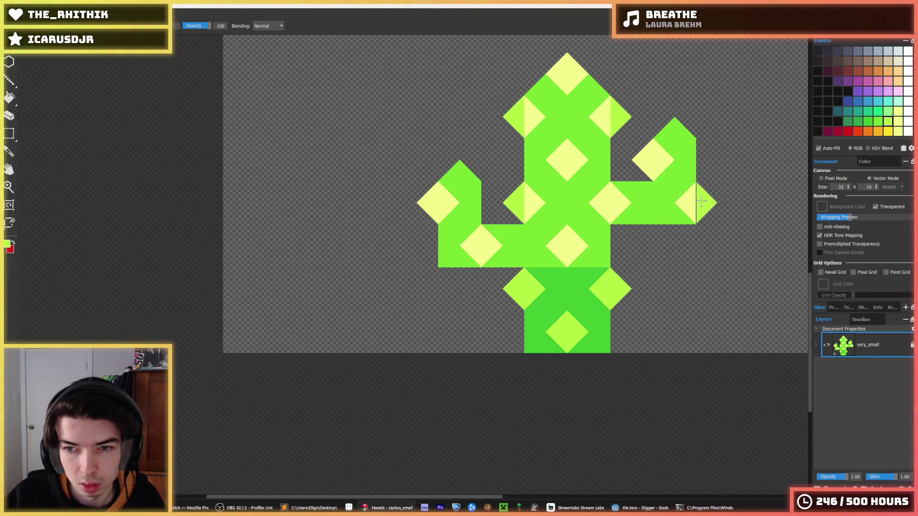
left_click(643, 160)
left_click(428, 197)
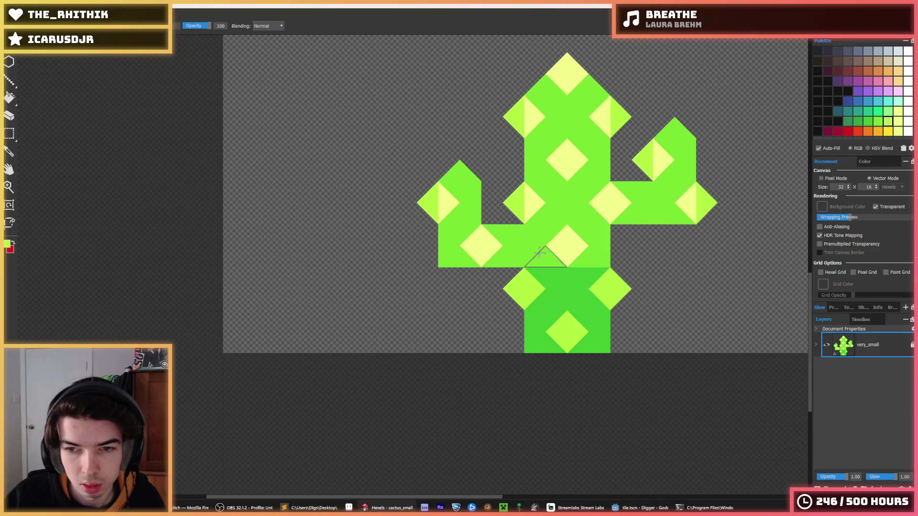
key("i")
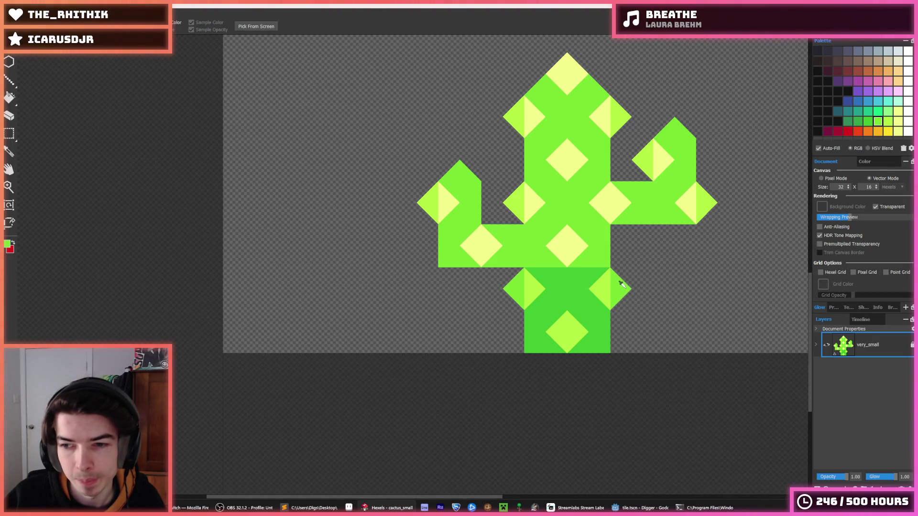
scroll(629, 256, "down", 3)
scroll(660, 221, "down", 3)
scroll(666, 210, "down", 2)
scroll(671, 215, "up", 2)
key("b")
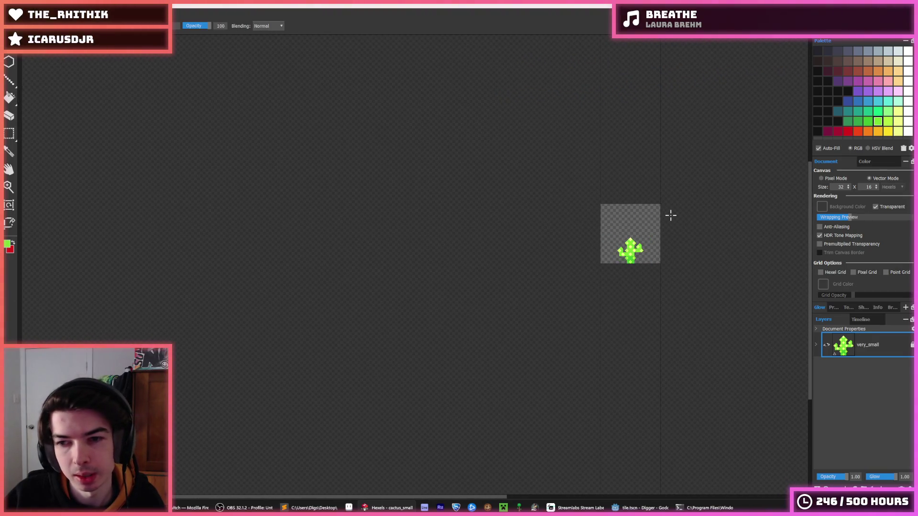
- Export the sprite at 128px over cactus_small.png, replacing the old file
key("ctrl+e")
double_click(449, 205)
left_click(478, 256)
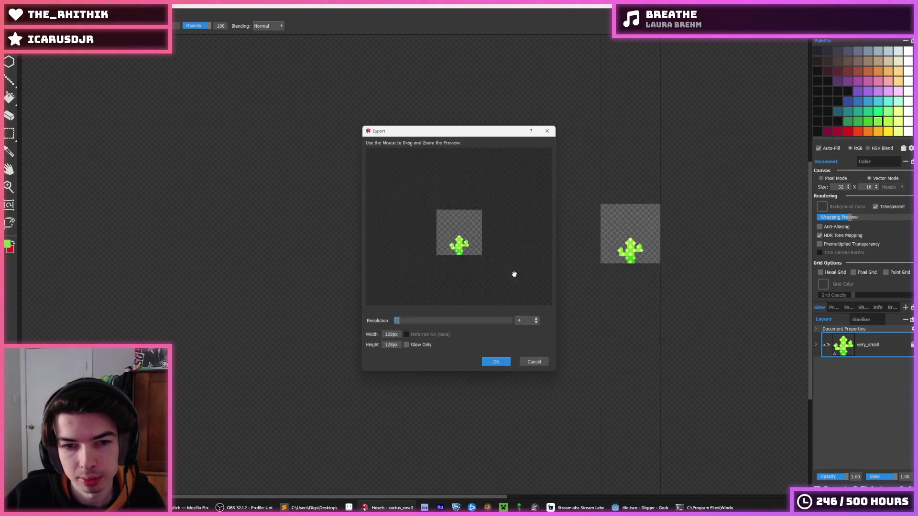
left_click(495, 366)
left_click(641, 508)
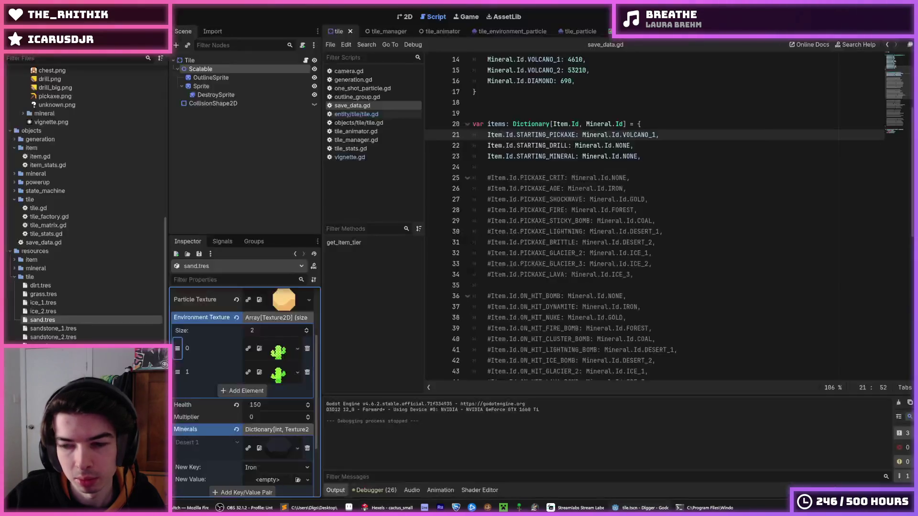
- Run the game and walk the miner left and right across the desert, jumping past the cacti
key("F5")
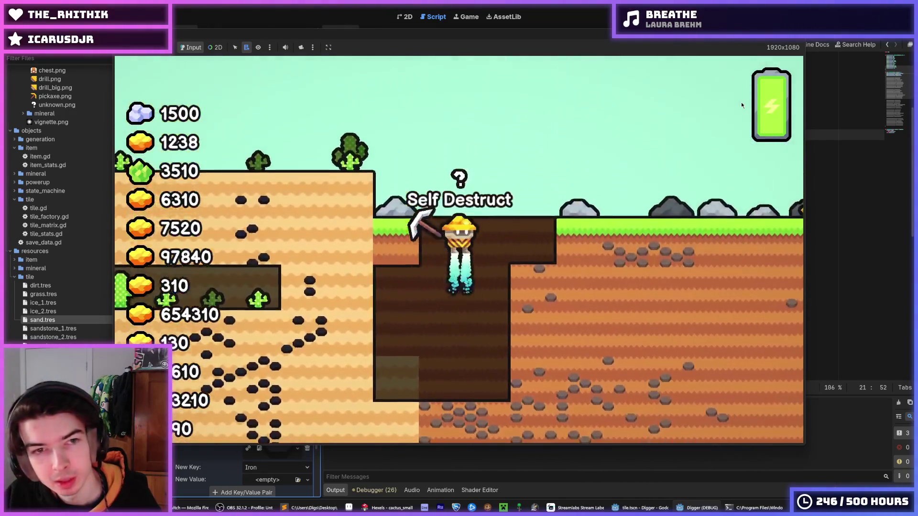
key("a")
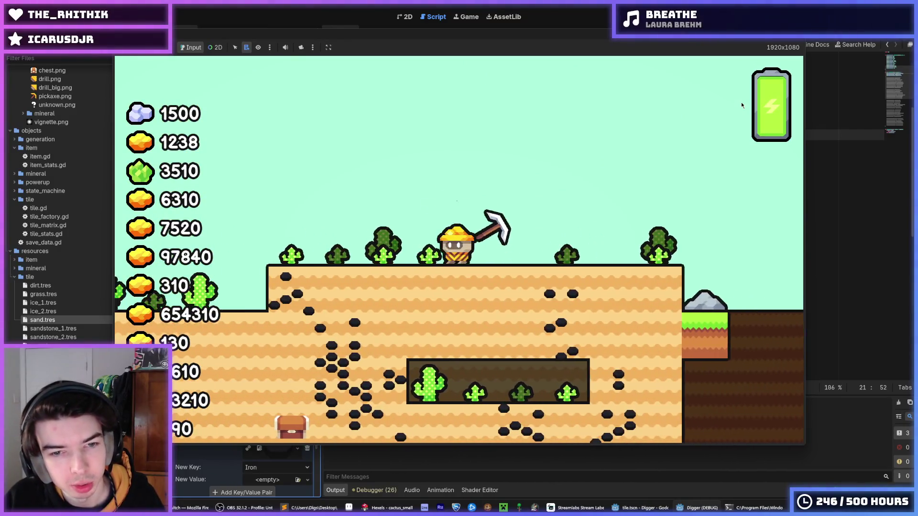
key("a")
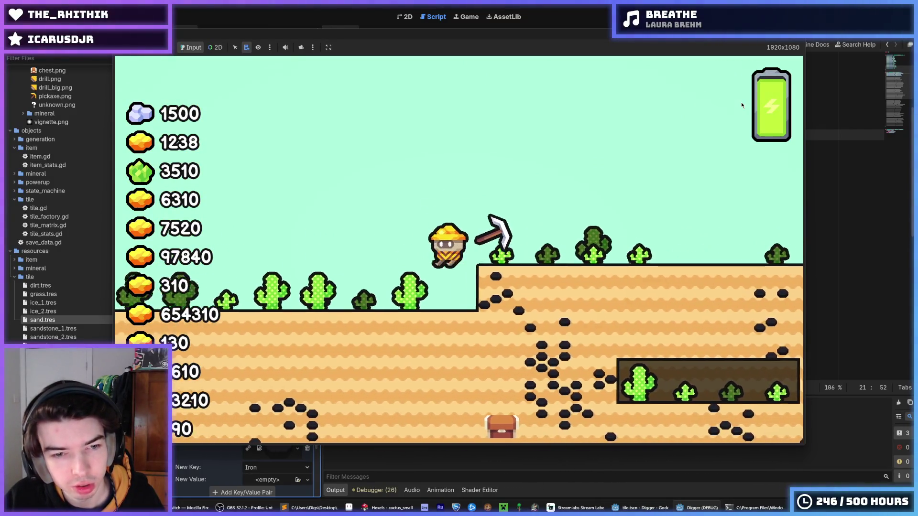
key("a")
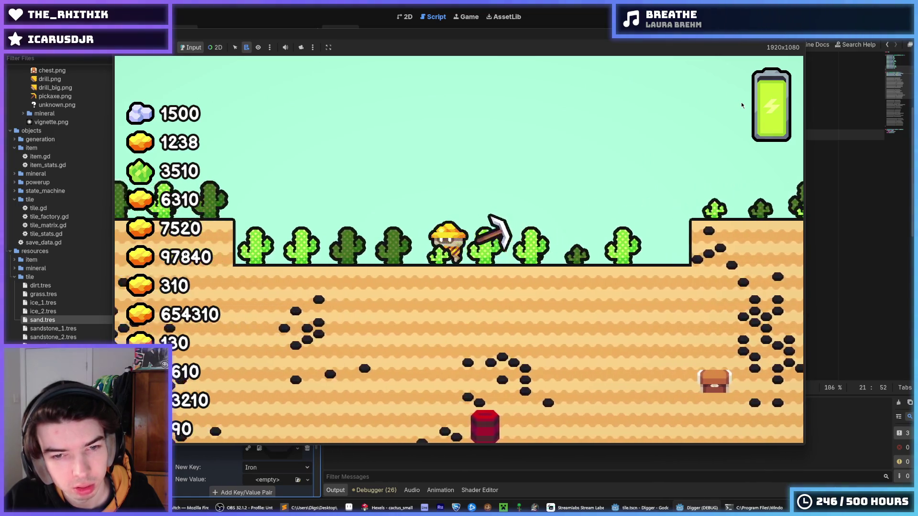
key("a")
key("space")
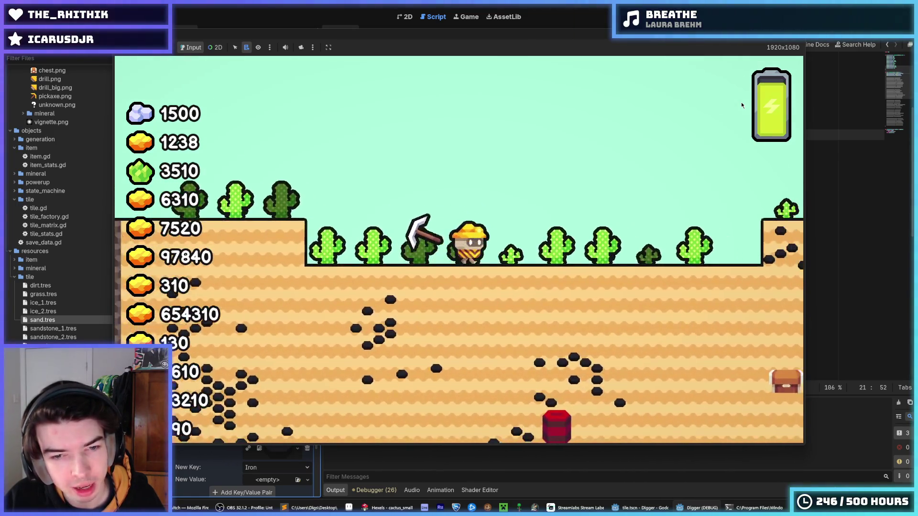
key("a")
key("space")
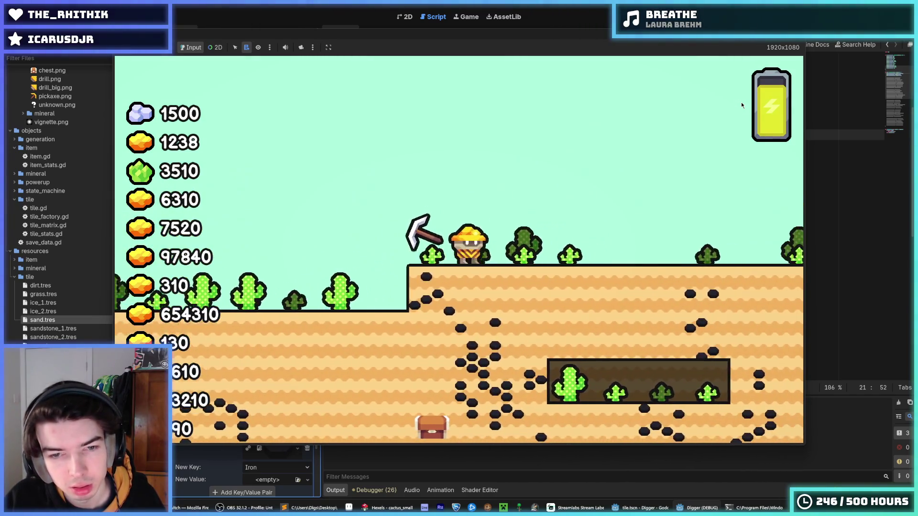
key("d")
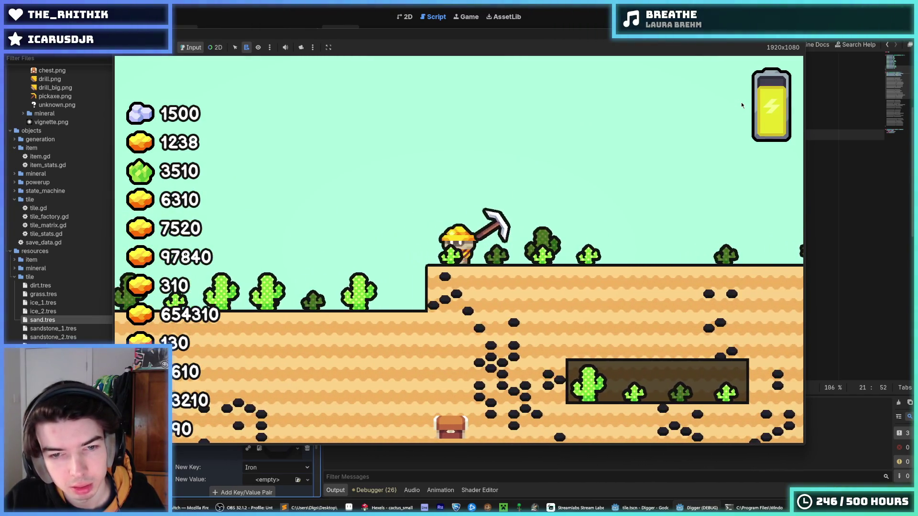
key("d")
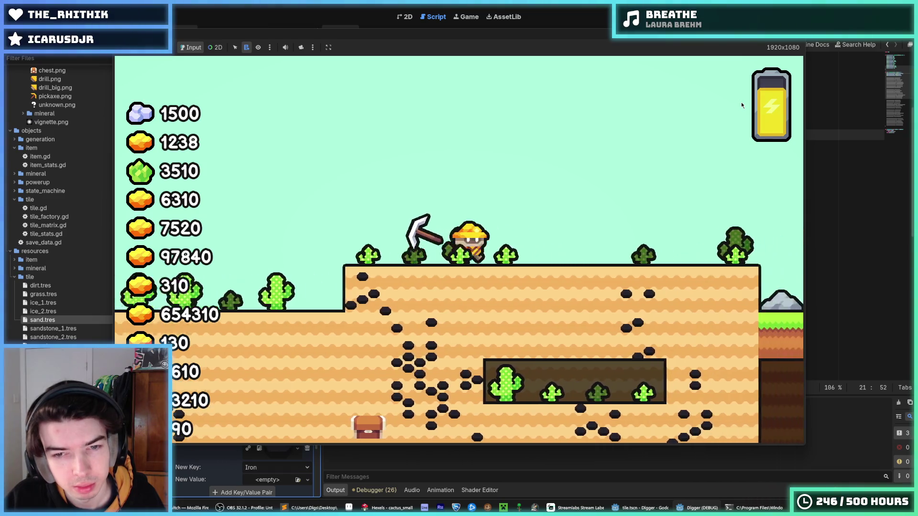
key("a")
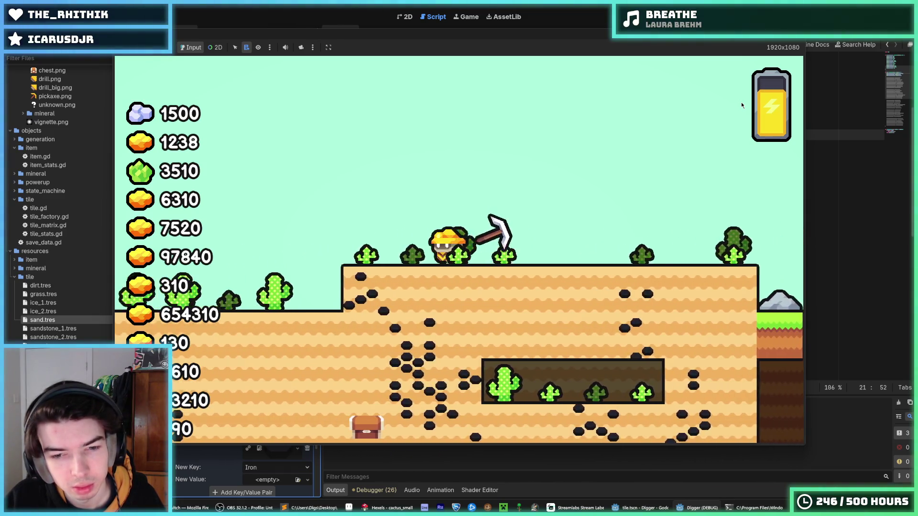
key("a")
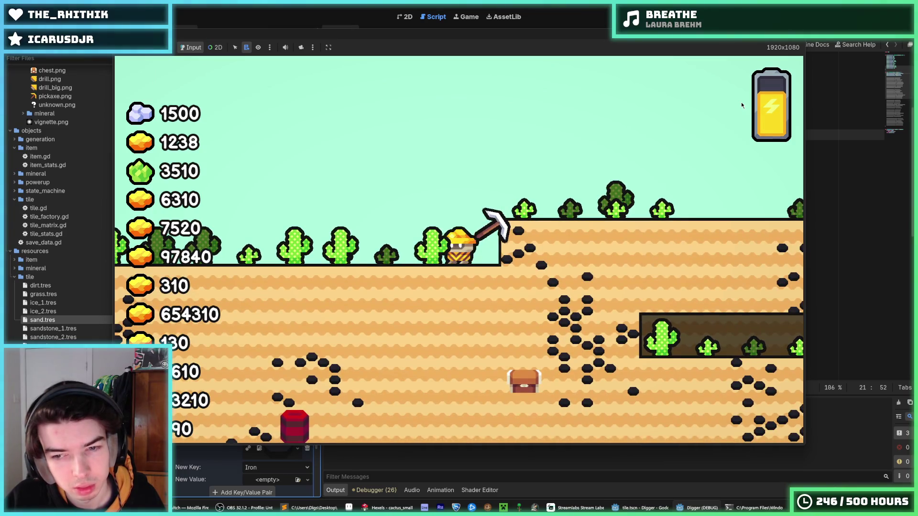
key("a")
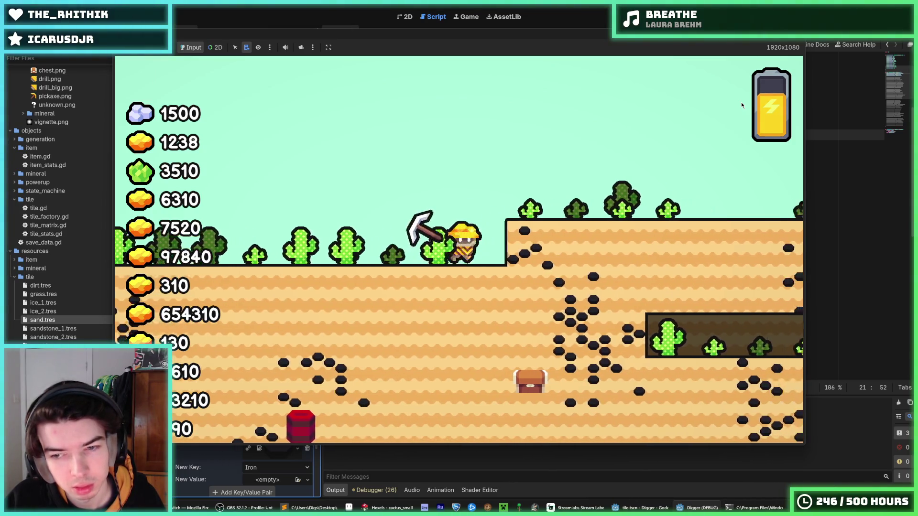
key("space")
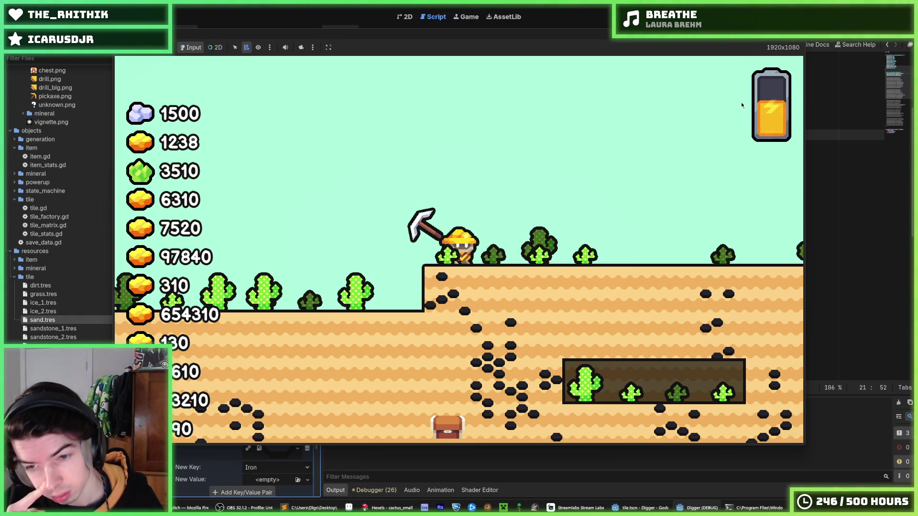
- Fly the miner onto the raised sand, dig a shaft down, then restart and stop the game
key("a")
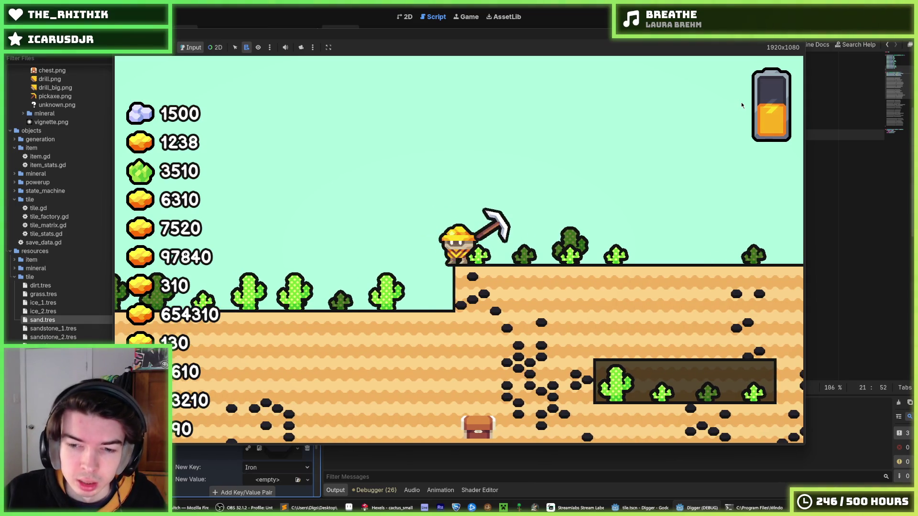
key("Up")
key("Left")
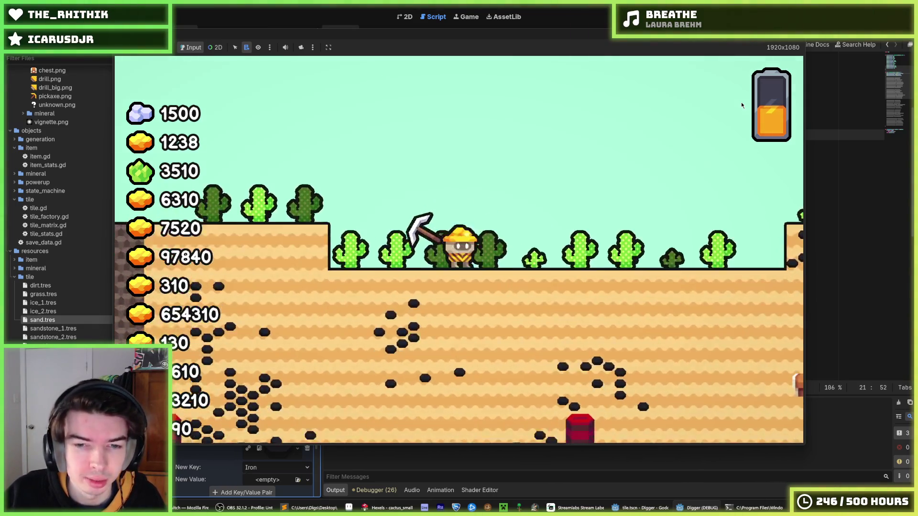
key("Left")
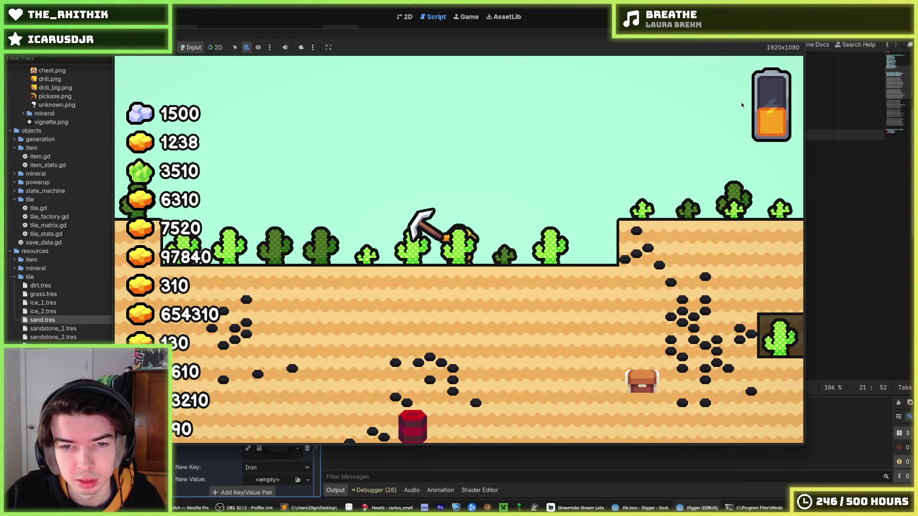
key("Right")
key("Up")
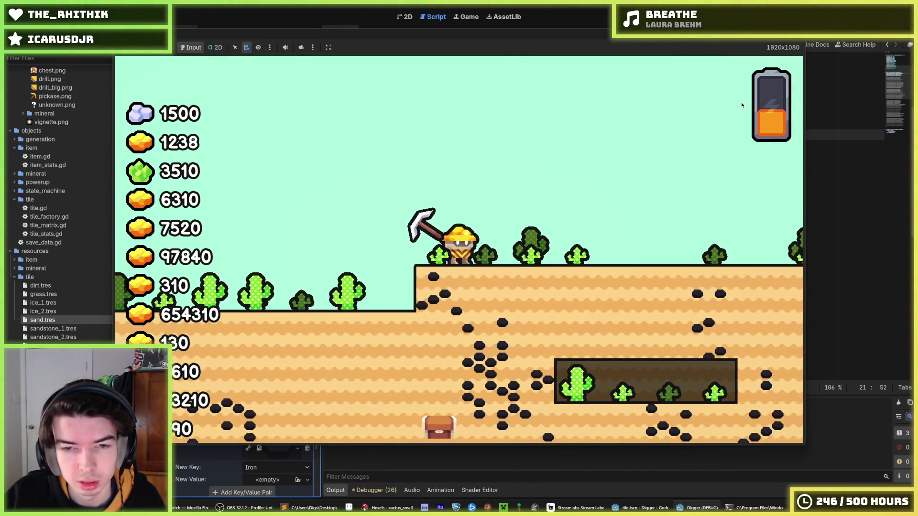
key("Right")
key("Left")
key("Up")
key("Right")
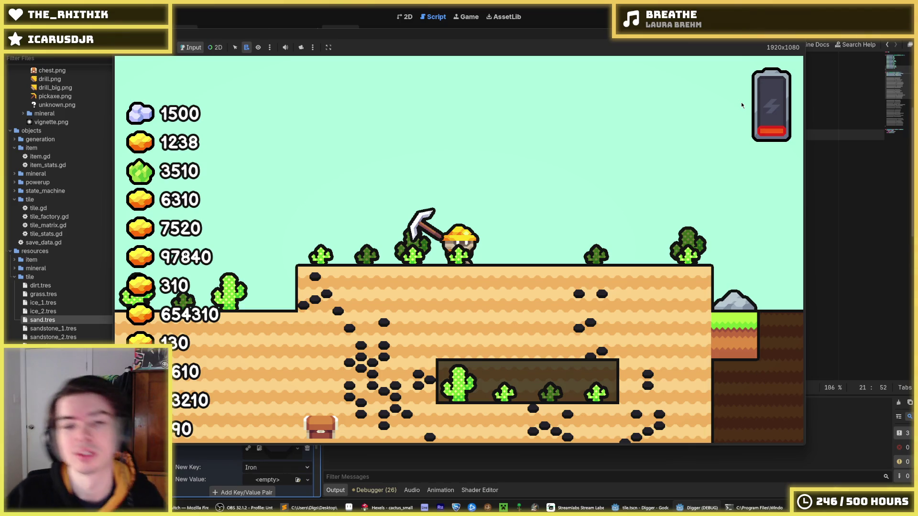
key("Right")
key("Down")
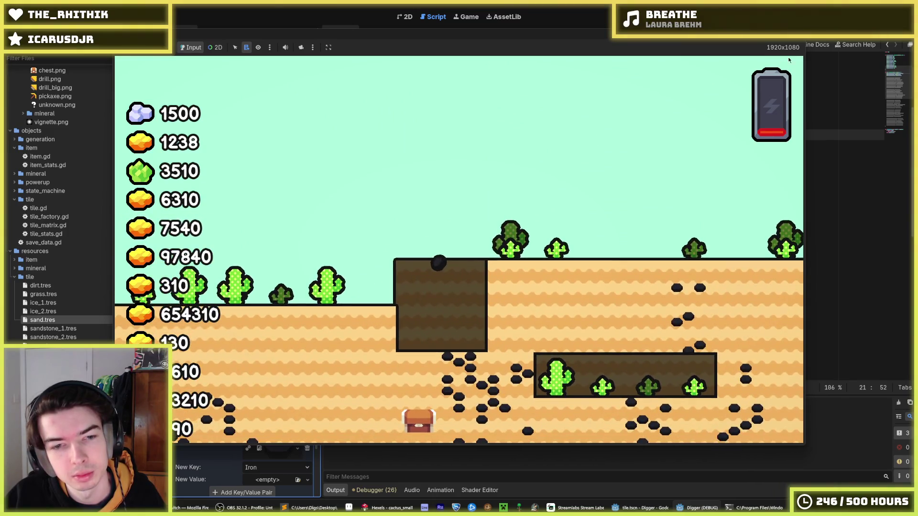
key("F5")
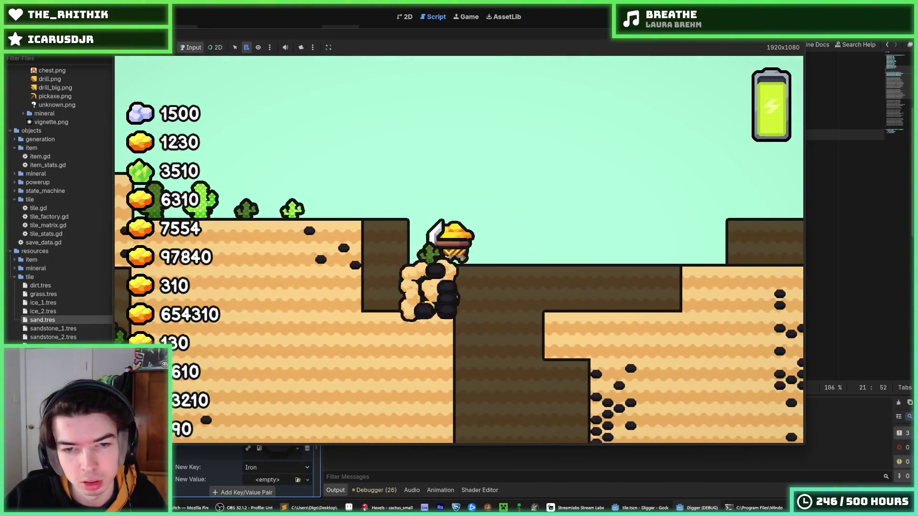
key("F8")
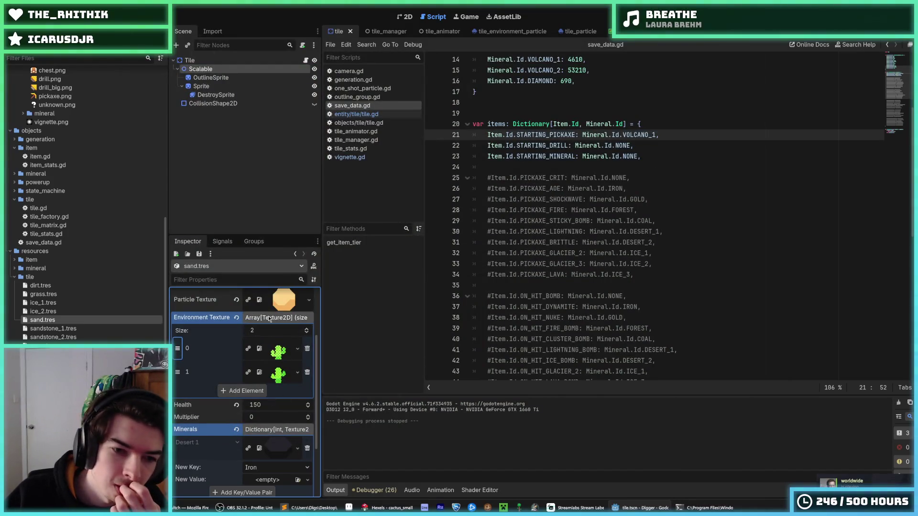
- Place the caret on lines 21–22 of save_data.gd, then switch to the Hexels cactus_small document
mouse_move(388, 508)
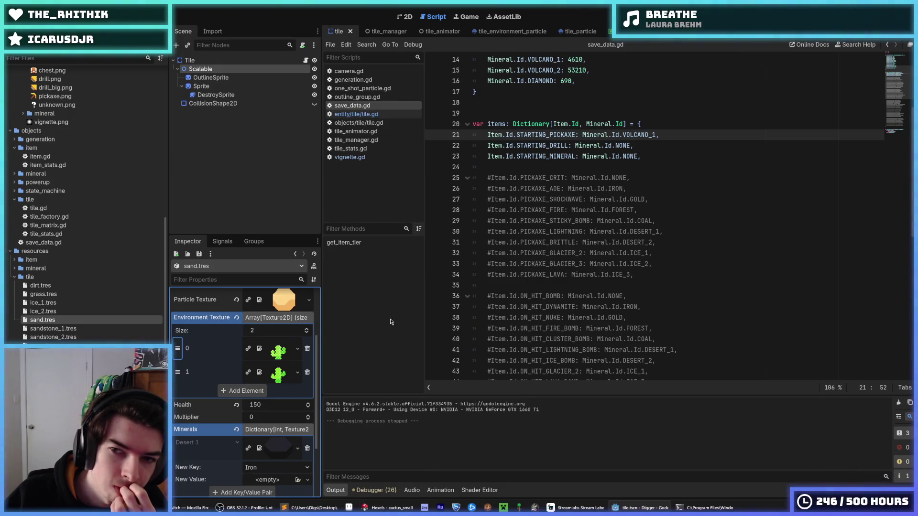
left_click(642, 157)
left_click(651, 148)
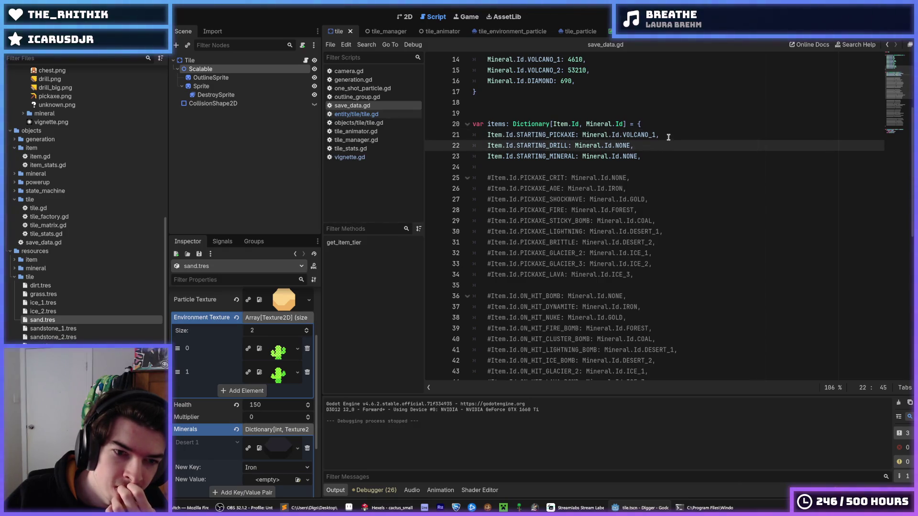
left_click(668, 136)
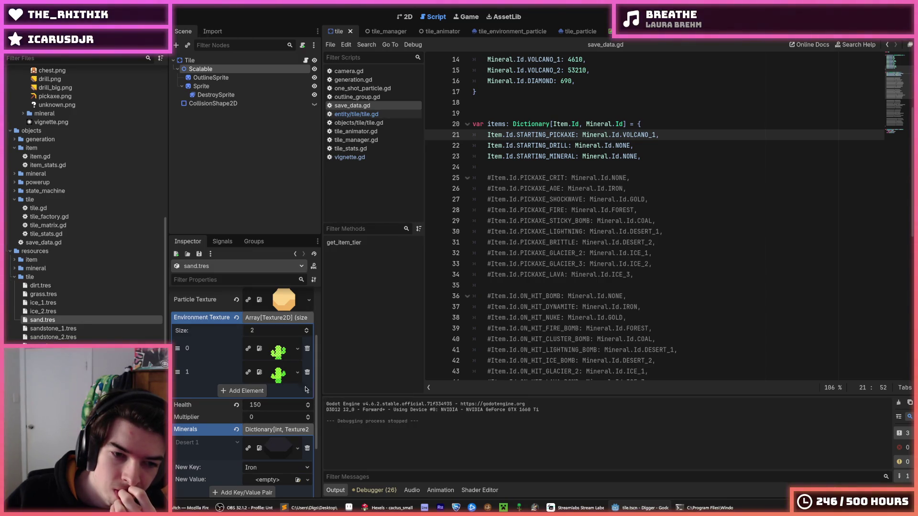
left_click(387, 508)
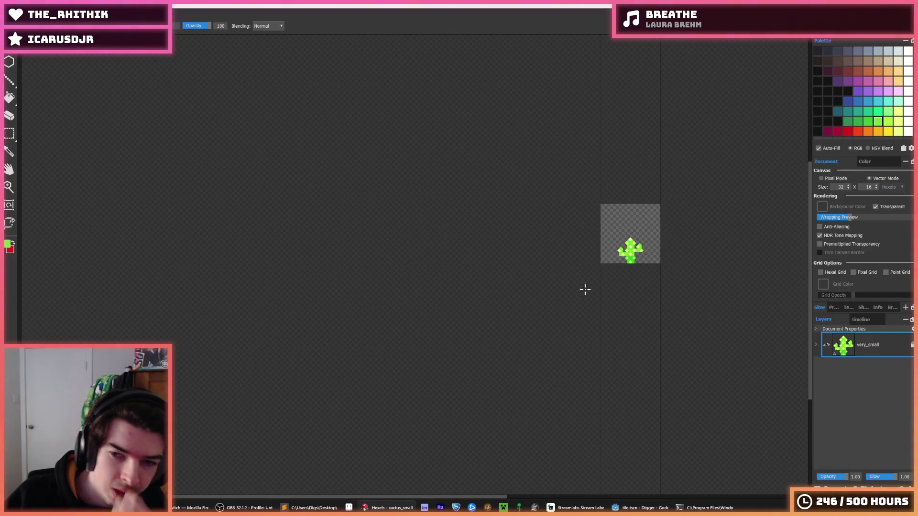
- Eyedrop the darker trunk green and paint a triangle on the cactus with it
key("i")
scroll(610, 261, "up", 5)
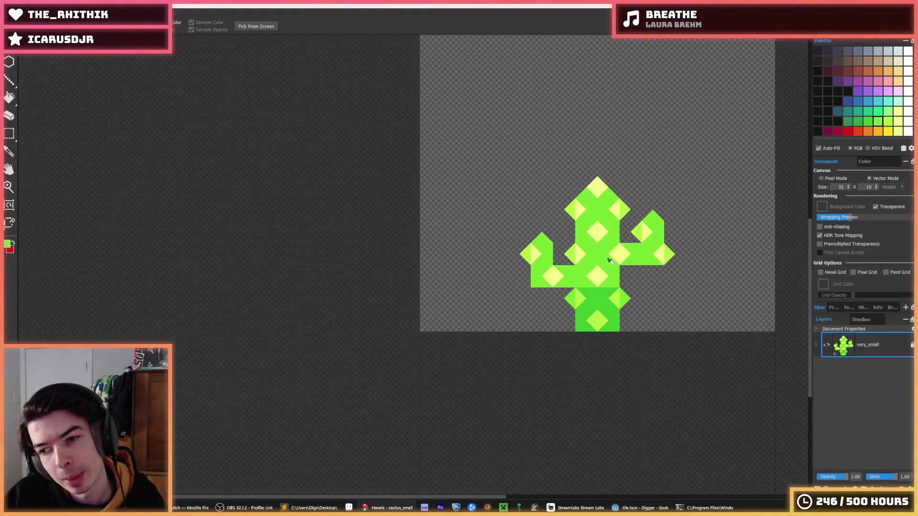
scroll(610, 261, "up", 2)
left_click(609, 308)
key("i")
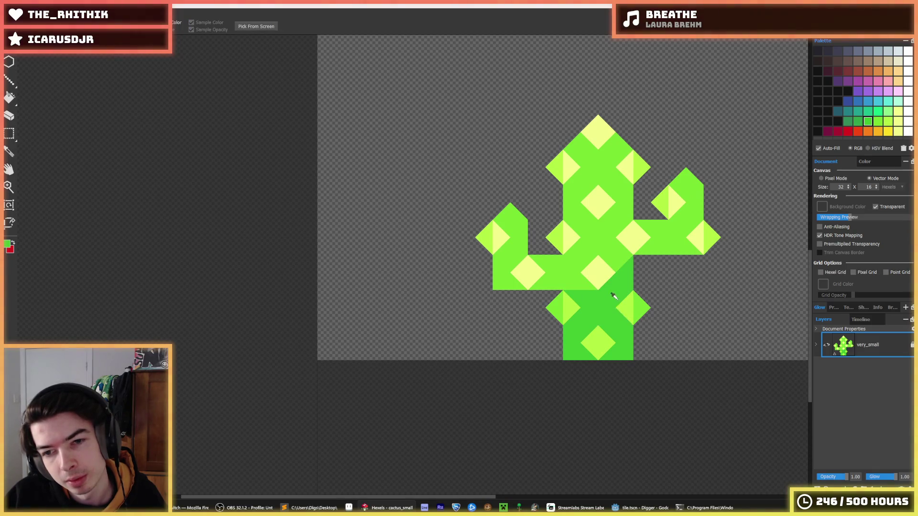
scroll(615, 294, "down", 5)
scroll(631, 279, "up", 5)
left_click(553, 316)
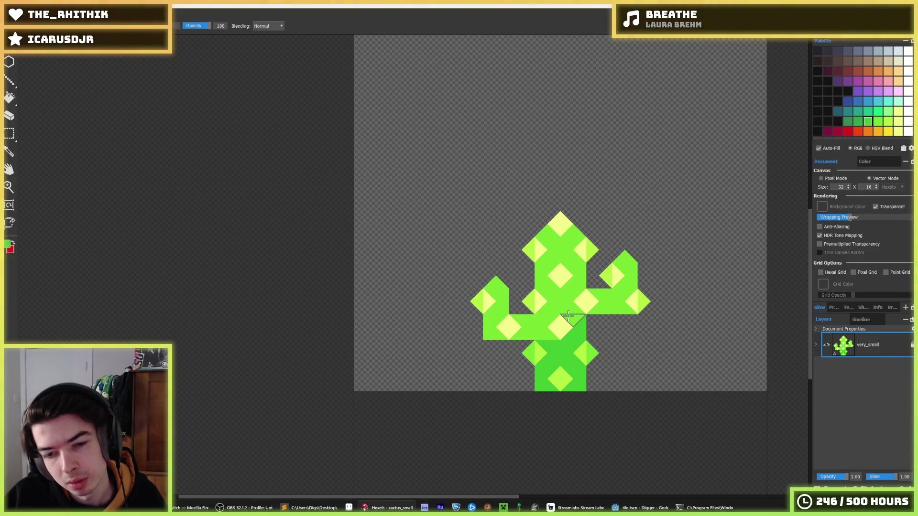
- Export the cactus over cactus_small.png, confirming the replacement
key("ctrl+e")
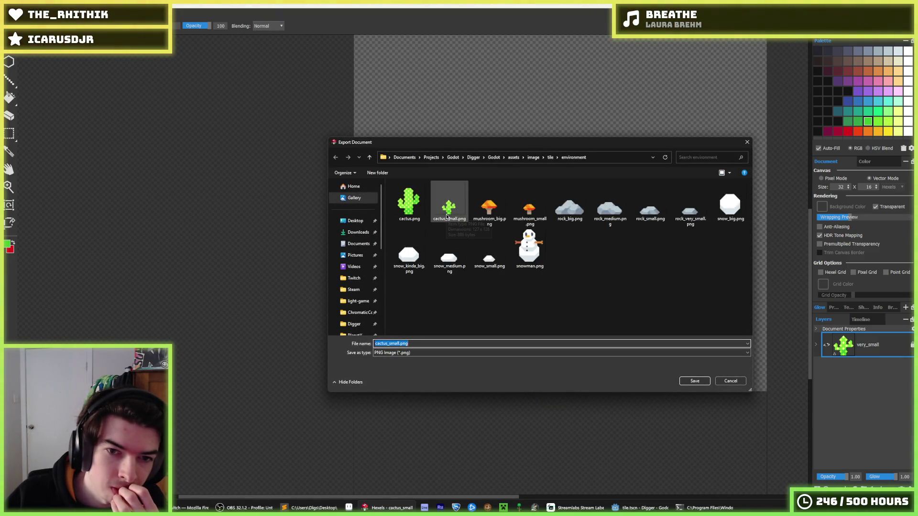
double_click(448, 215)
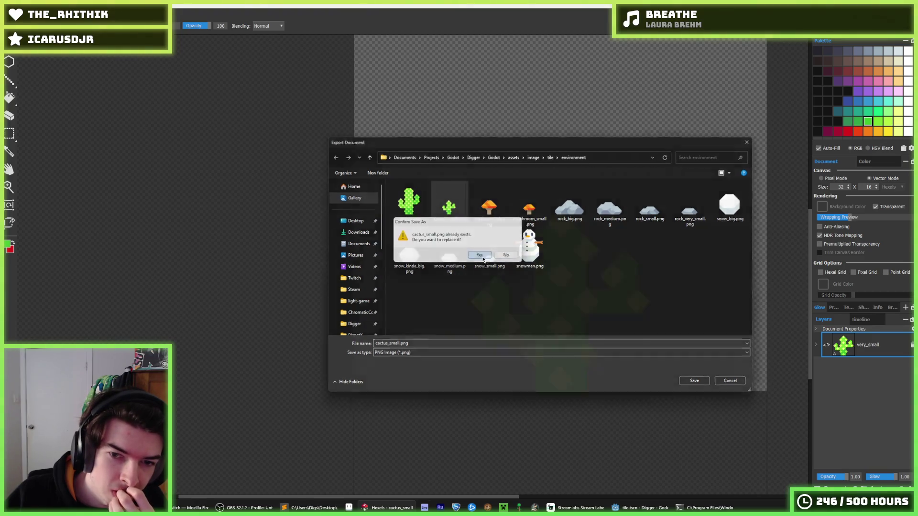
left_click(480, 254)
left_click(497, 363)
key("alt+Tab")
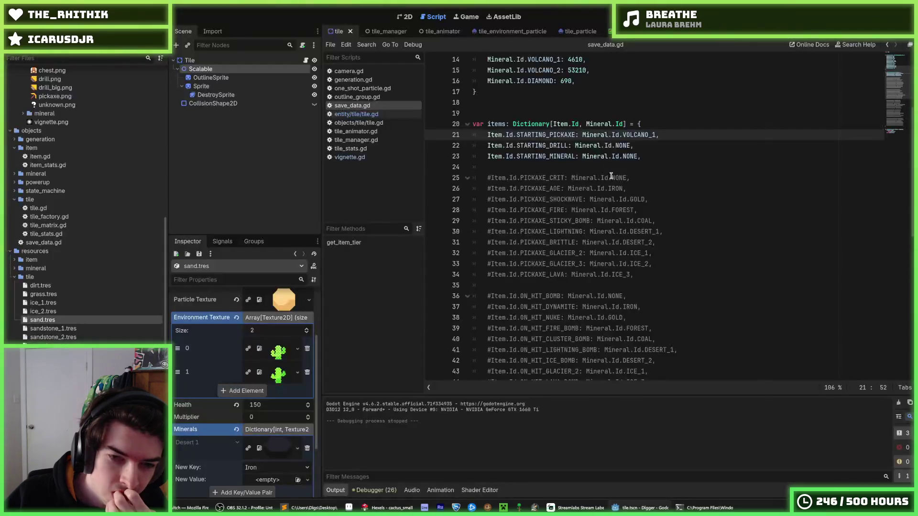
- Playtest the game to view the tiny cacti, then return to Hexels
key("F5")
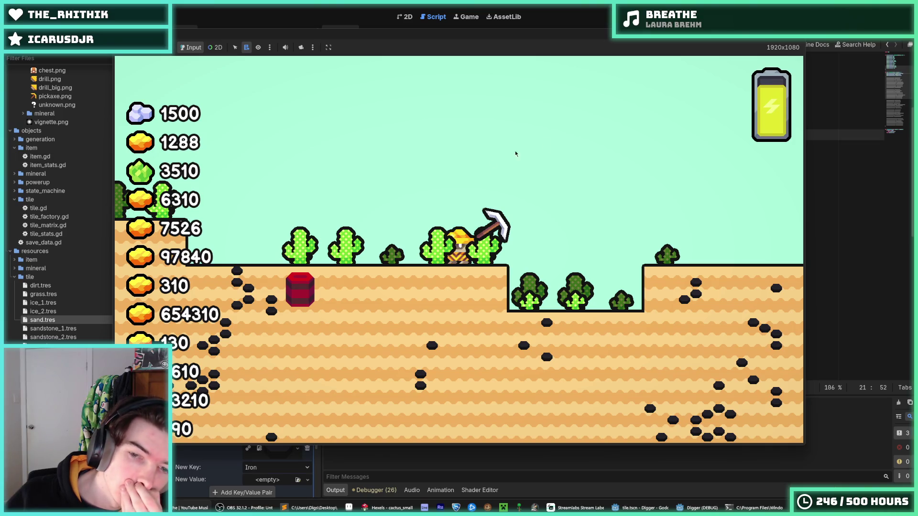
key("F8")
key("alt+Tab")
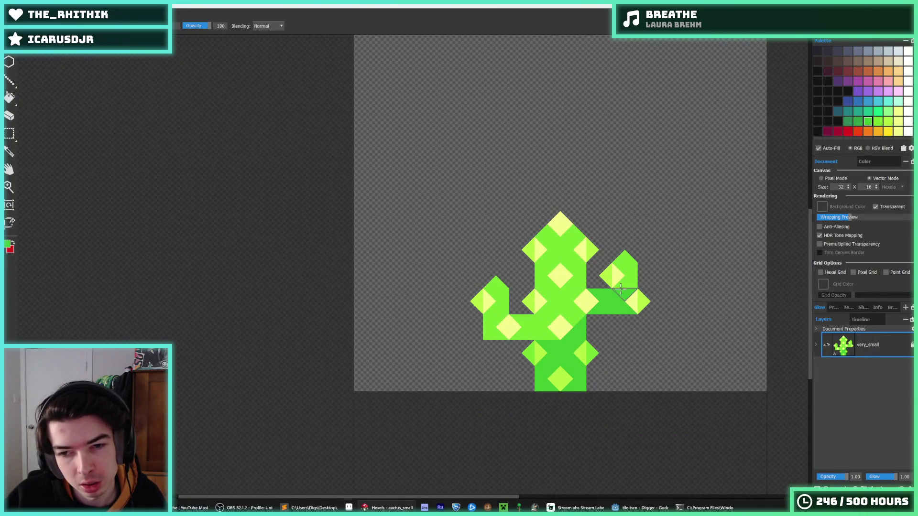
- Repaint the small cactus's arm triangles in light lime and darker green
left_click(579, 334, "alt")
left_click(611, 277)
left_click(616, 291, "alt")
left_click(602, 287)
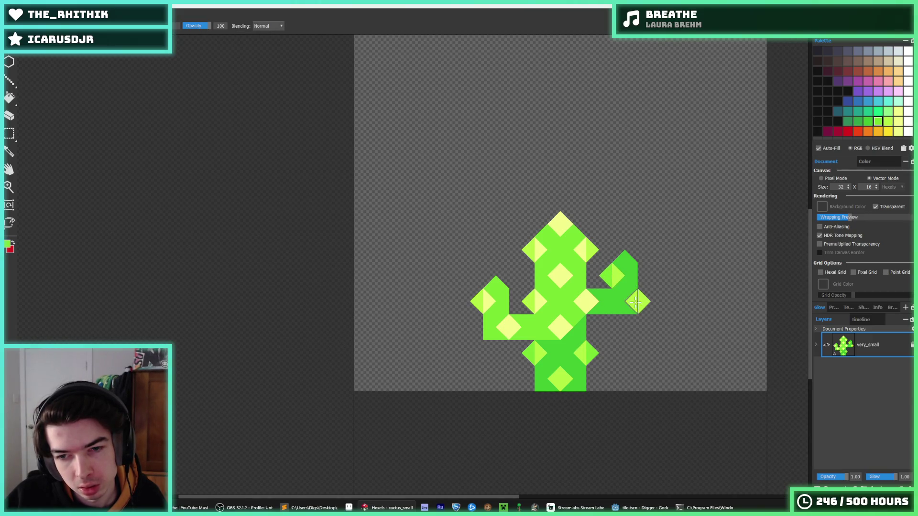
left_click(596, 299, "alt")
left_click(594, 300)
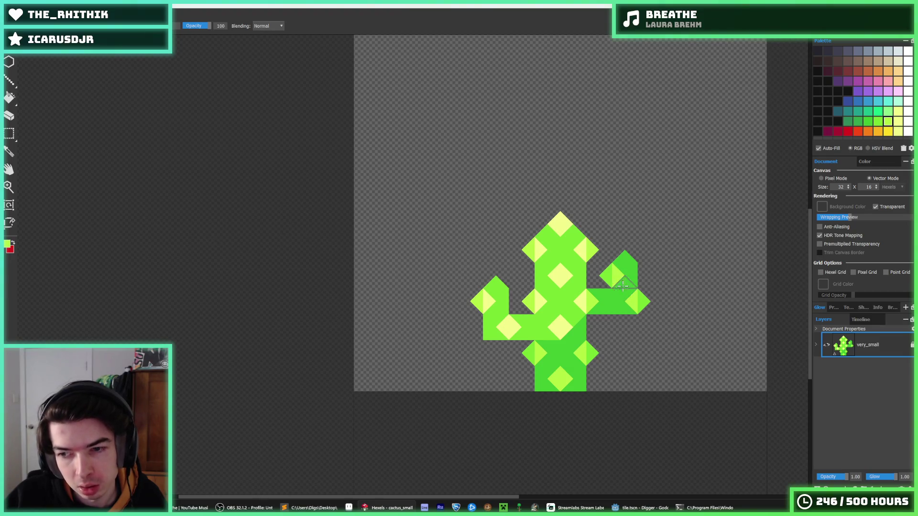
- Export the cactus over cactus_small.png, confirming the replacement
key("ctrl+e")
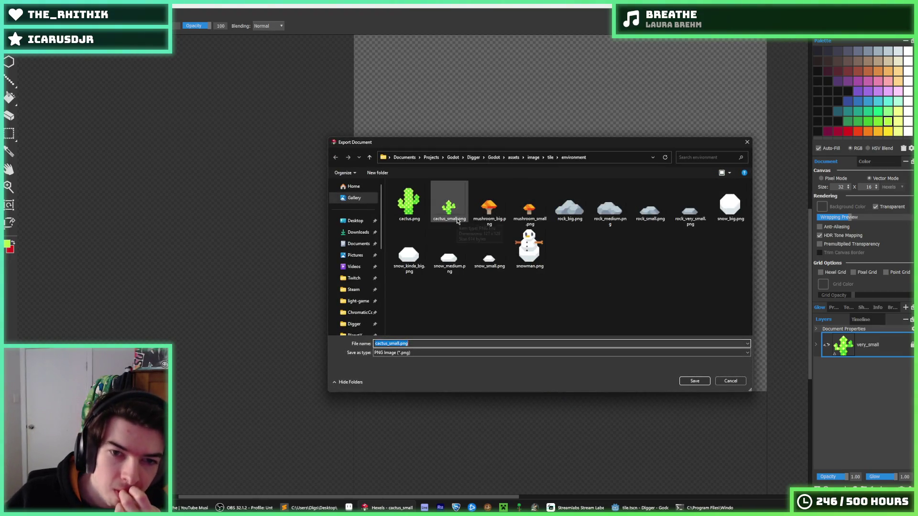
double_click(454, 212)
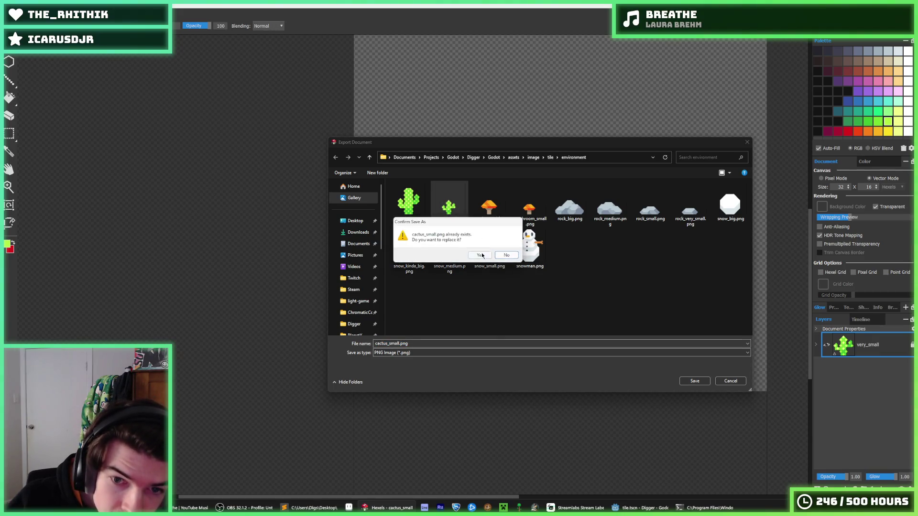
left_click(480, 255)
left_click(484, 363)
key("alt+Tab")
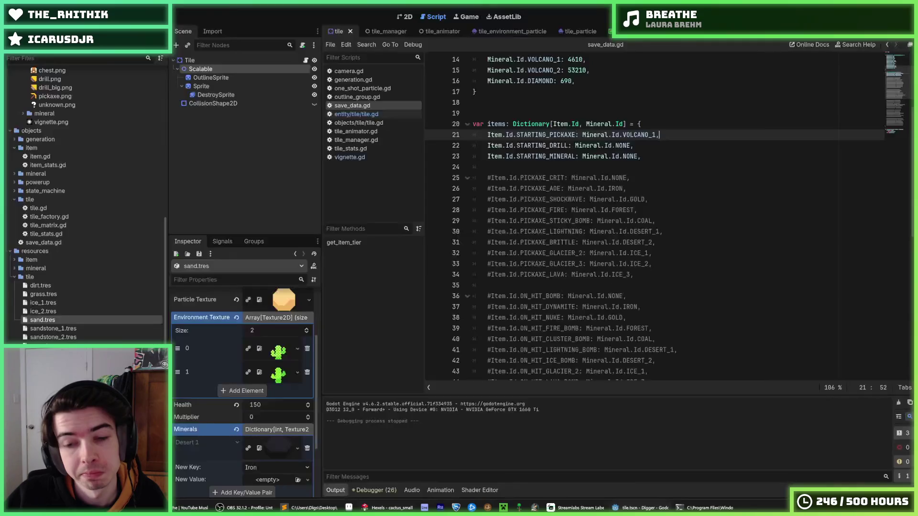
- Run the game, walk the miner left and right along the surface, then quit and switch to Hexels
key("F5")
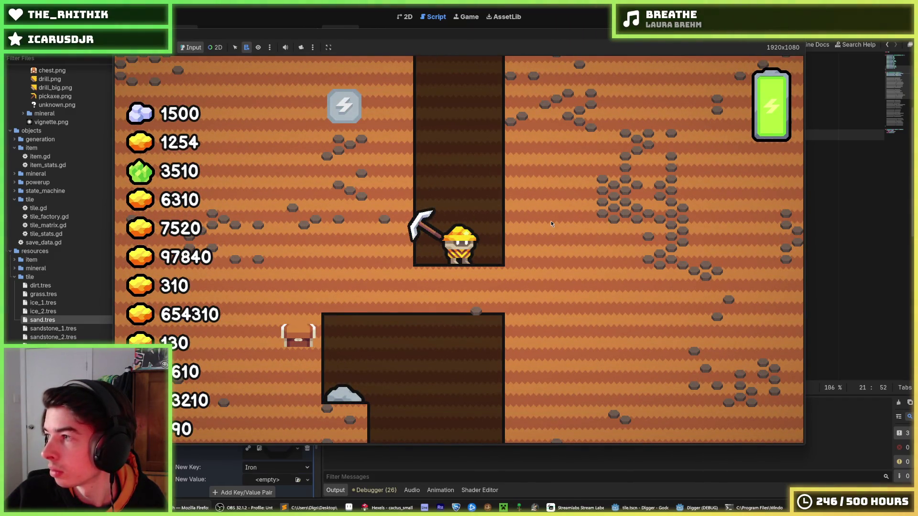
left_click(473, 247)
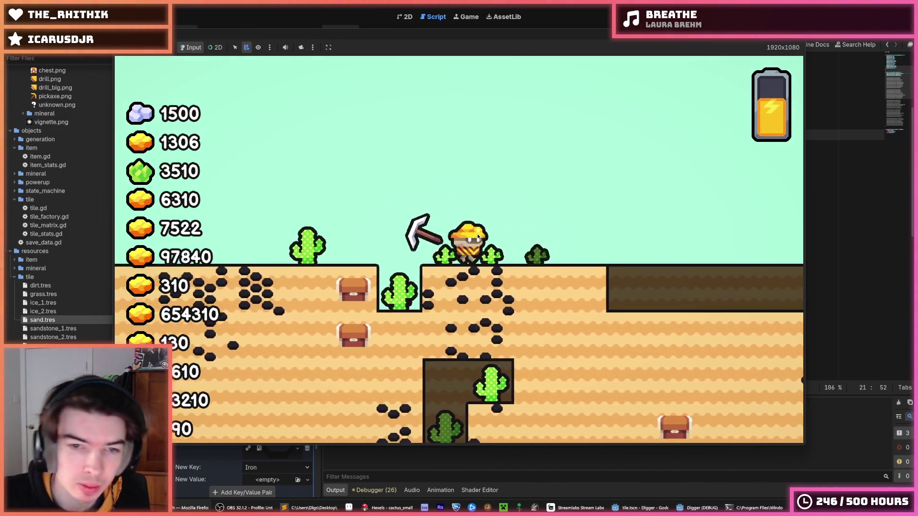
key("Left")
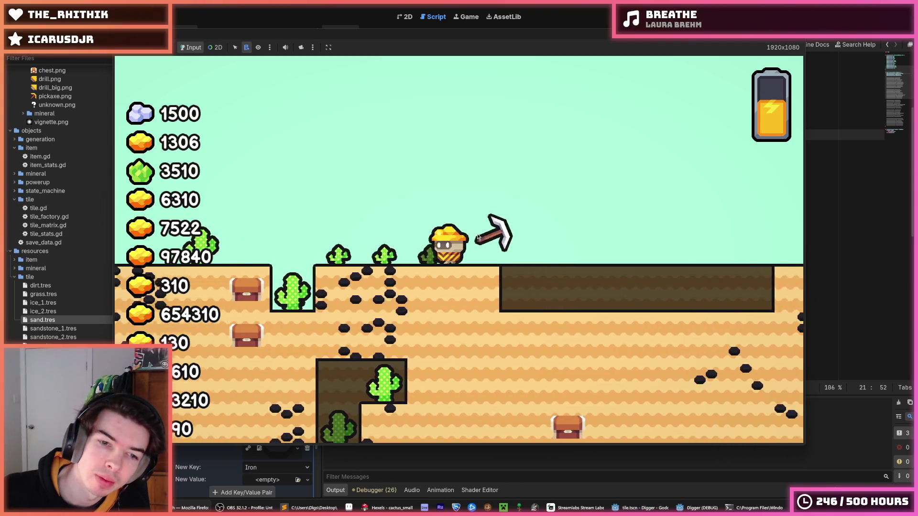
key("Right")
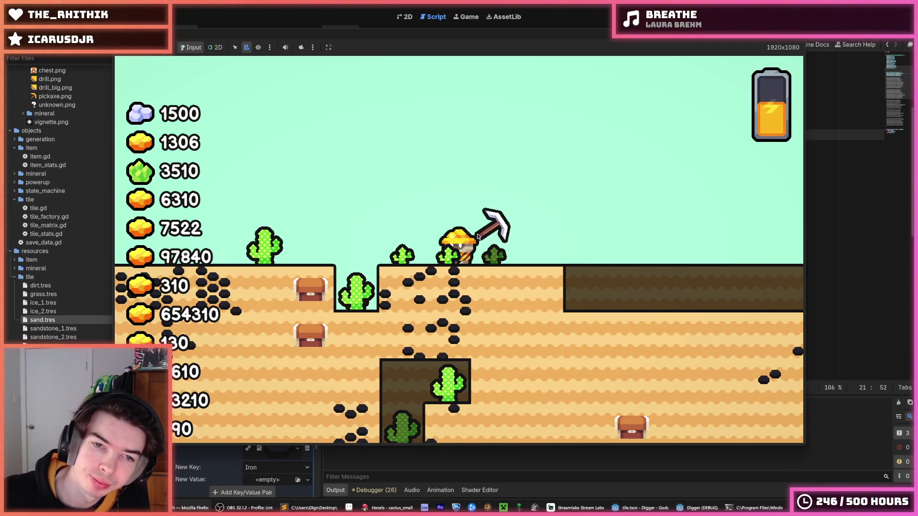
key("Left")
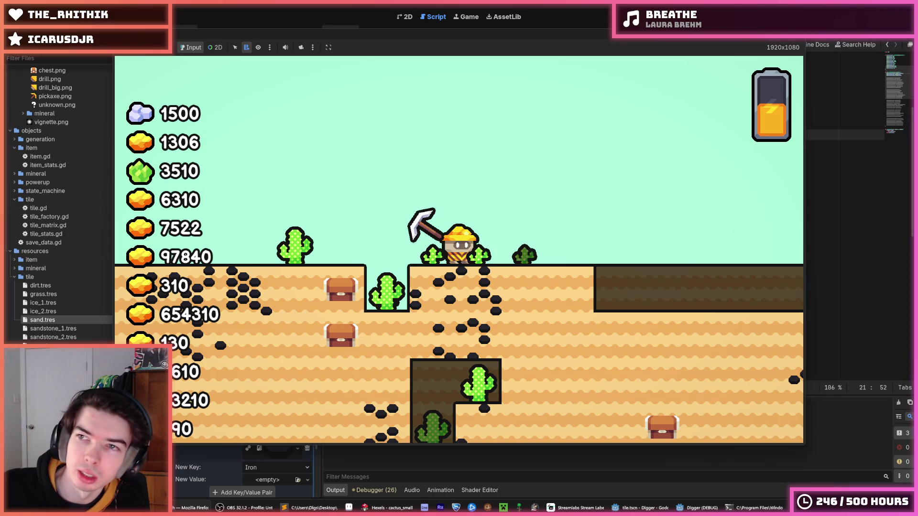
key("Right")
key("F8")
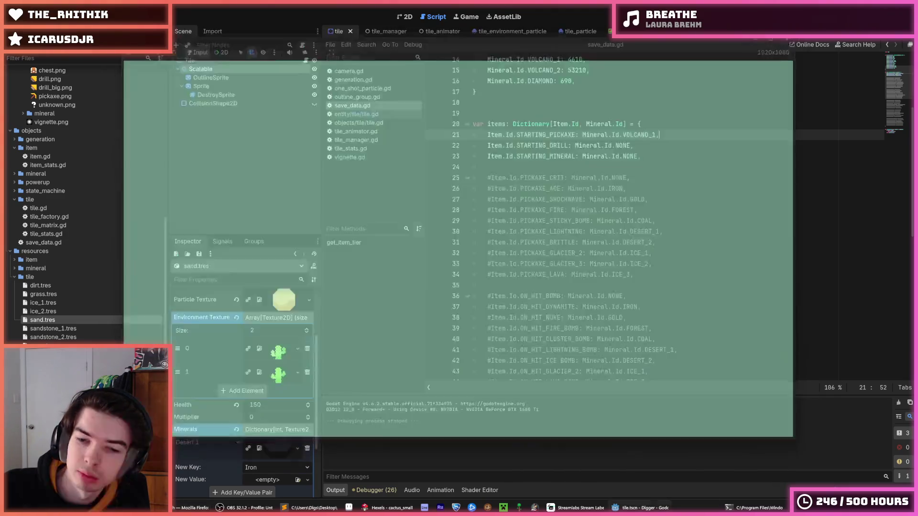
left_click(387, 508)
left_click(11, 47)
left_click(11, 47)
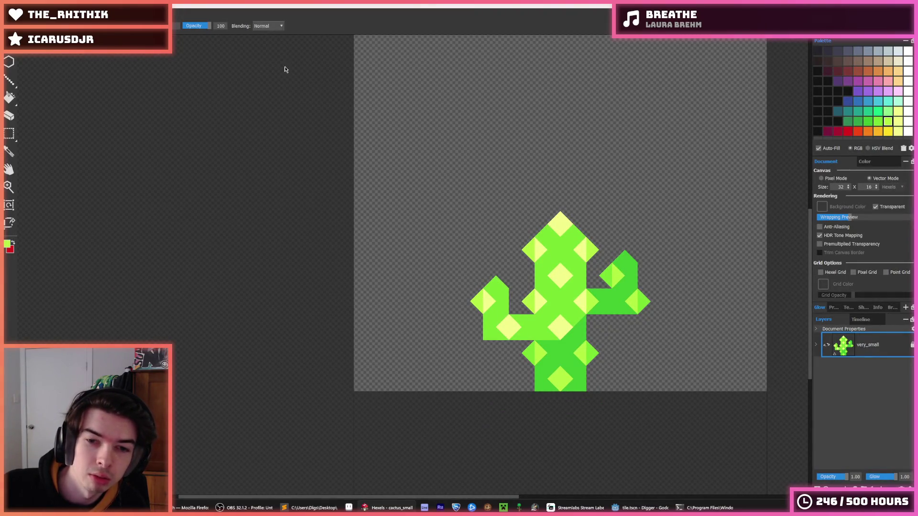
- Cancel Save As and set the canvas height to 7
key("ctrl+shift+s")
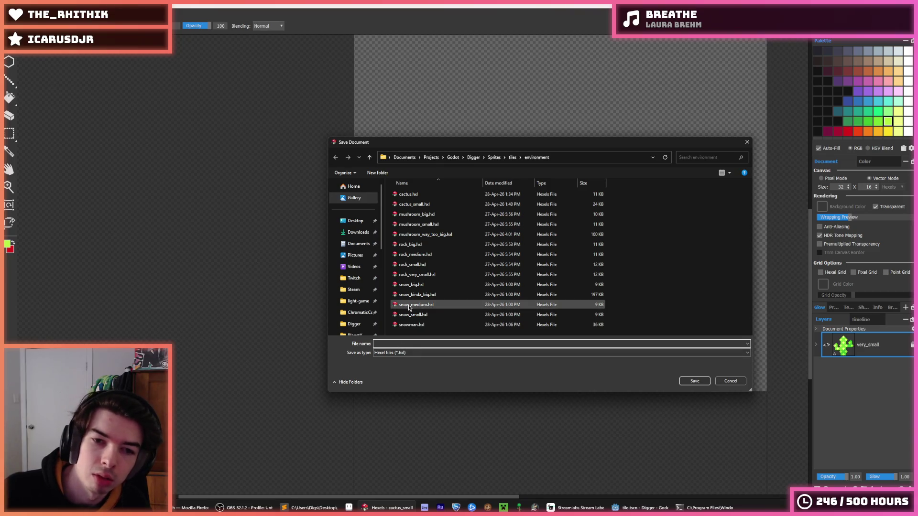
type("bone")
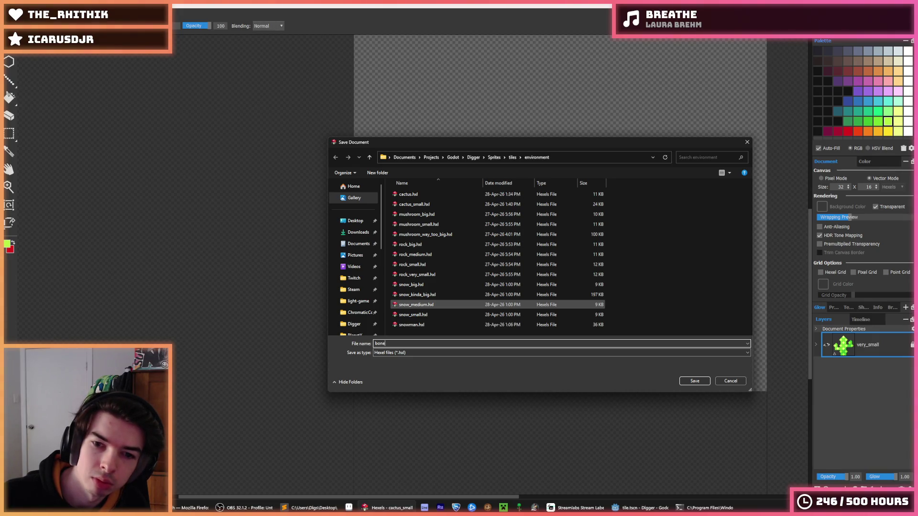
key("Return")
scroll(408, 304, "down", 3)
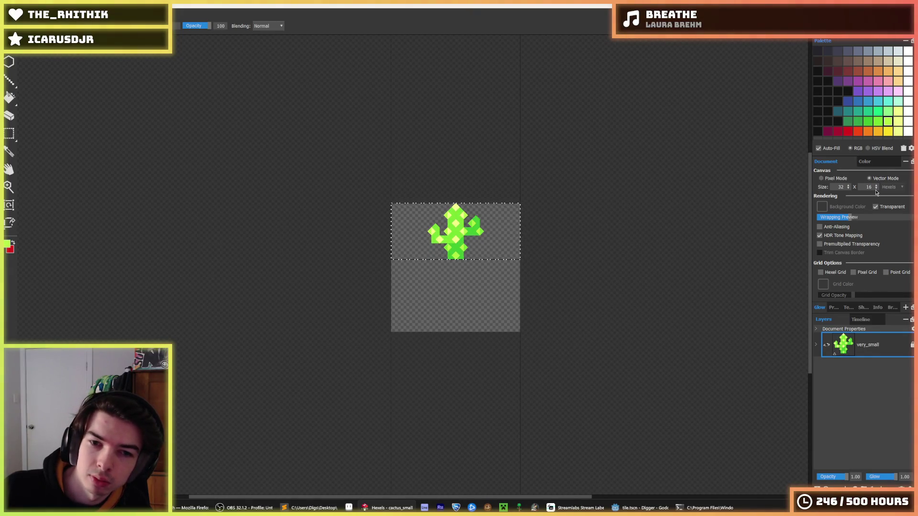
scroll(876, 191, "down", 9)
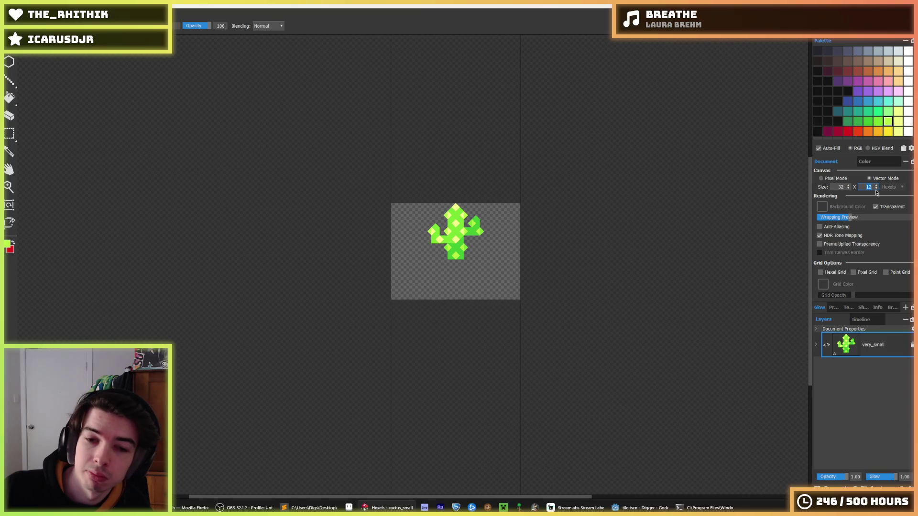
- Export over cactus_small.png, replacing it, and bring up the open-file dialog
key("ctrl+e")
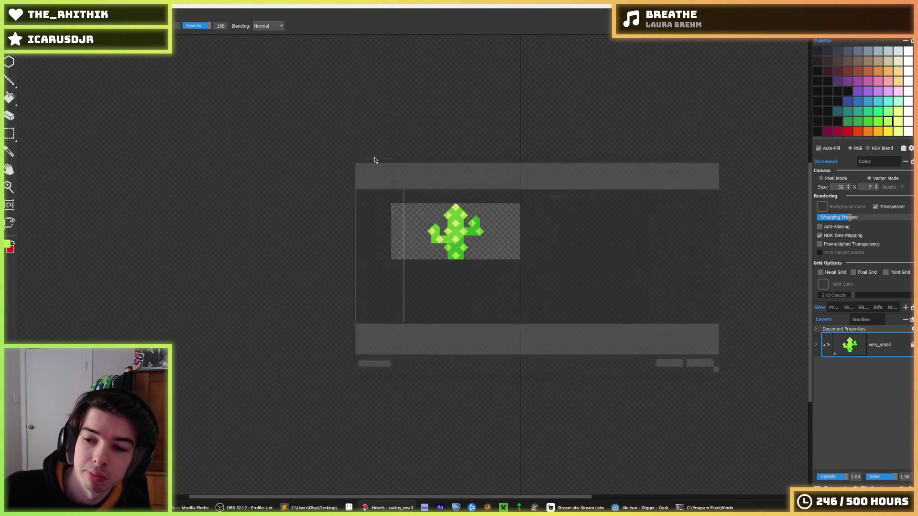
double_click(449, 203)
left_click(480, 255)
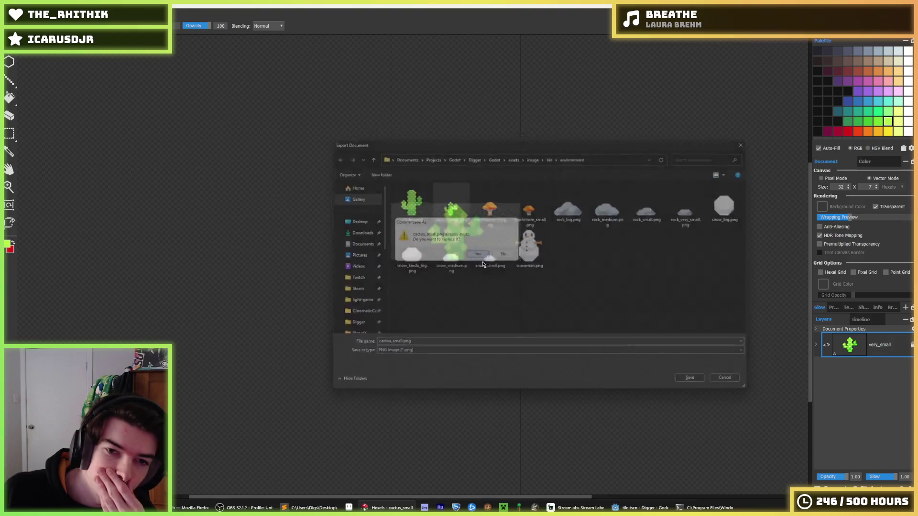
left_click(497, 363)
left_click(12, 48)
left_click(20, 69)
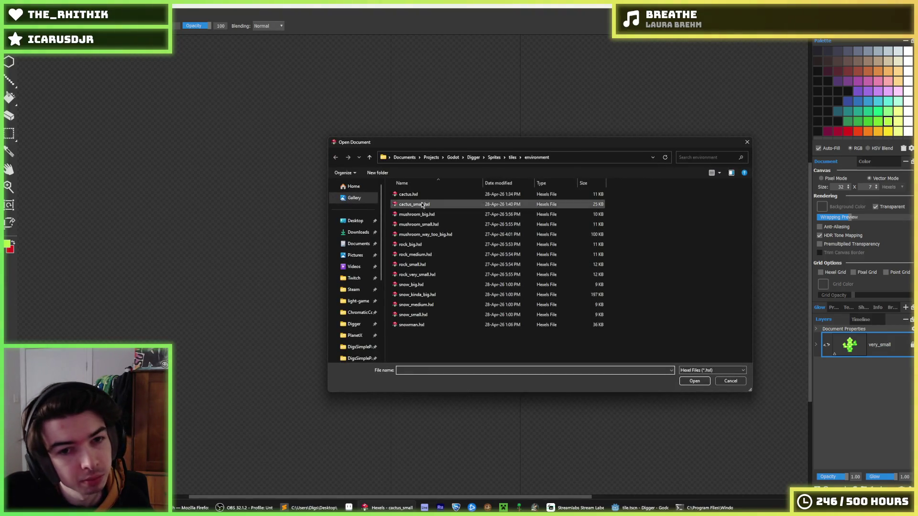
- Open cactus.hxl, shift the artwork up and reduce the canvas height to 13
double_click(412, 195)
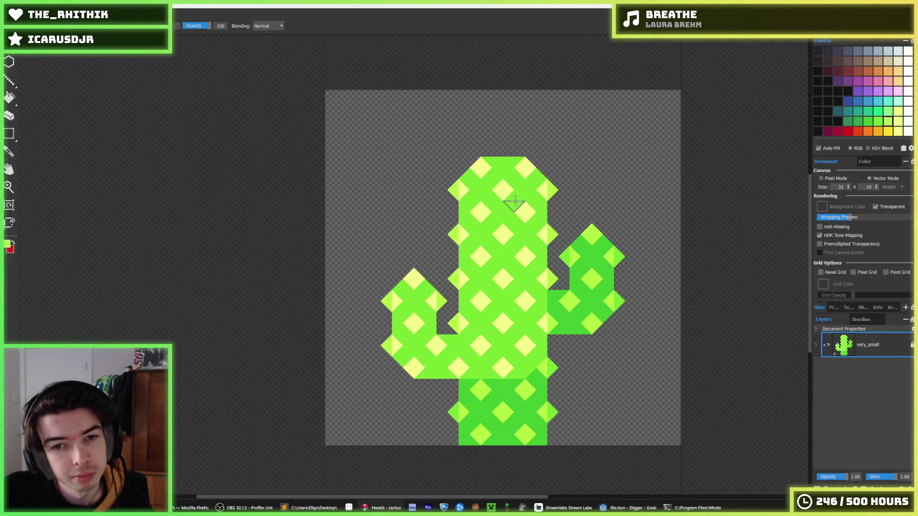
key("Up")
key("Up")
key("Up")
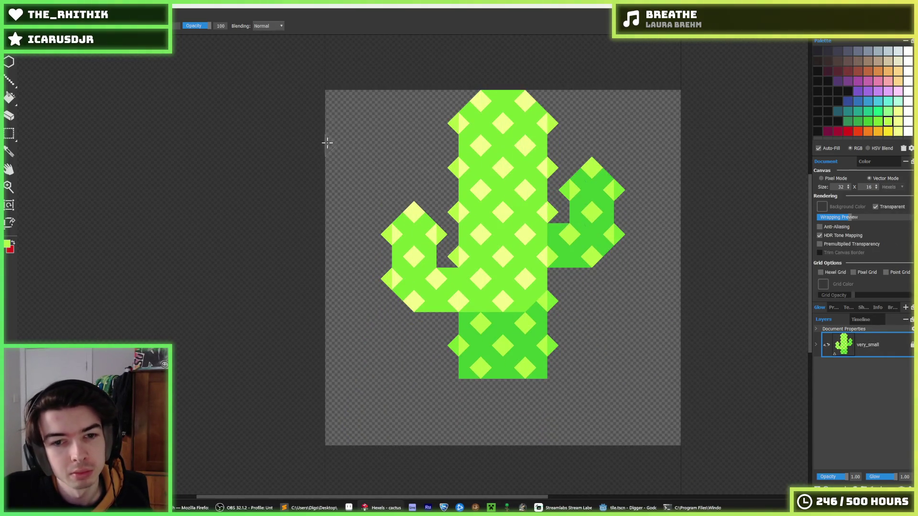
left_click(877, 189)
left_click(877, 189)
left_click(877, 189)
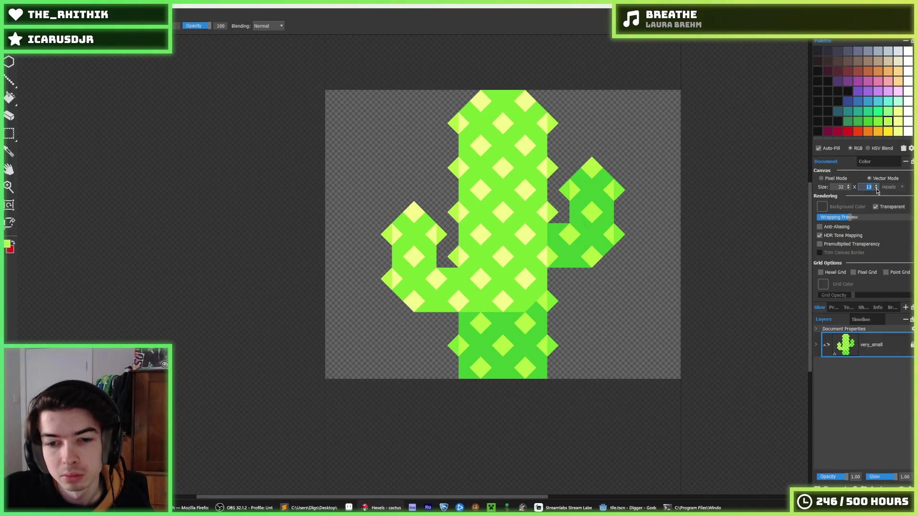
- Export the cactus over cactus.png, replacing it, then open snow_big.hxl
key("ctrl+e")
left_click(411, 206)
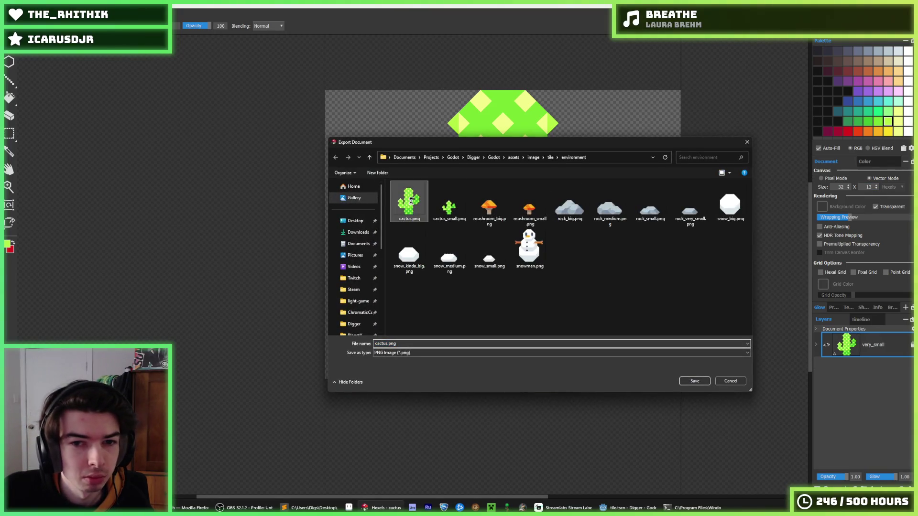
key("Return")
left_click(498, 257)
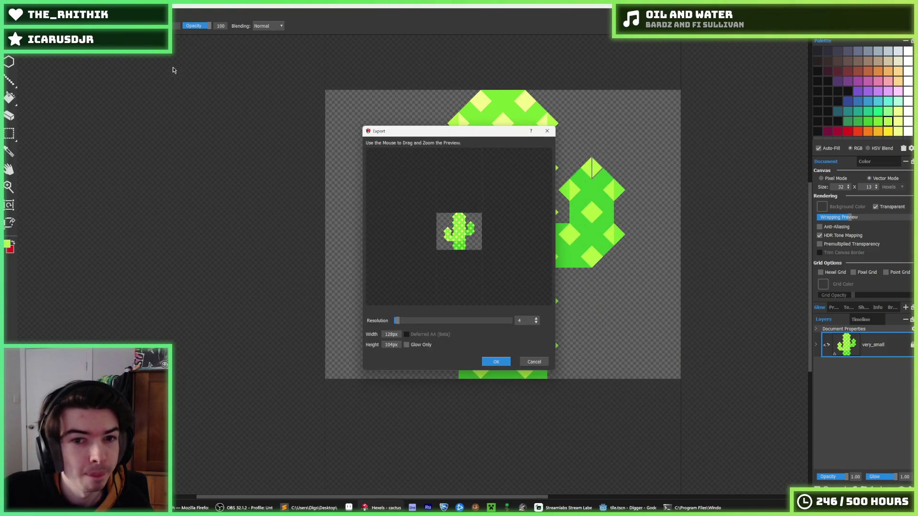
key("Escape")
left_click(9, 15)
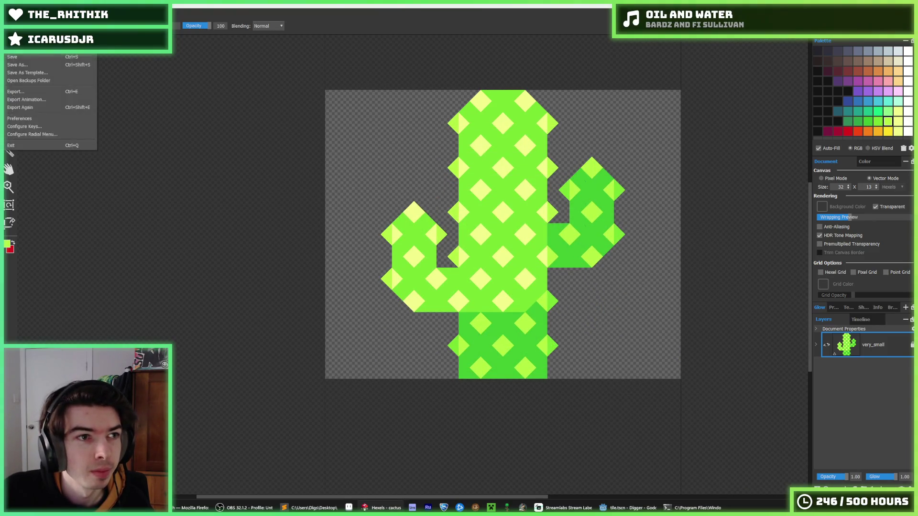
left_click(19, 67)
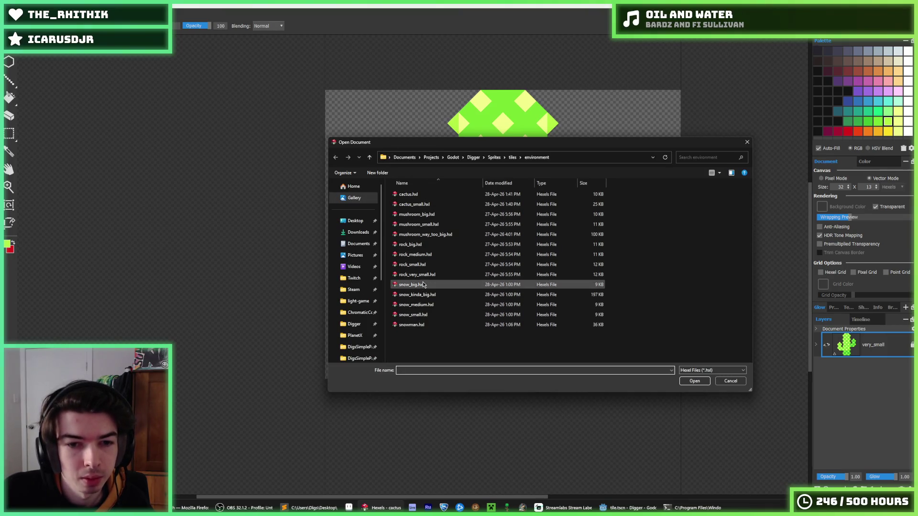
double_click(439, 285)
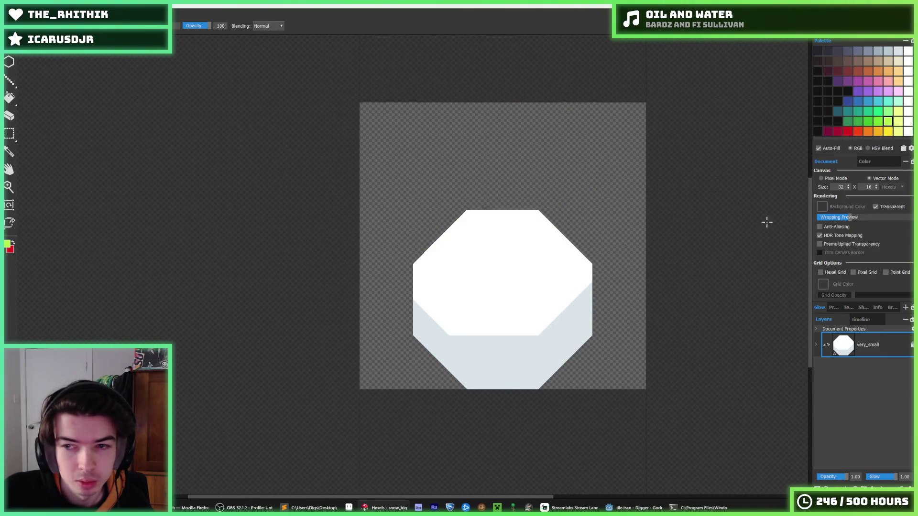
- Move the snow shape up, cut the canvas height to 10, and export over snow_big.png
key("Return")
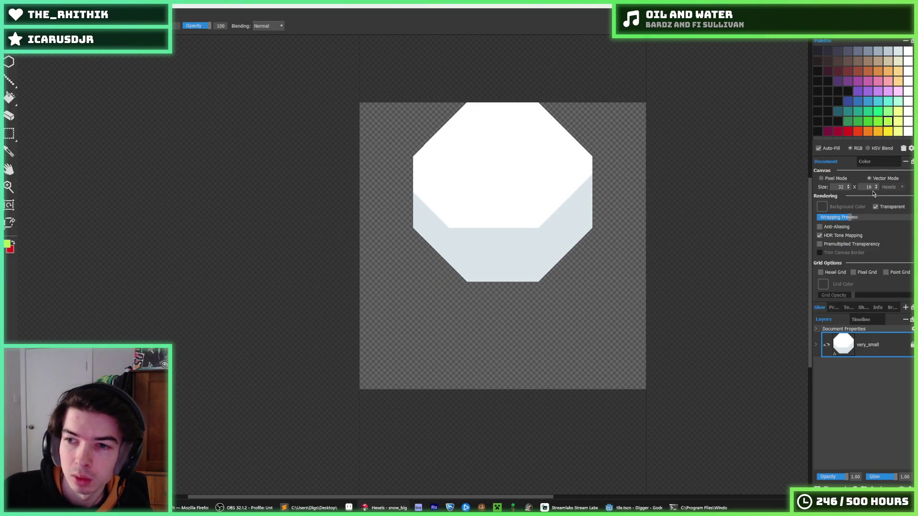
left_click(877, 189)
left_click(876, 189)
left_click(876, 189)
left_click(876, 189)
left_click(876, 189)
left_click(877, 189)
key("ctrl+e")
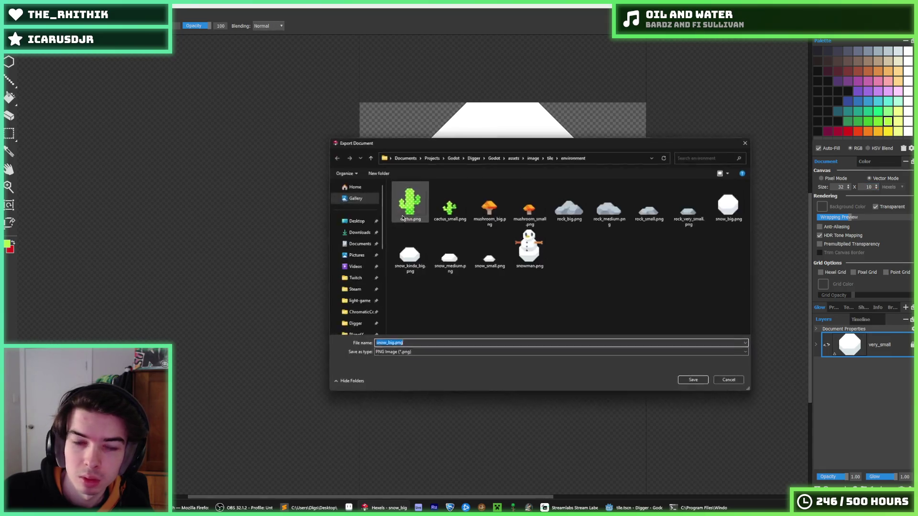
double_click(737, 191)
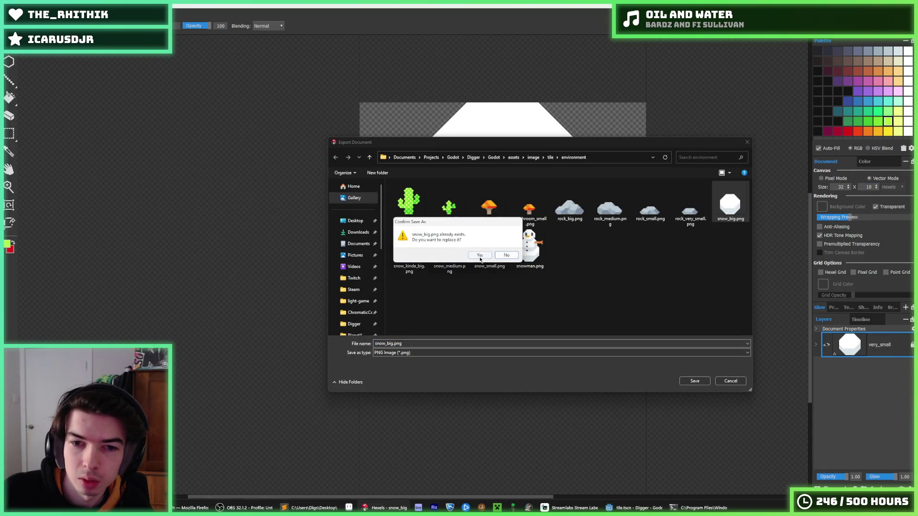
left_click(480, 257)
left_click(492, 361)
- Open snow_kinda_big.hxl and re-export it over snow_kinda_big.png
left_click(10, 14)
left_click(19, 64)
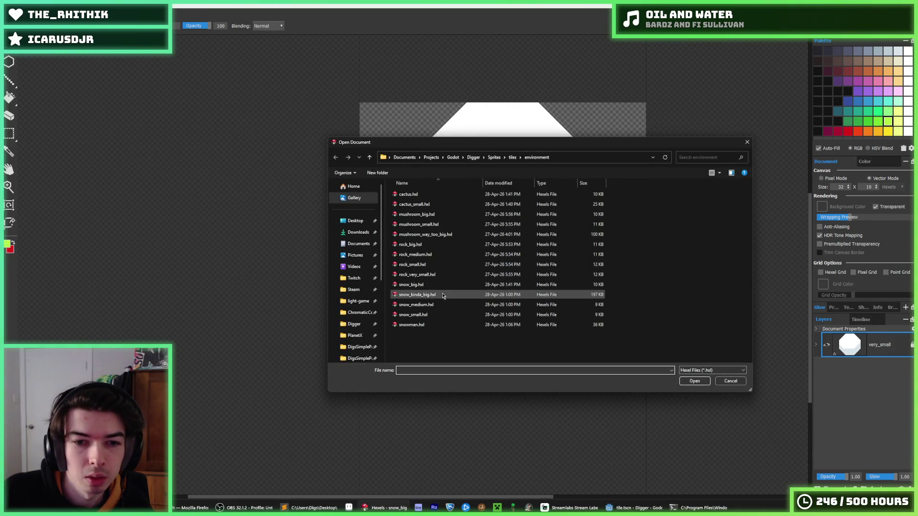
double_click(443, 296)
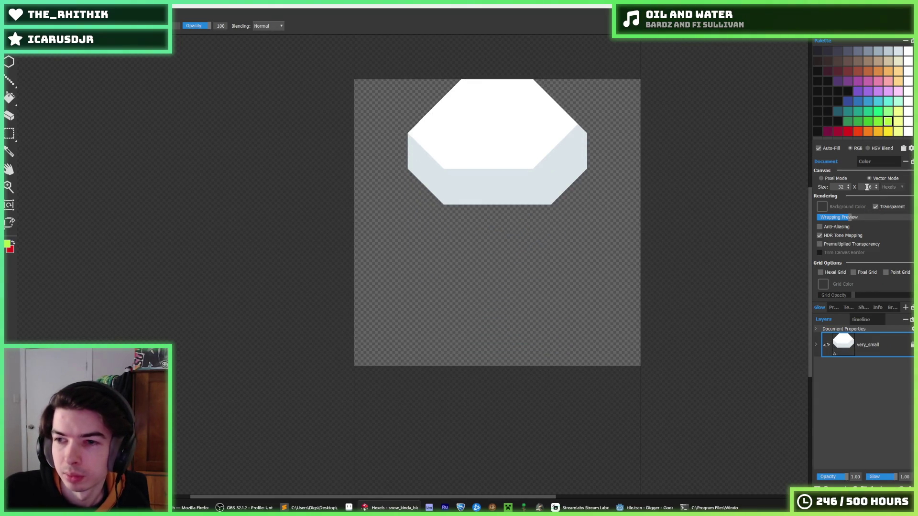
scroll(877, 190, "down", 9)
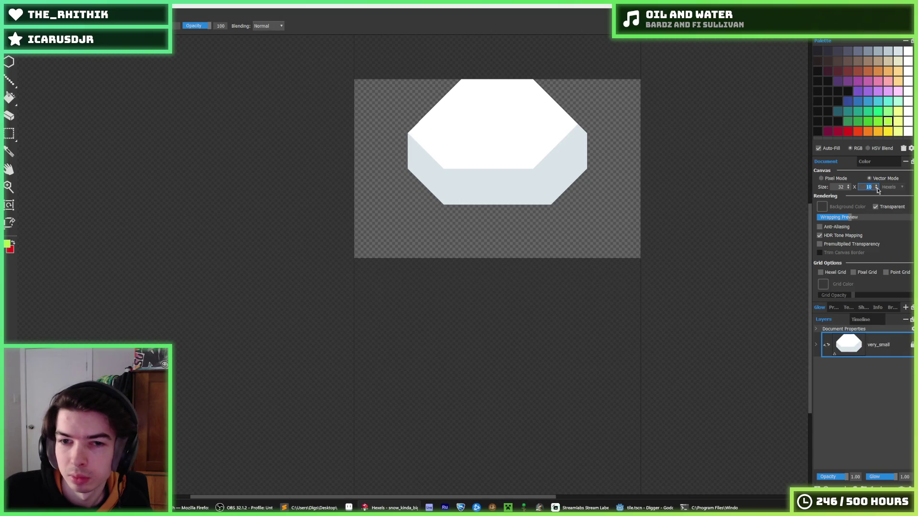
key("ctrl+e")
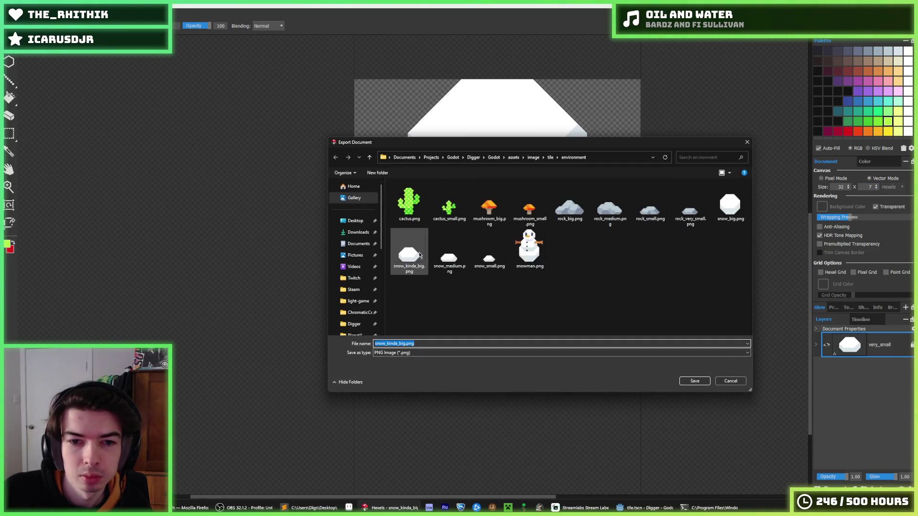
double_click(409, 249)
left_click(489, 255)
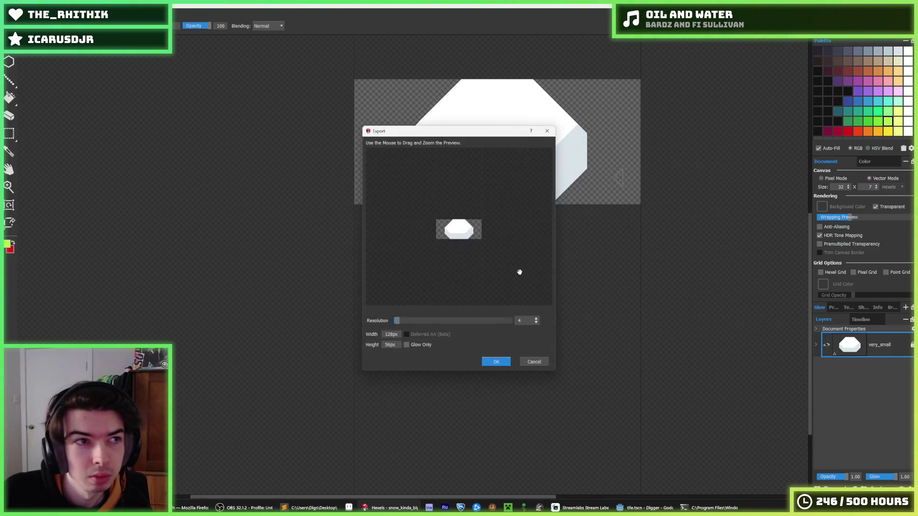
left_click(496, 361)
- Open snow_medium.hxl and export it, replacing snow_medium.png
left_click(12, 10)
left_click(19, 65)
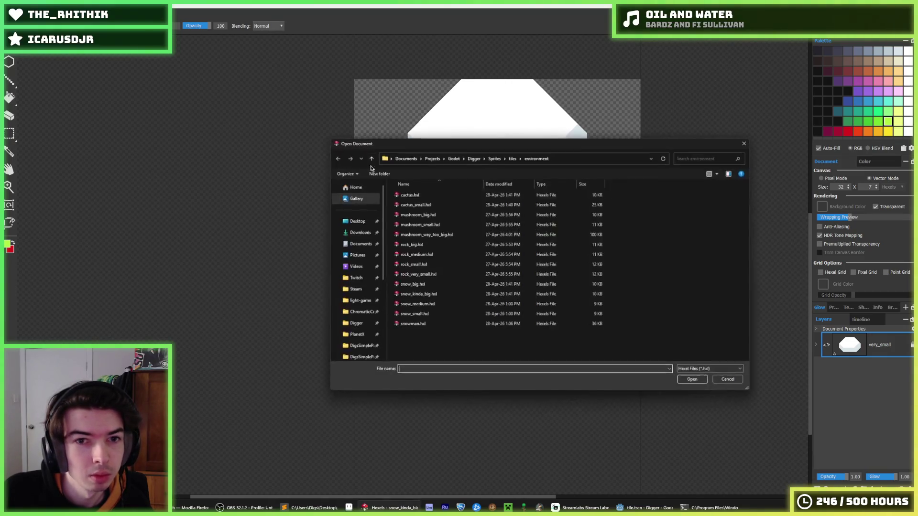
left_click(439, 305)
double_click(439, 305)
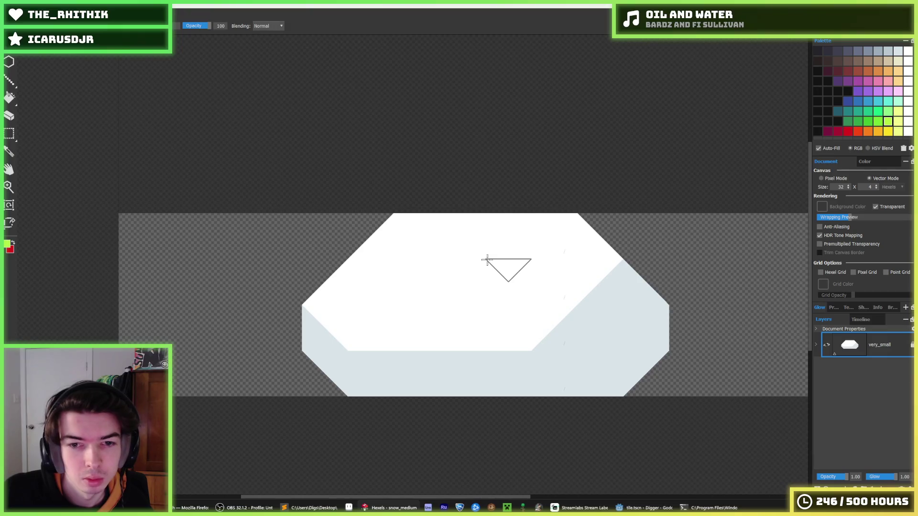
key("ctrl+e")
left_click(449, 246)
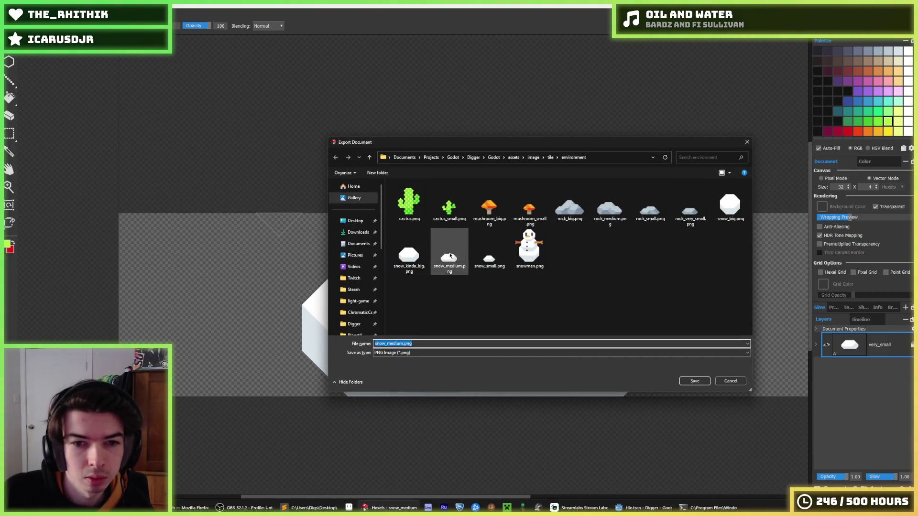
key("Return")
left_click(476, 255)
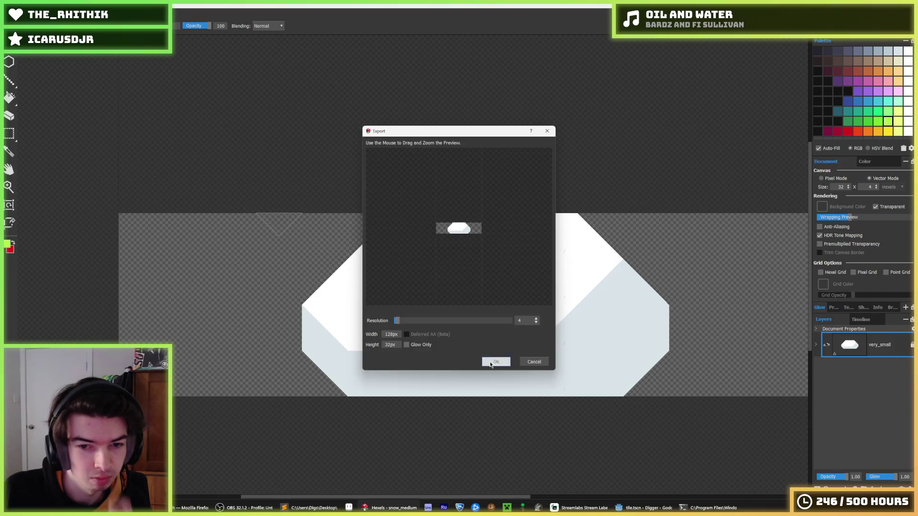
left_click(493, 362)
- Open cactus.hxl as the starting file for the next sprite
left_click(12, 9)
left_click(17, 41)
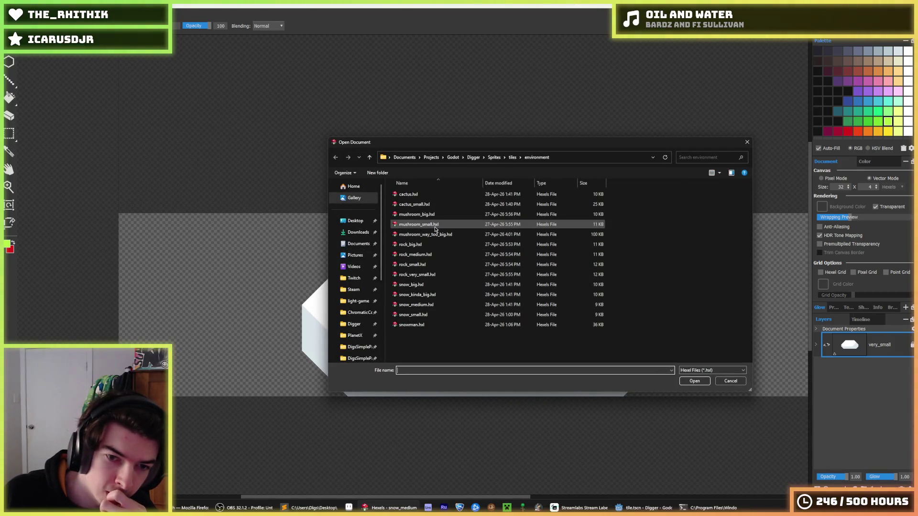
double_click(428, 194)
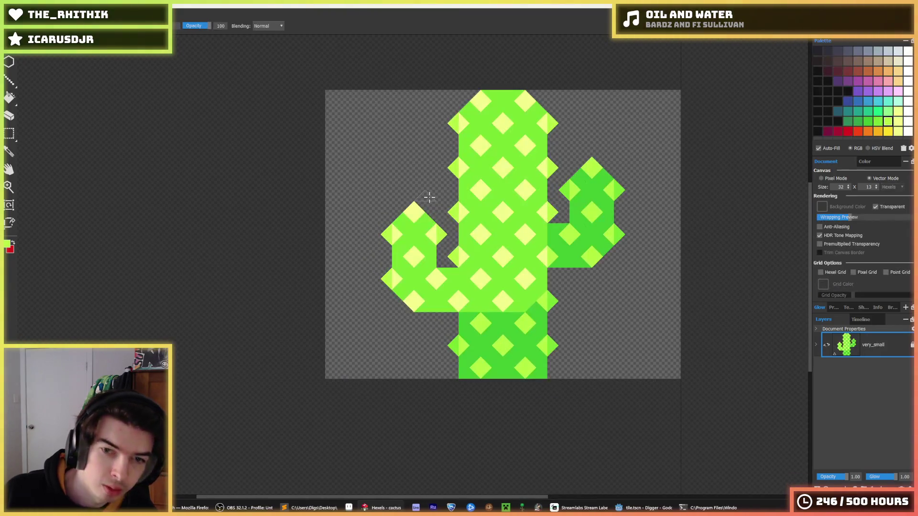
- Save the cactus document as 'bone' and erase the cactus from the canvas
key("ctrl+shift+s")
type("one")
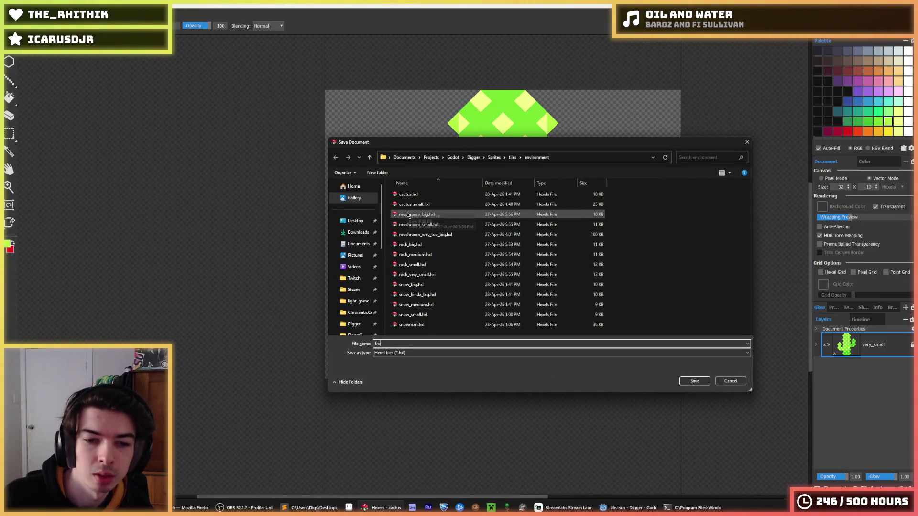
key("Return")
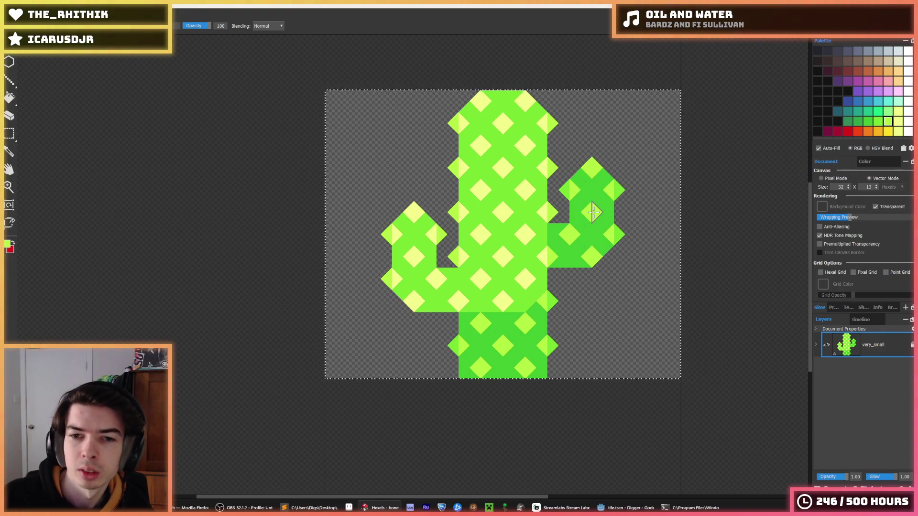
key("m")
key("Delete")
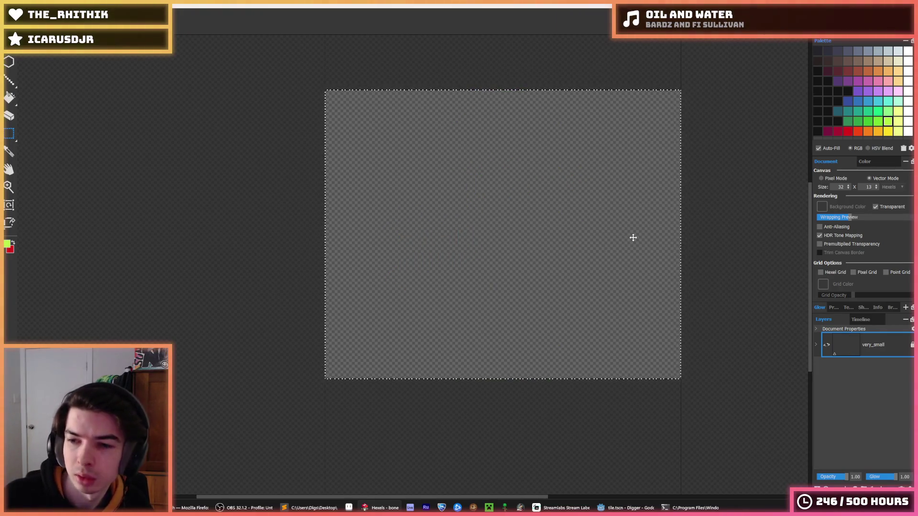
- Paint a rough cream bone shape up from the bottom and recolour it pale blue-white
left_click(899, 61)
key("b")
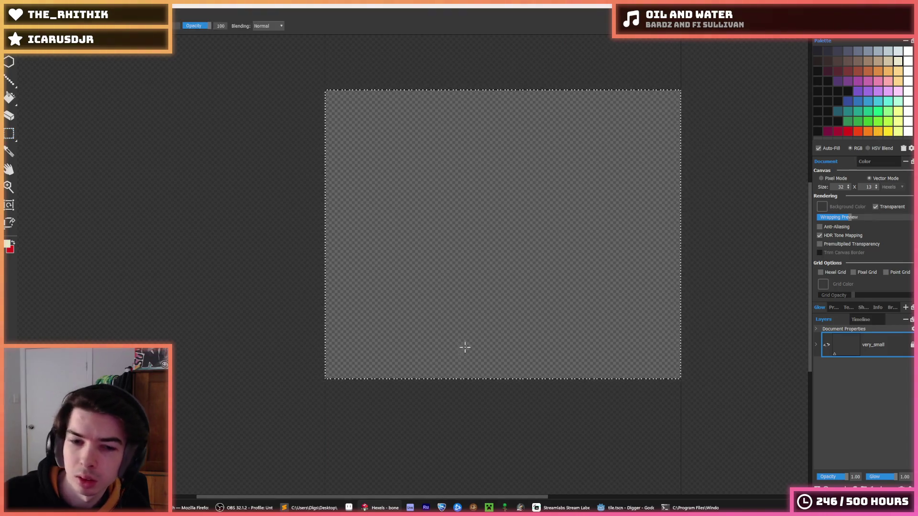
mouse_move(457, 372)
left_mouse_down()
mouse_move(472, 288)
mouse_move(458, 332)
mouse_move(429, 321)
left_mouse_up()
left_click(898, 50)
key("f")
left_click(476, 321)
key("b")
- Widen the shape to the right, erase its right zigzag, and trim the left bump
mouse_move(476, 299)
left_mouse_down()
mouse_move(492, 358)
mouse_move(480, 332)
mouse_move(526, 372)
mouse_move(578, 342)
mouse_move(570, 357)
mouse_move(558, 266)
mouse_move(512, 304)
mouse_move(528, 236)
mouse_move(467, 262)
left_mouse_up()
key("e")
key("b")
key("e")
mouse_move(428, 317)
left_mouse_down()
mouse_move(421, 380)
mouse_move(439, 298)
left_mouse_up()
key("b")
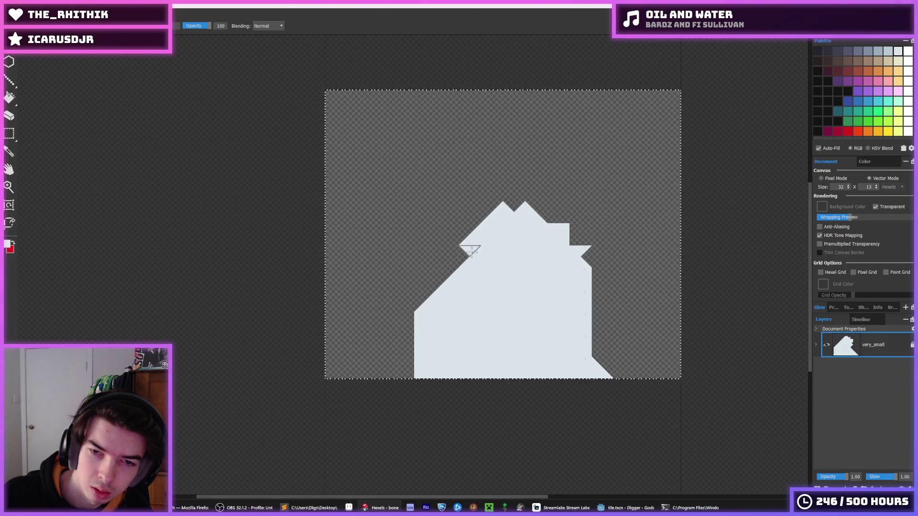
- Erase the left edge and a diagonal strip on the right, then fill the small right notch
key("e")
left_click_drag(433, 293, 416, 393)
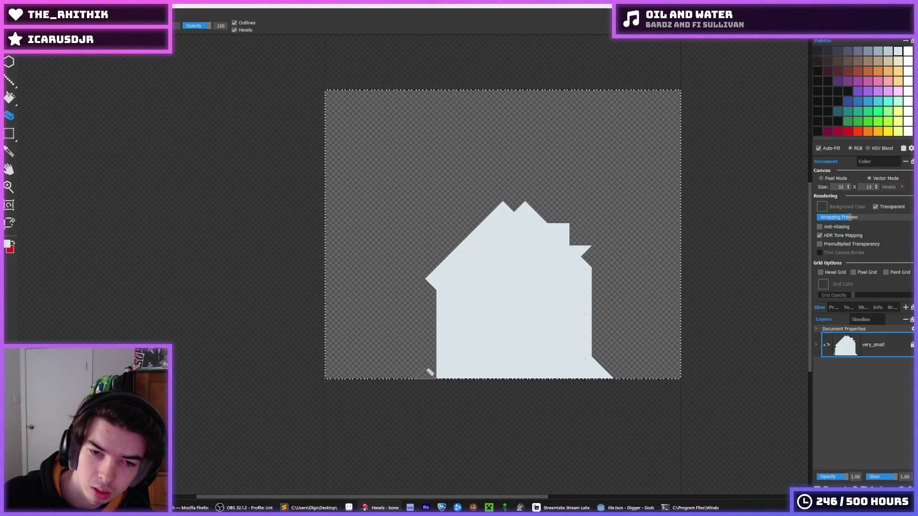
key("b")
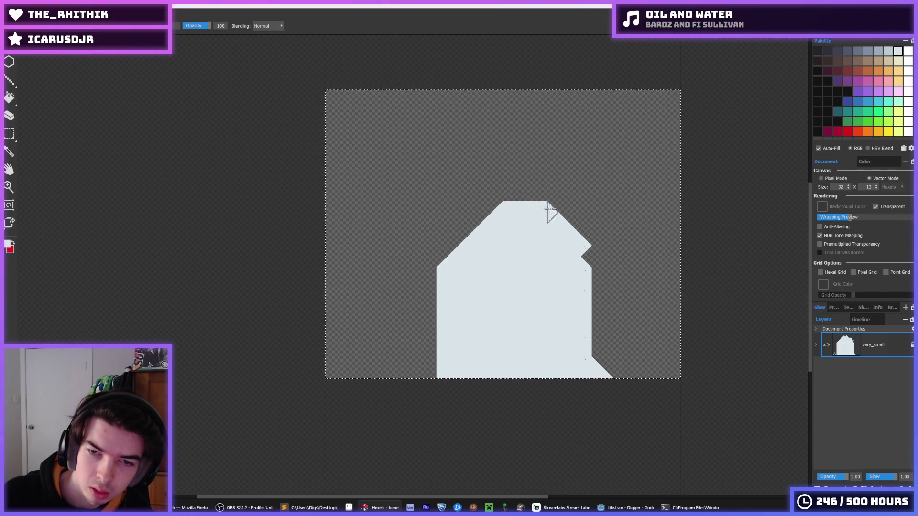
key("e")
left_click_drag(588, 229, 563, 288)
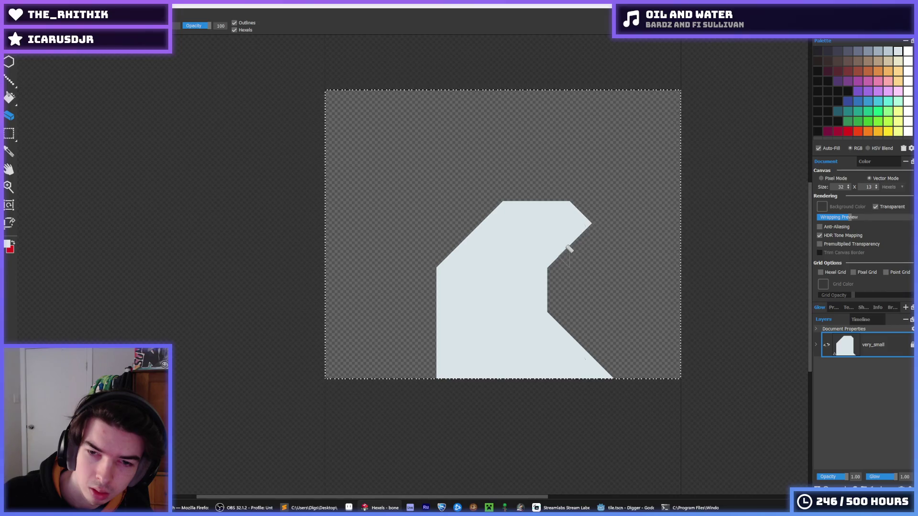
key("b")
left_click(545, 274)
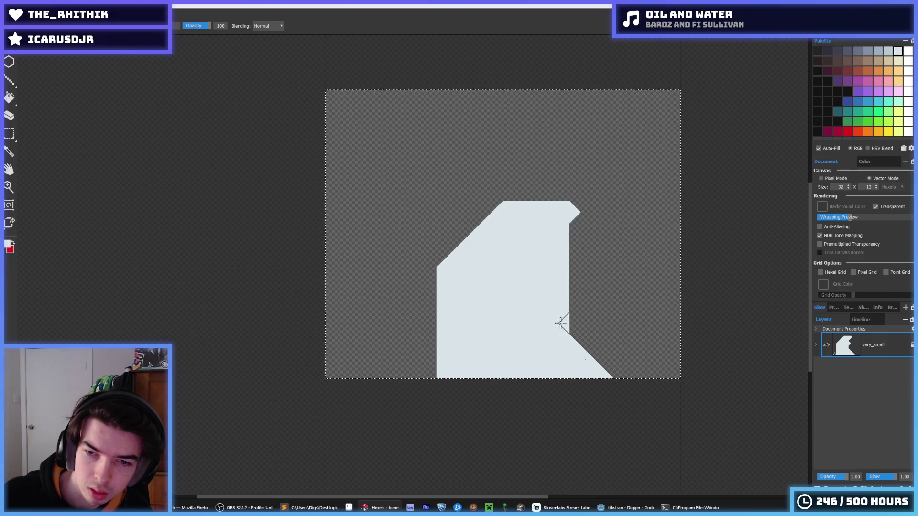
- Fill the top-right notch of the bone end and clear the selection
key("e")
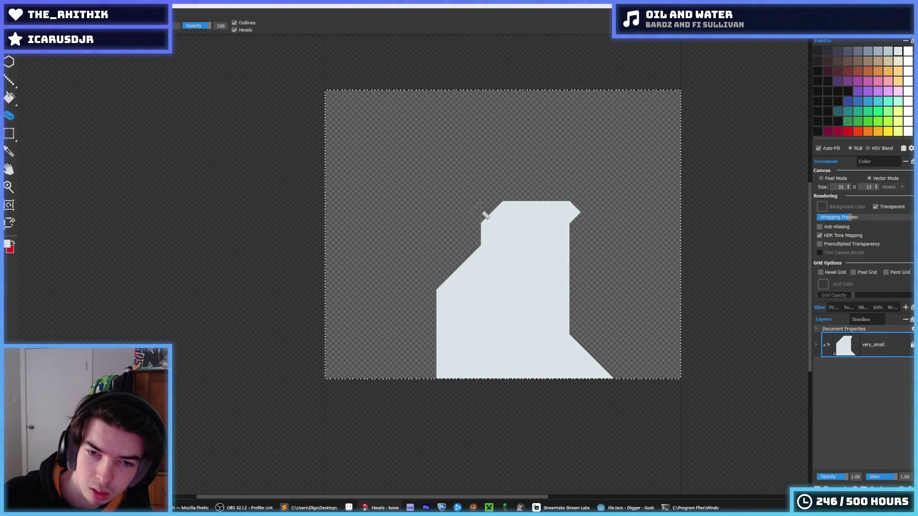
key("b")
left_click(586, 213)
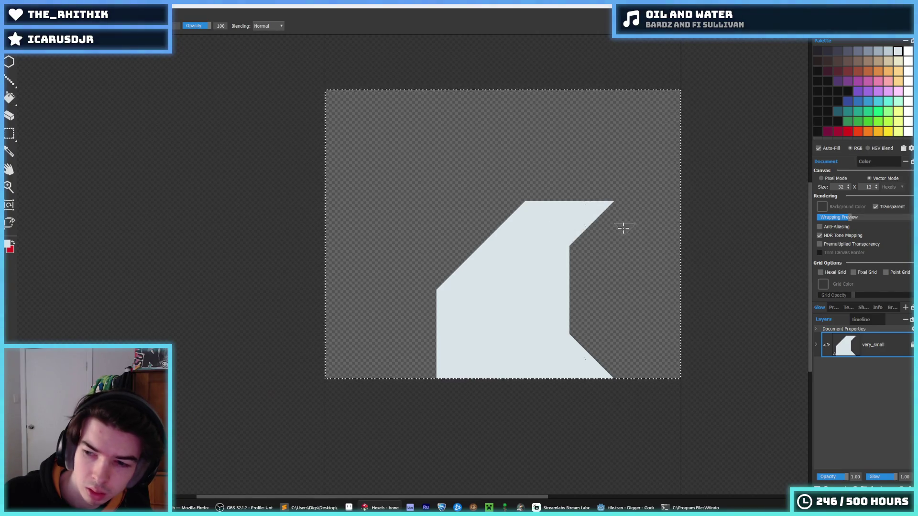
key("e")
key("b")
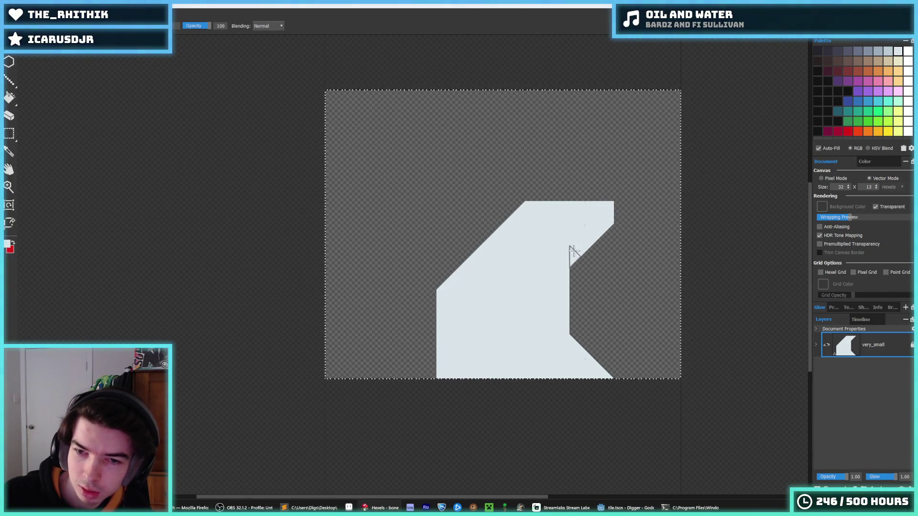
key("e")
key("b")
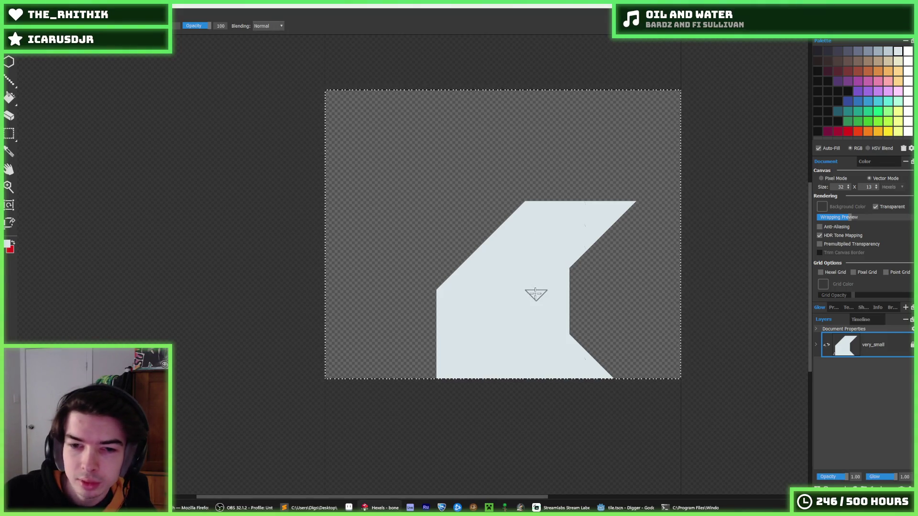
left_click(571, 252)
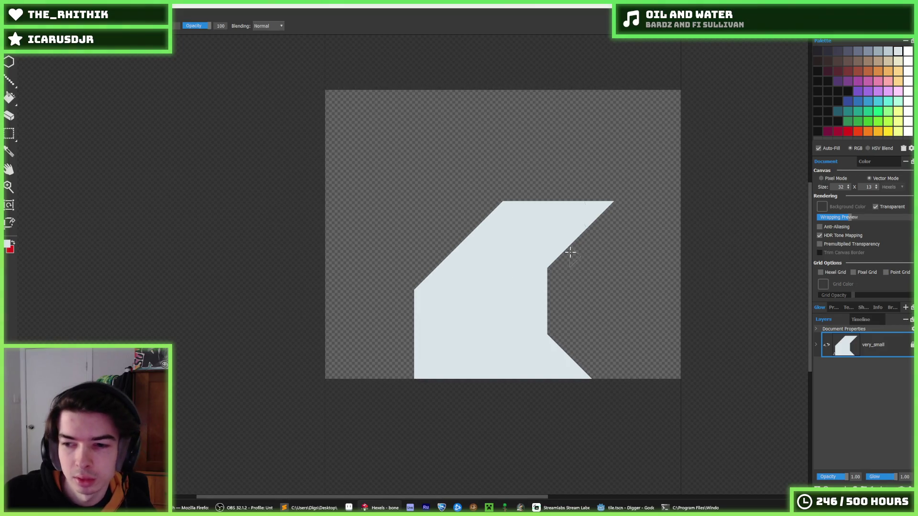
- Trim the bone's upper-right edge and flood-fill the shape pure white
key("e")
left_click_drag(563, 254, 606, 203)
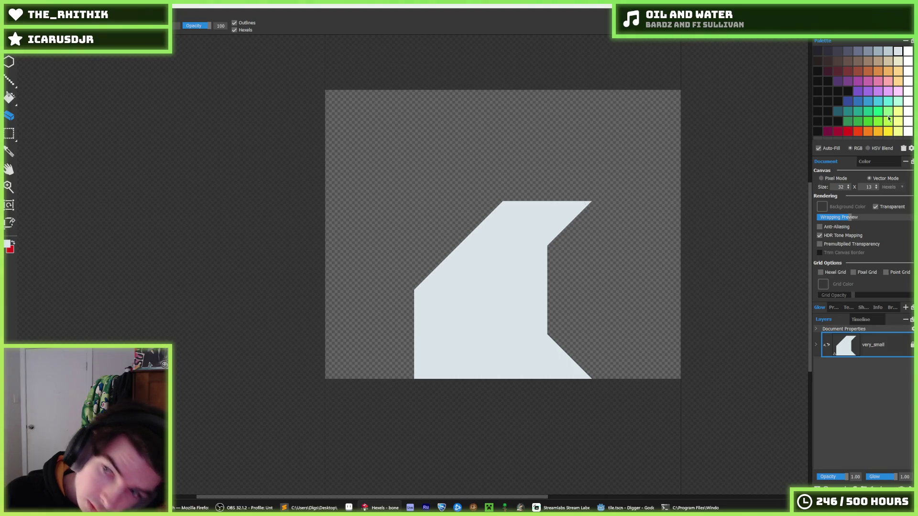
key("f")
left_click(507, 278)
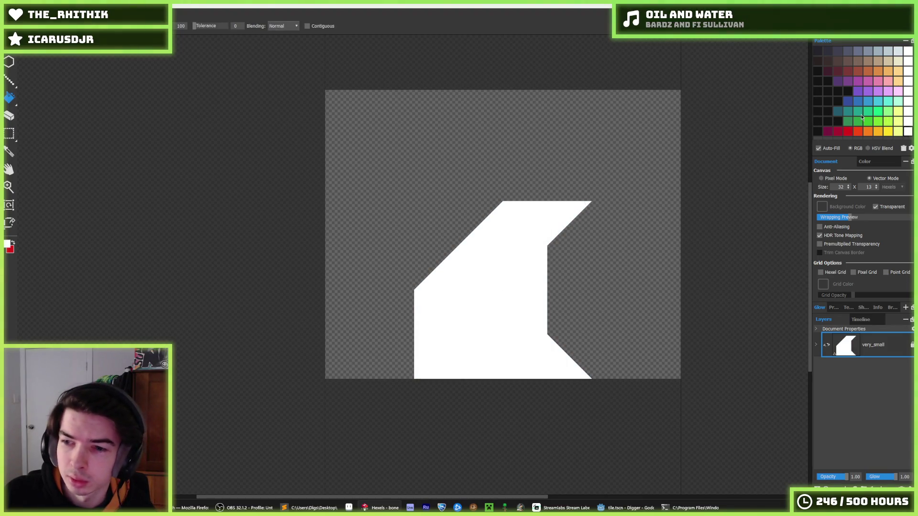
- Paint a light grey stripe along the lower-left and fill the bottom areas light grey
key("b")
mouse_move(424, 316)
left_mouse_down()
mouse_move(420, 328)
mouse_move(442, 353)
mouse_move(478, 353)
mouse_move(536, 335)
mouse_move(538, 325)
left_mouse_up()
left_click_drag(490, 349, 439, 340)
key("f")
left_click(524, 368)
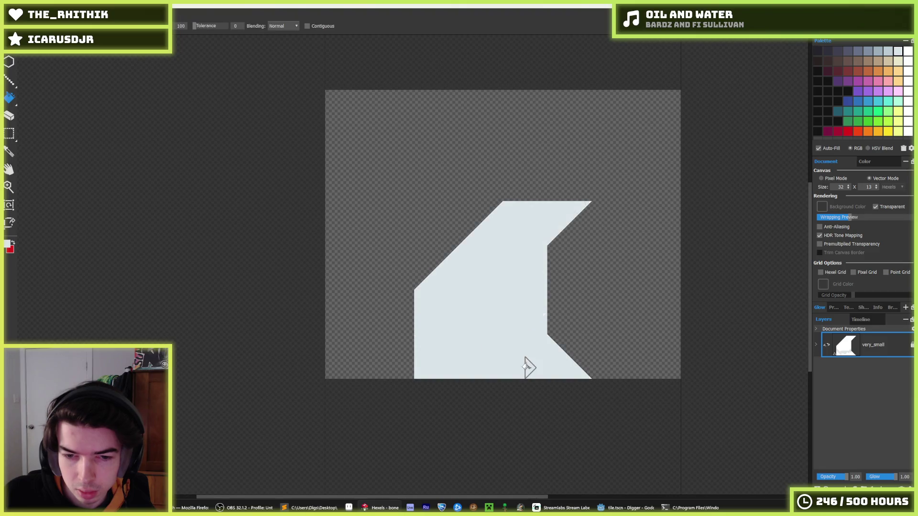
key("ctrl+z")
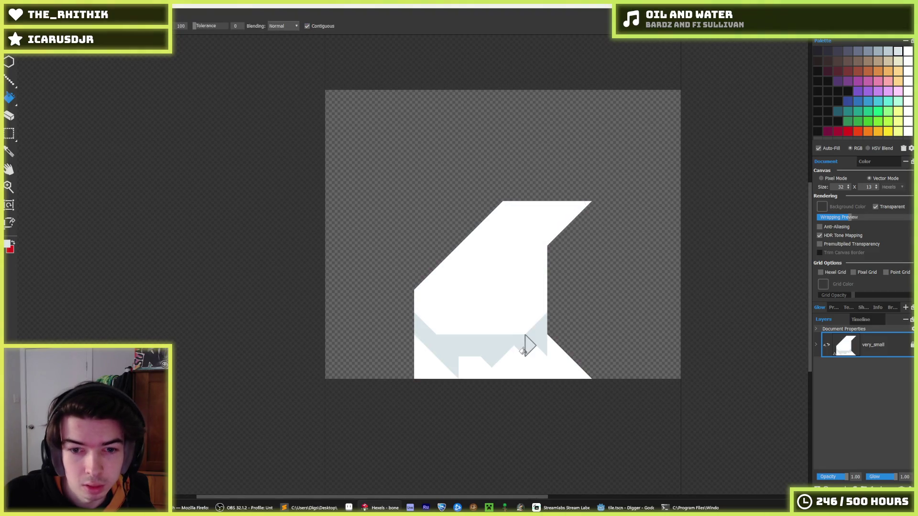
left_click(520, 364)
left_click(437, 369)
- Restore white in the lower area and shade the lower-left diagonal and bottom-right corner grey
scroll(507, 303, "down", 4)
key("alt")
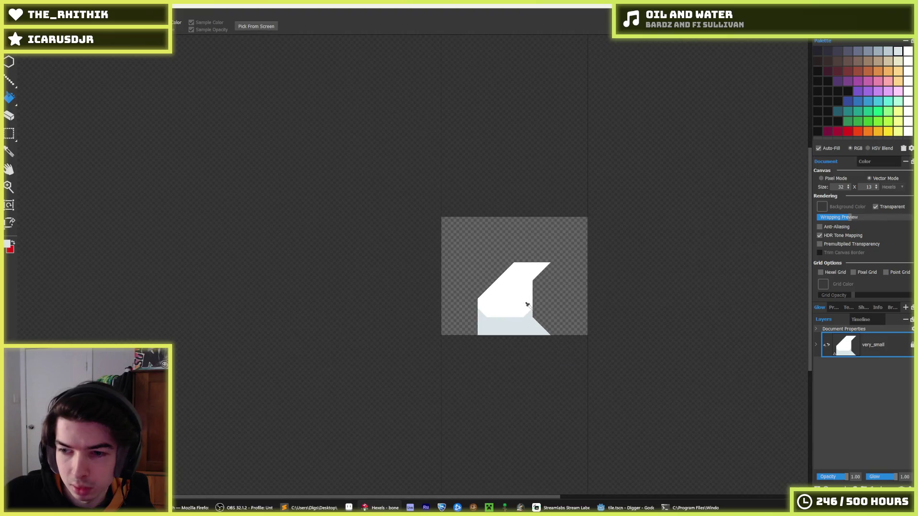
scroll(527, 305, "up", 4)
mouse_move(455, 340)
left_mouse_down()
mouse_move(492, 350)
mouse_move(474, 352)
mouse_move(523, 348)
mouse_move(543, 328)
mouse_move(523, 358)
left_mouse_up()
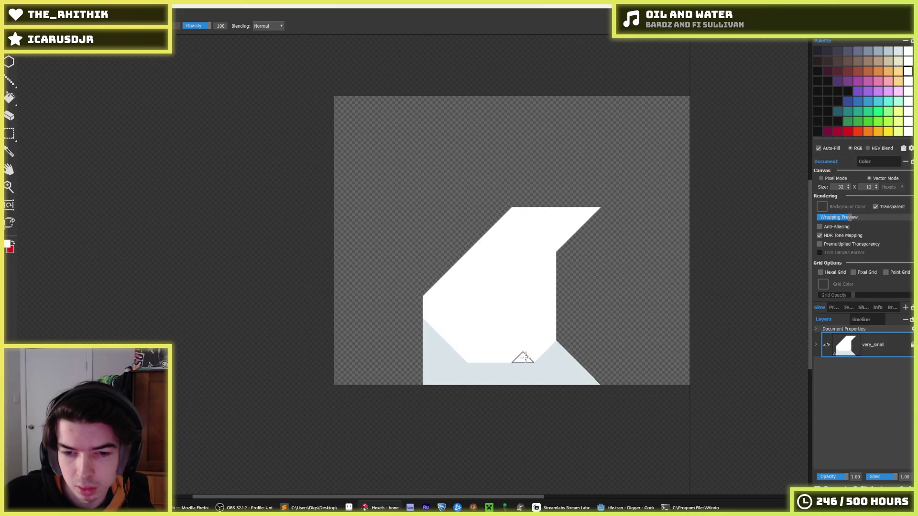
left_click(436, 330, "alt")
mouse_move(428, 306)
left_mouse_down()
mouse_move(463, 349)
mouse_move(523, 361)
mouse_move(534, 351)
mouse_move(501, 343)
left_mouse_up()
key("i")
mouse_move(554, 323)
left_mouse_down()
mouse_move(535, 337)
mouse_move(543, 342)
mouse_move(476, 344)
mouse_move(529, 352)
mouse_move(531, 307)
left_mouse_up()
- Sample white and light grey from the bone and paint the lower white area grey
left_click(517, 302, "alt")
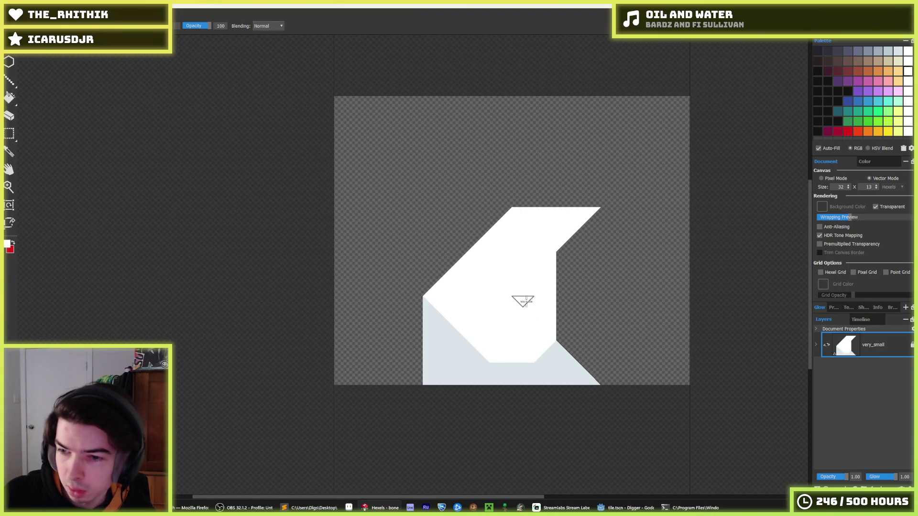
key("i")
left_click(507, 301)
mouse_move(483, 335)
left_mouse_down()
mouse_move(471, 365)
mouse_move(429, 308)
left_mouse_up()
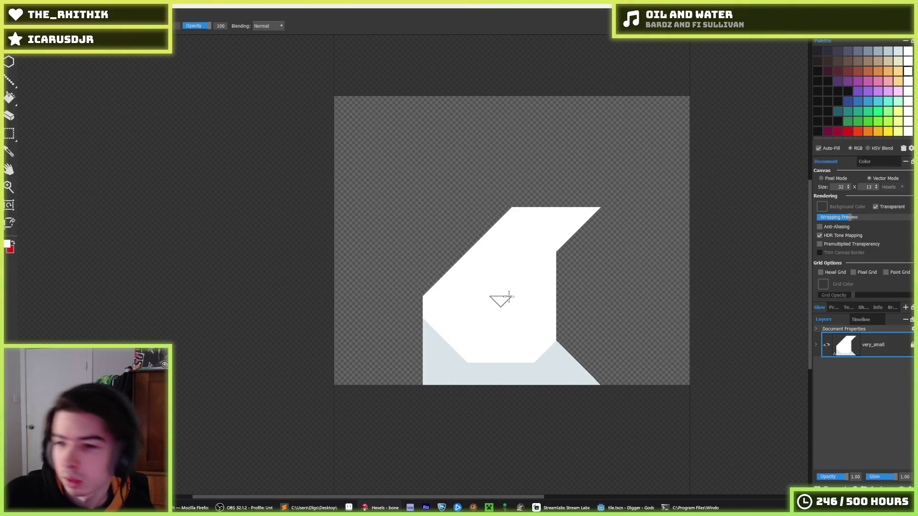
key("ctrl+z")
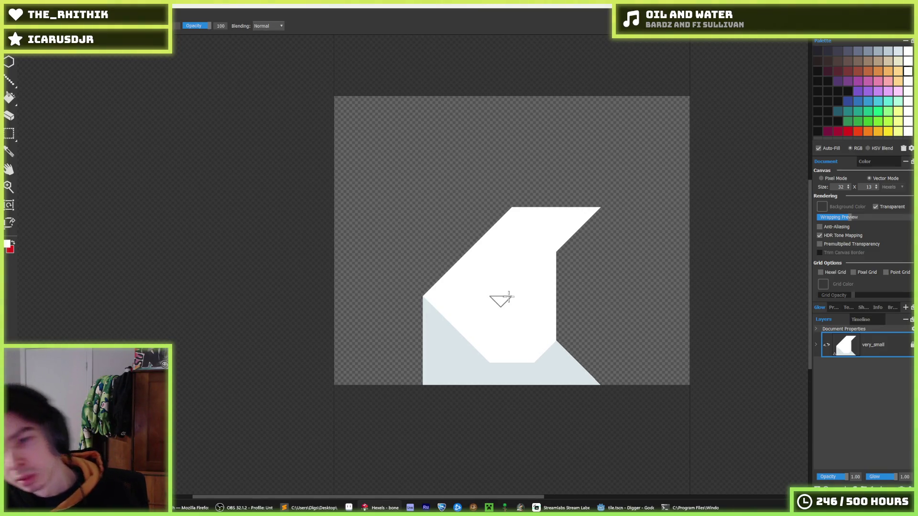
left_click(468, 349, "alt")
mouse_move(483, 352)
left_mouse_down()
mouse_move(508, 354)
mouse_move(548, 331)
left_mouse_up()
- Try erasing the bone's bottom grey strip and filling its grey notch with white, then undo both
key("e")
mouse_move(592, 367)
left_mouse_down()
mouse_move(433, 370)
mouse_move(444, 365)
left_mouse_up()
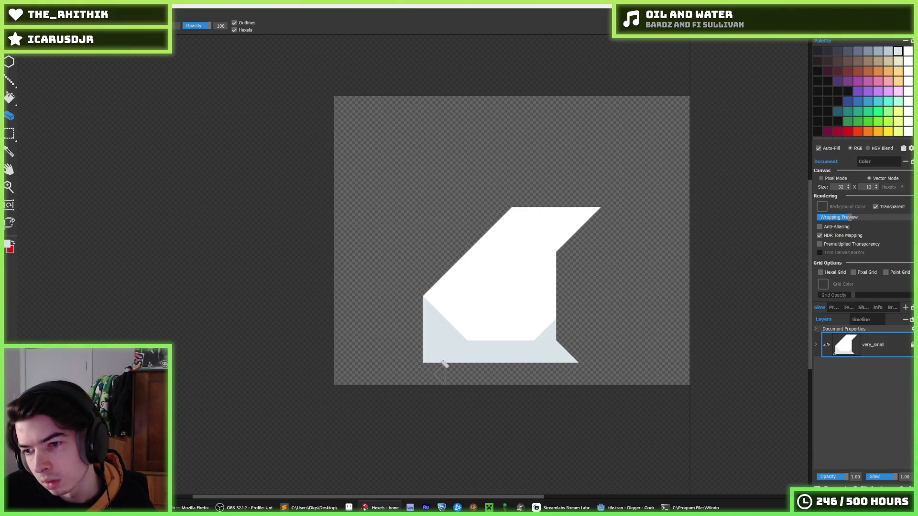
key("ctrl+z")
key("b")
mouse_move(477, 330)
left_mouse_down()
mouse_move(492, 353)
mouse_move(547, 328)
left_mouse_up()
key("e")
left_click_drag(629, 375, 391, 363)
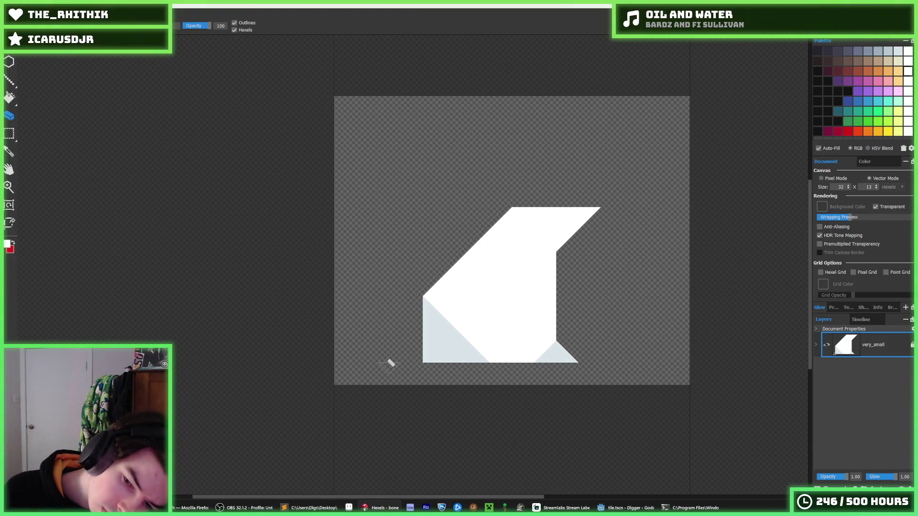
key("ctrl+z")
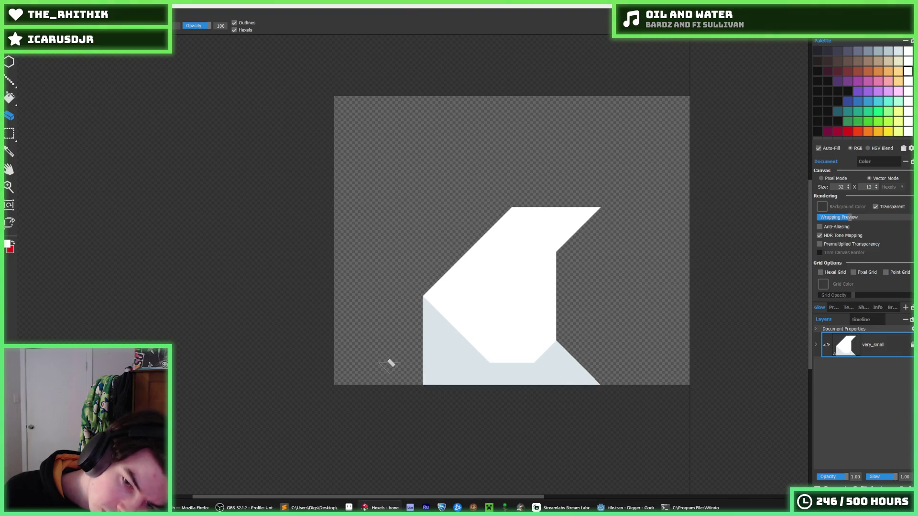
key("ctrl+z")
key("ctrl+z")
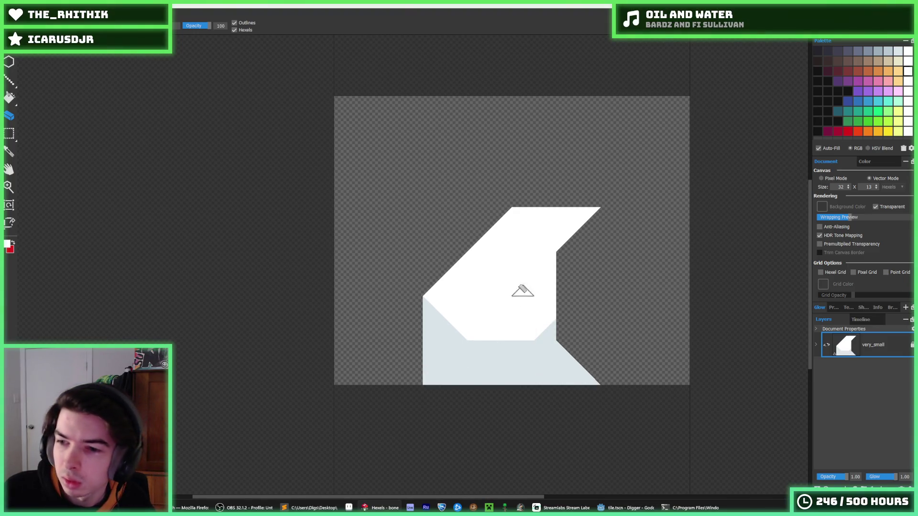
- Cut off the bone's top-right corner triangle, then try and undo a white peak above its top
left_click(529, 315, "alt")
key("e")
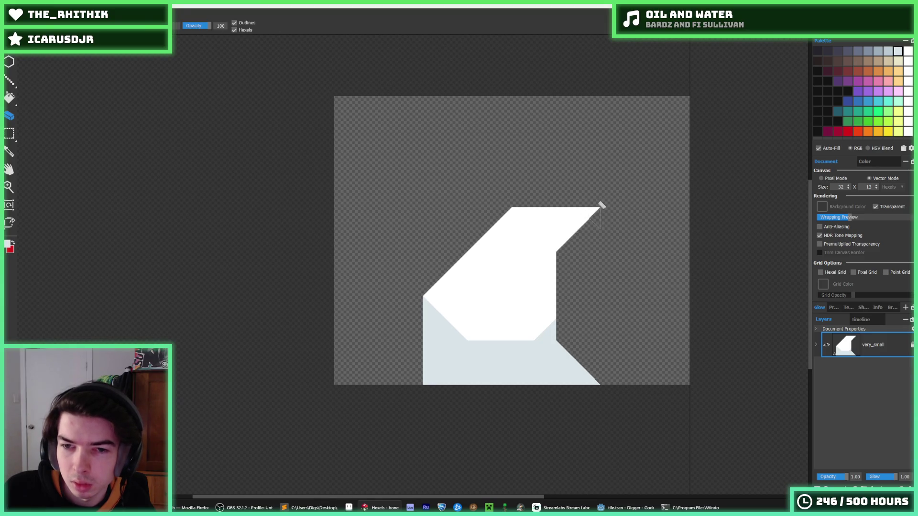
left_click_drag(600, 205, 564, 242)
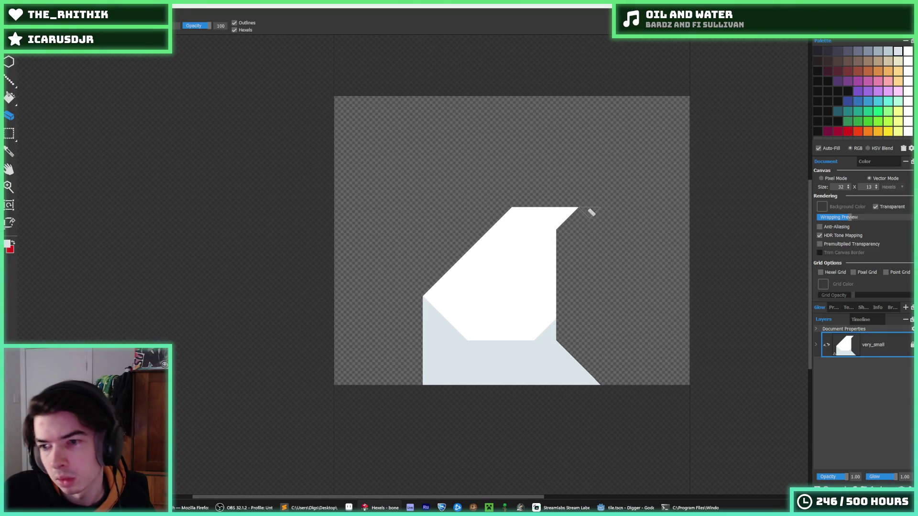
key("ctrl+z")
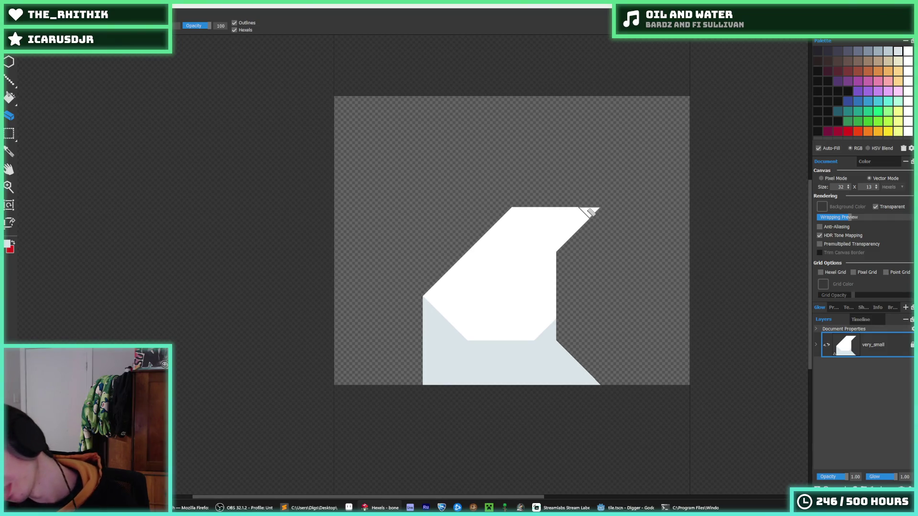
left_click_drag(570, 205, 571, 234)
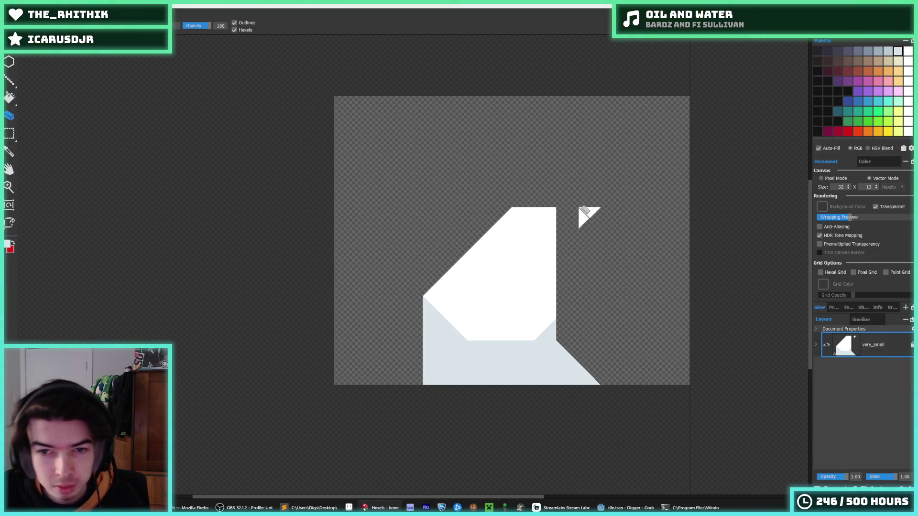
left_click(598, 201)
key("b")
left_click_drag(519, 213, 554, 176)
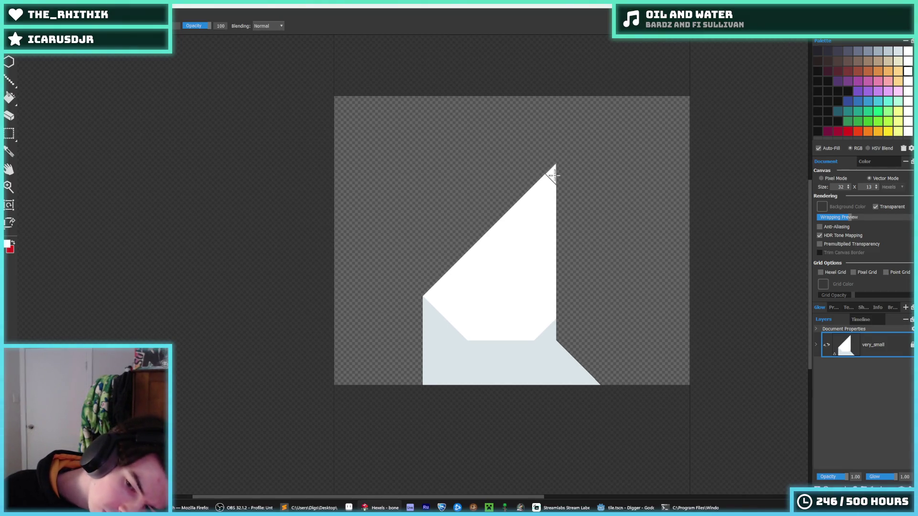
key("ctrl+z")
key("ctrl+z")
key("ctrl+z")
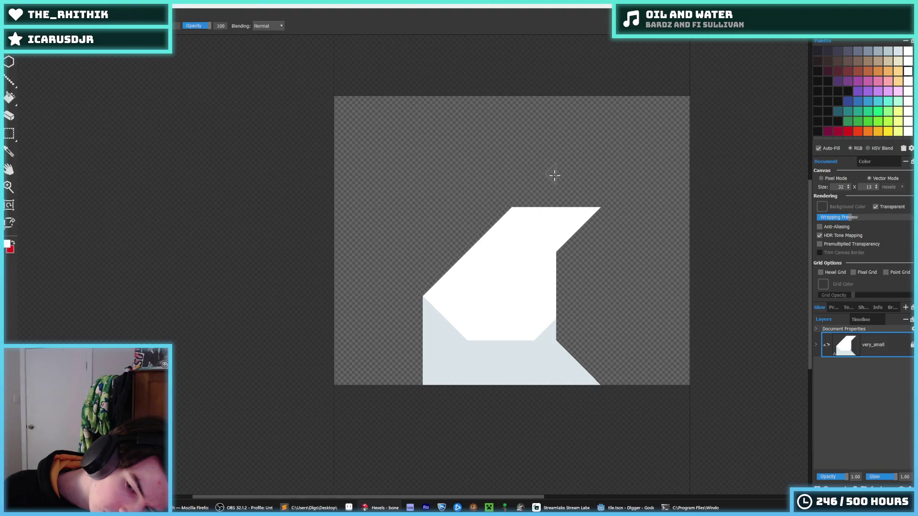
- Paint white along the upper-left diagonal edge, erase part of it, and notch the right edge
scroll(555, 175, "down", 2)
scroll(511, 240, "up", 4)
left_click_drag(511, 185, 420, 267)
key("i")
scroll(555, 269, "down", 3)
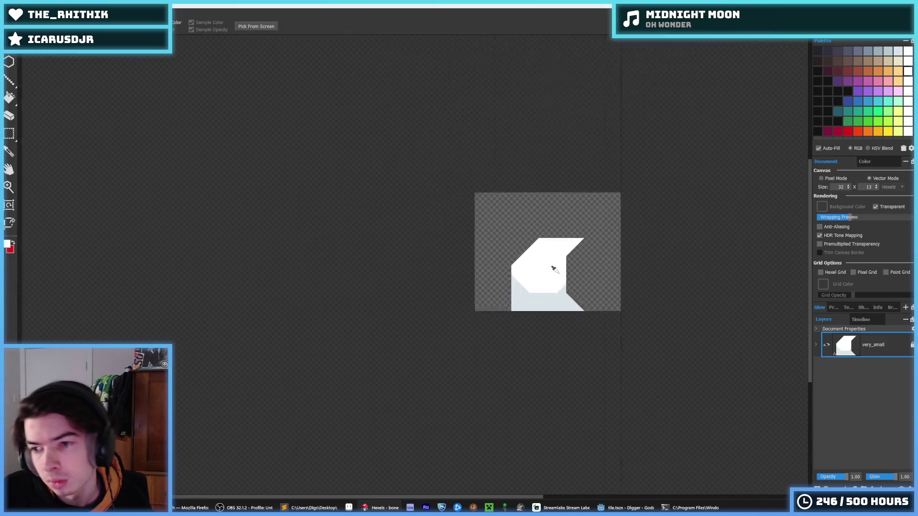
scroll(555, 270, "down", 3)
scroll(558, 259, "up", 5)
key("e")
mouse_move(550, 216)
left_mouse_down()
mouse_move(510, 244)
mouse_move(531, 239)
left_mouse_up()
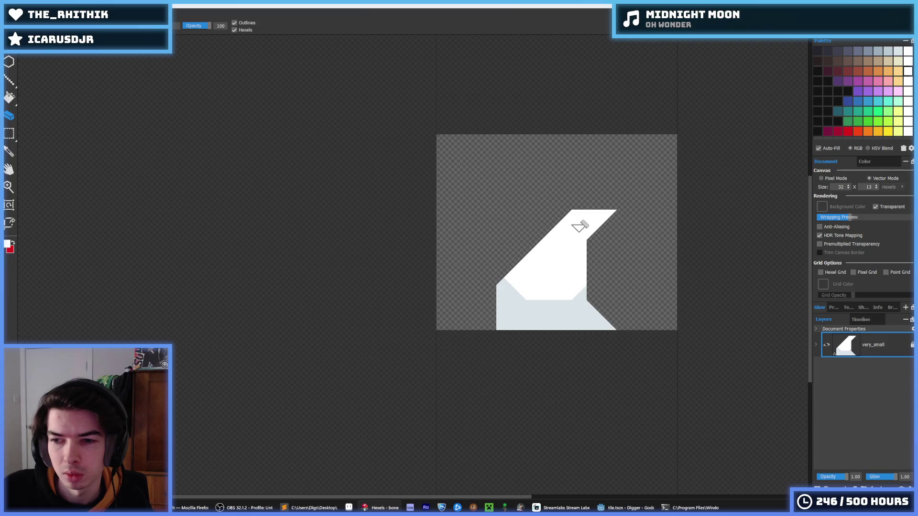
key("i")
scroll(622, 218, "down", 3)
scroll(607, 211, "up", 3)
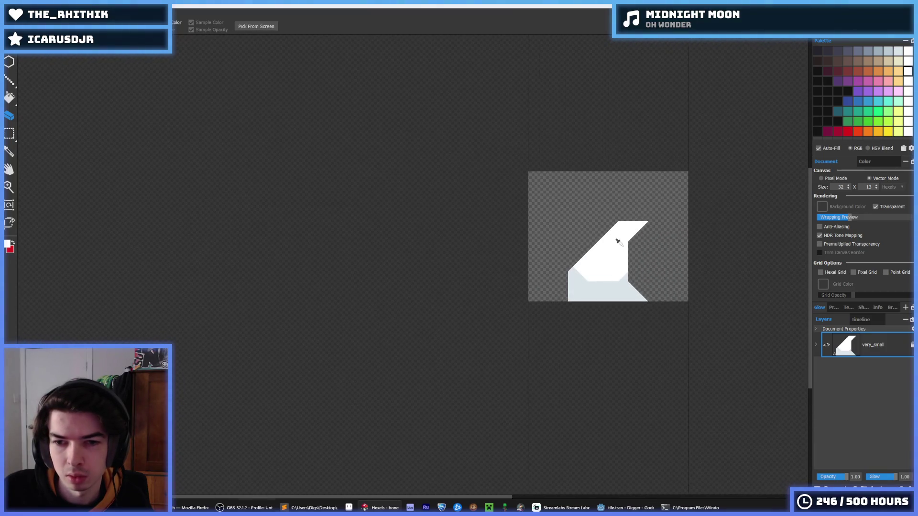
key("e")
scroll(620, 242, "up", 2)
mouse_move(627, 247)
left_mouse_down()
mouse_move(624, 304)
mouse_move(614, 266)
left_mouse_up()
- Try filling the right-edge notch with white, then undo it
key("i")
scroll(642, 258, "down", 4)
scroll(662, 228, "up", 3)
key("e")
key("b")
scroll(595, 236, "up", 2)
left_click_drag(625, 154, 639, 299)
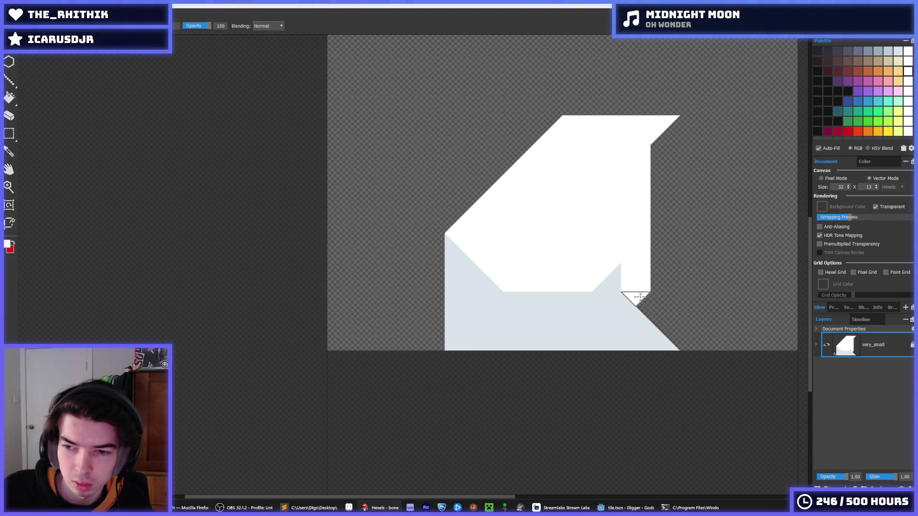
scroll(651, 242, "down", 3)
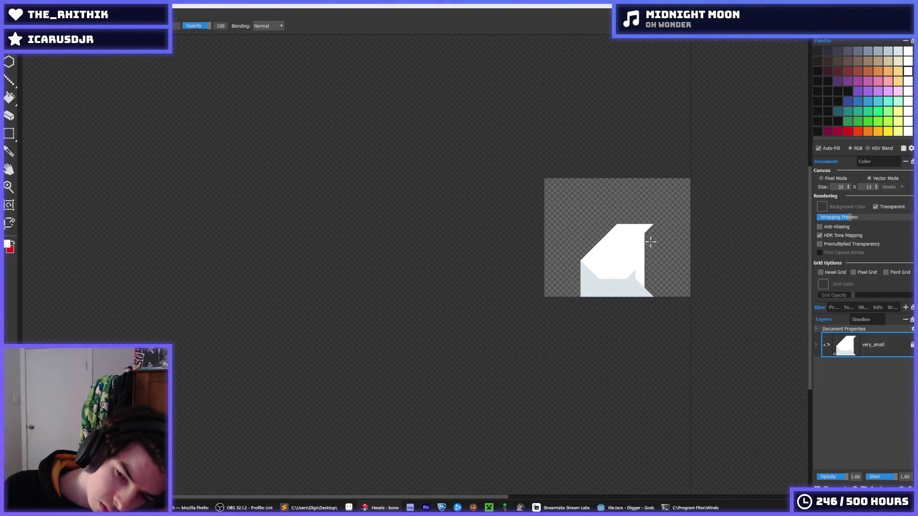
key("ctrl+z")
scroll(648, 239, "up", 3)
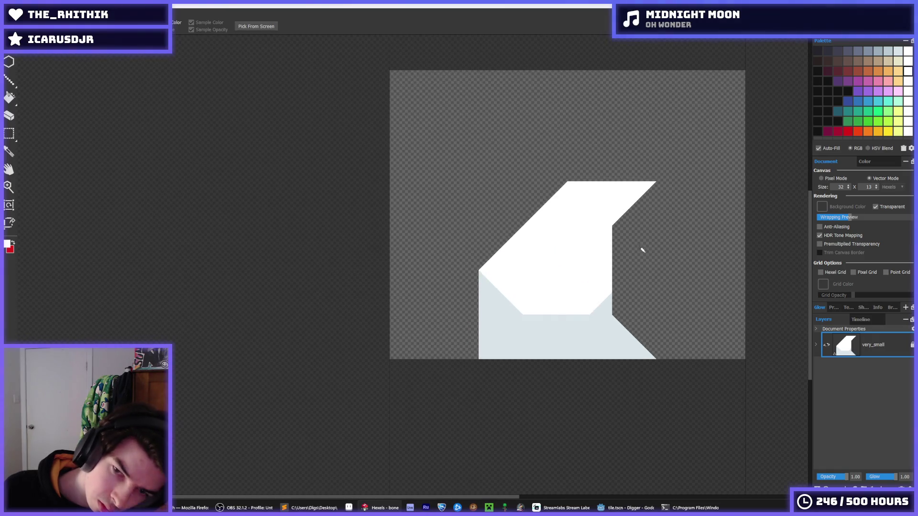
scroll(625, 295, "down", 1)
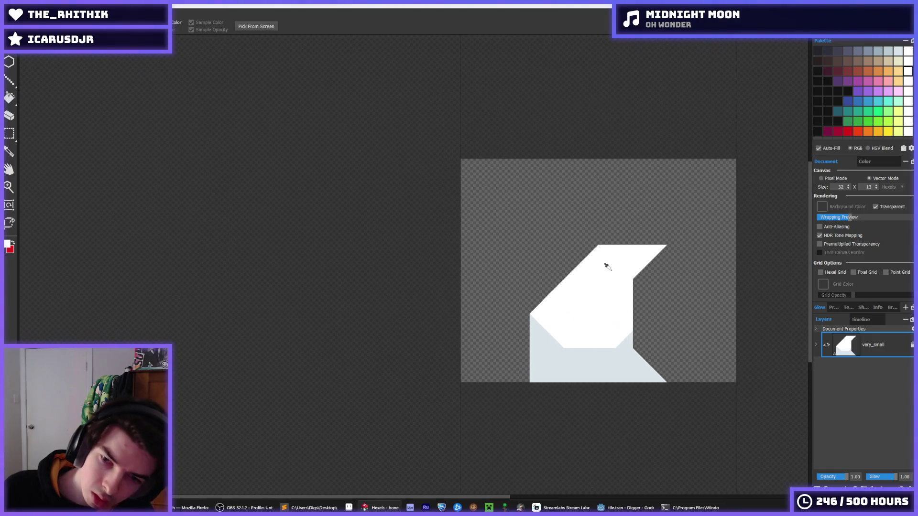
- Erase the grey triangle on the lower-right edge, undo the recent edits, and return to Godot
key("alt")
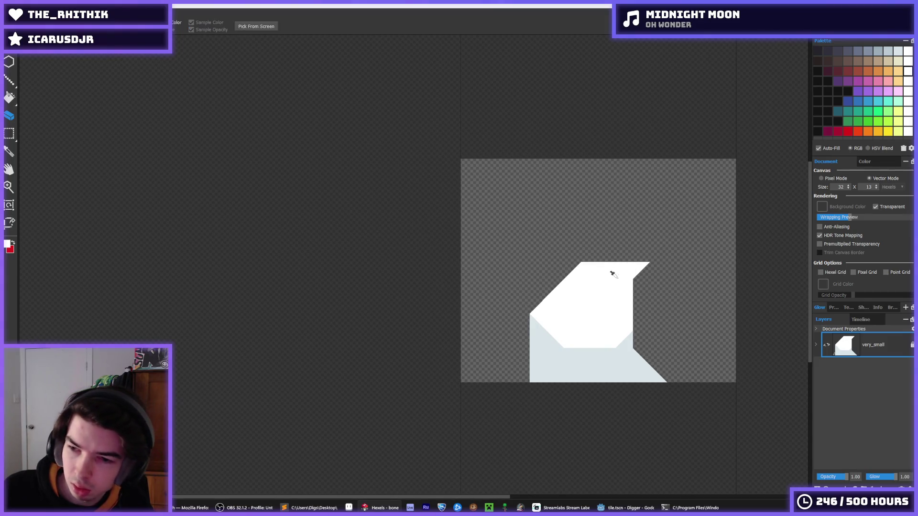
scroll(640, 280, "down", 4)
scroll(641, 268, "up", 4)
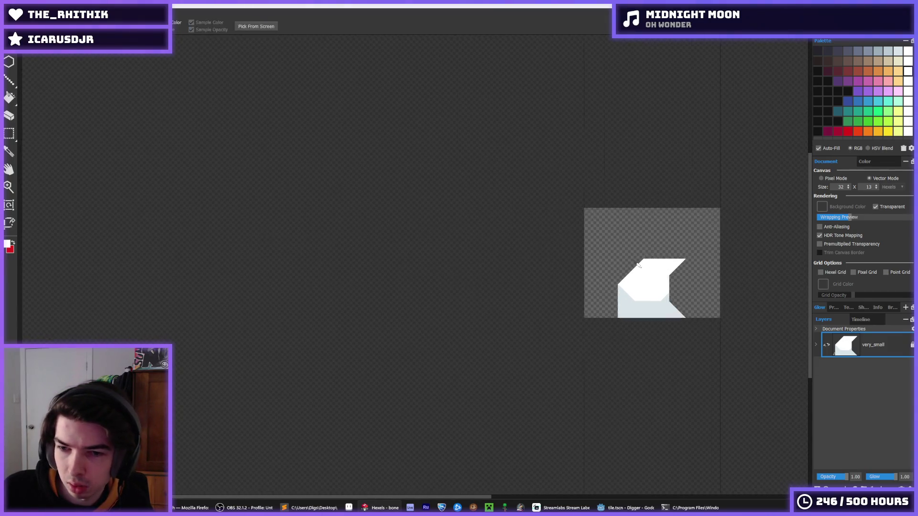
key("e")
key("alt")
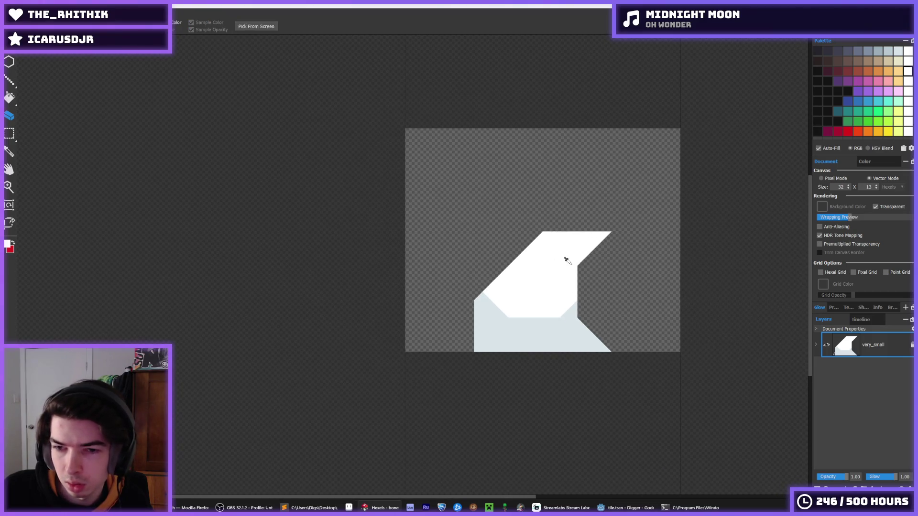
scroll(565, 258, "down", 4)
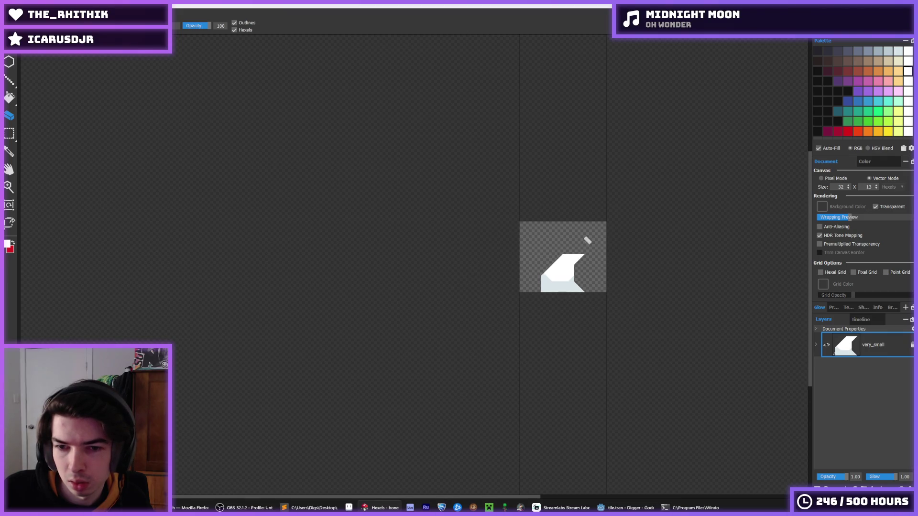
key("alt")
scroll(581, 273, "up", 5)
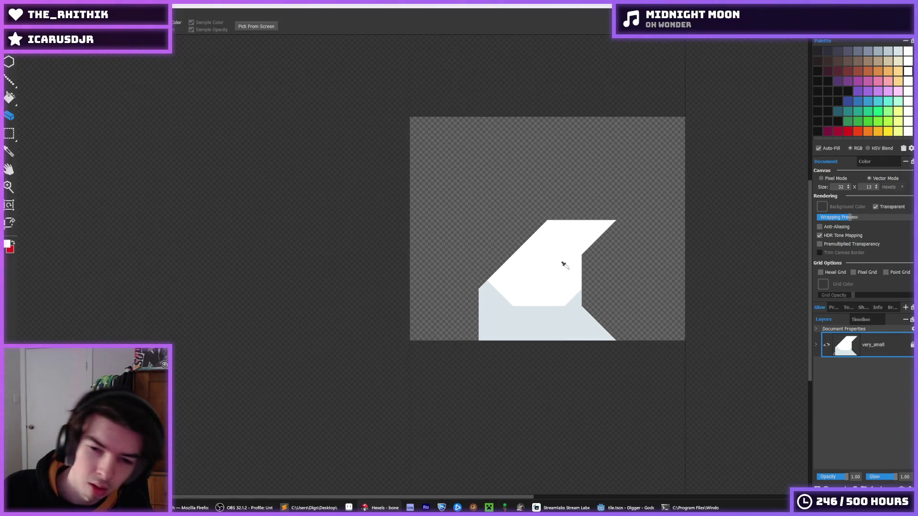
left_click_drag(631, 366, 641, 401)
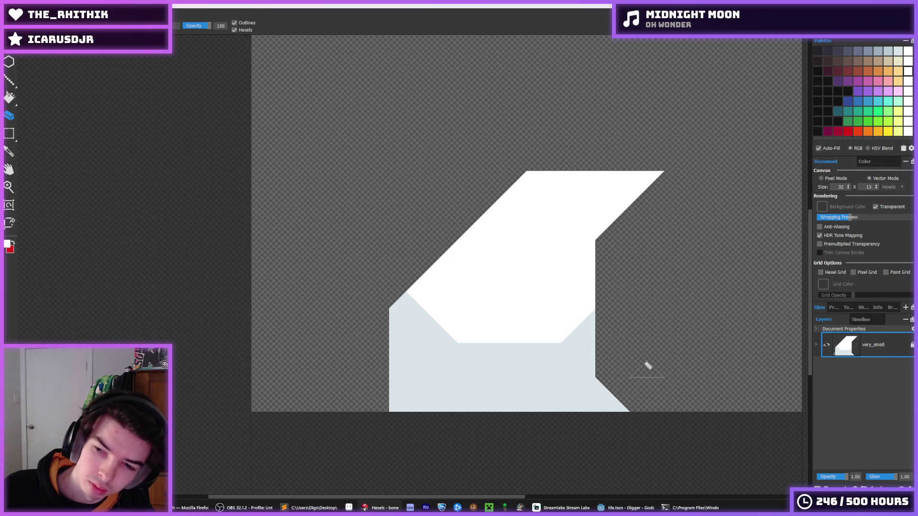
key("b")
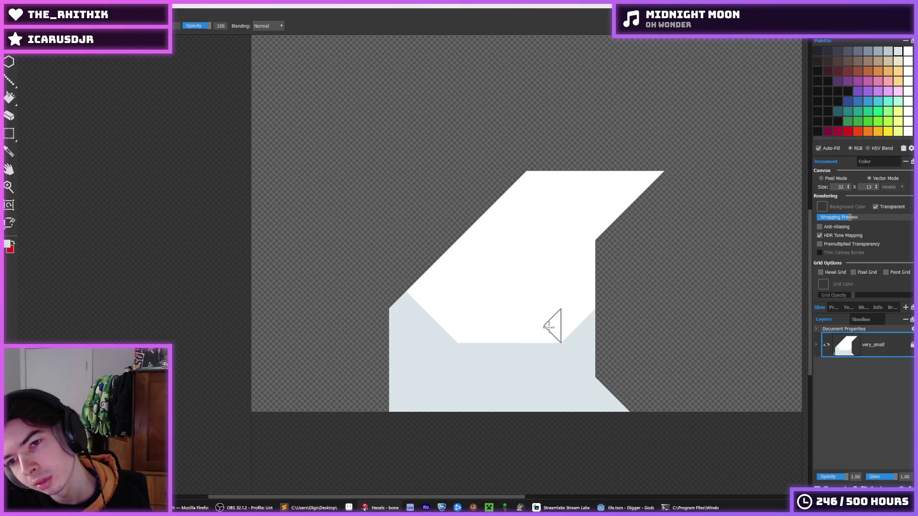
key("ctrl+z")
key("ctrl+z")
key("ctrl+z")
key("alt+Tab")
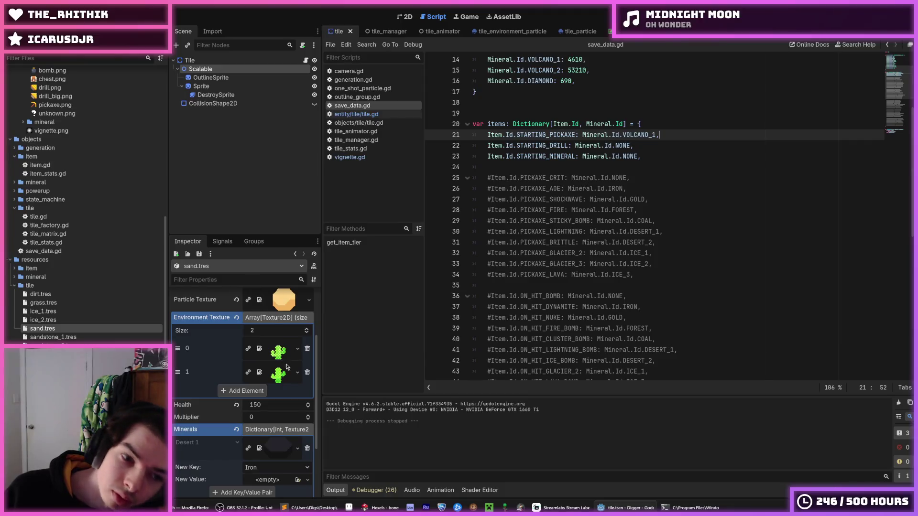
- Add a third Environment Texture slot to sand.tres and quick-load bone.png into it
left_click(249, 397)
left_click(262, 390)
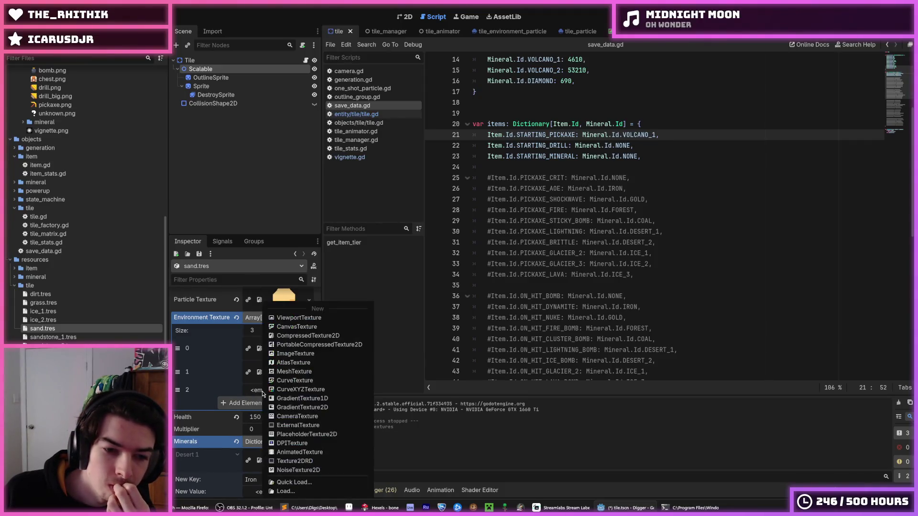
left_click(287, 484)
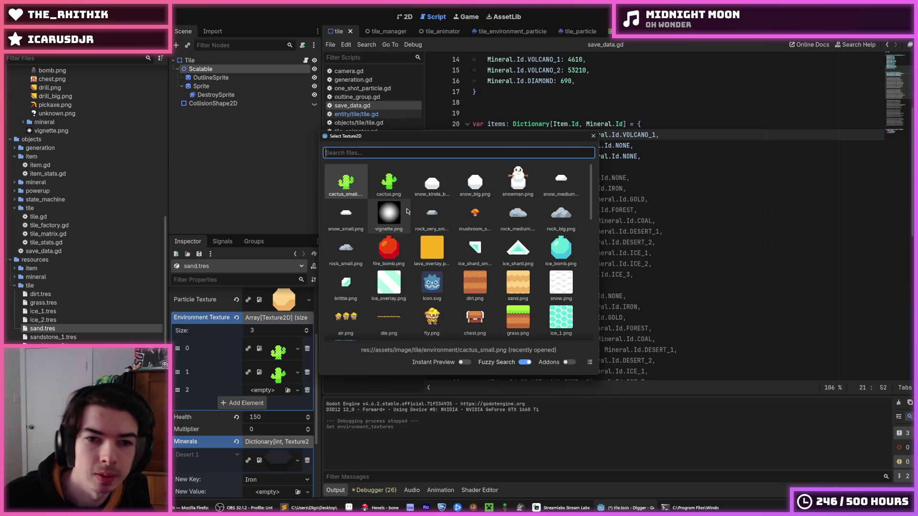
type("bone")
key("Return")
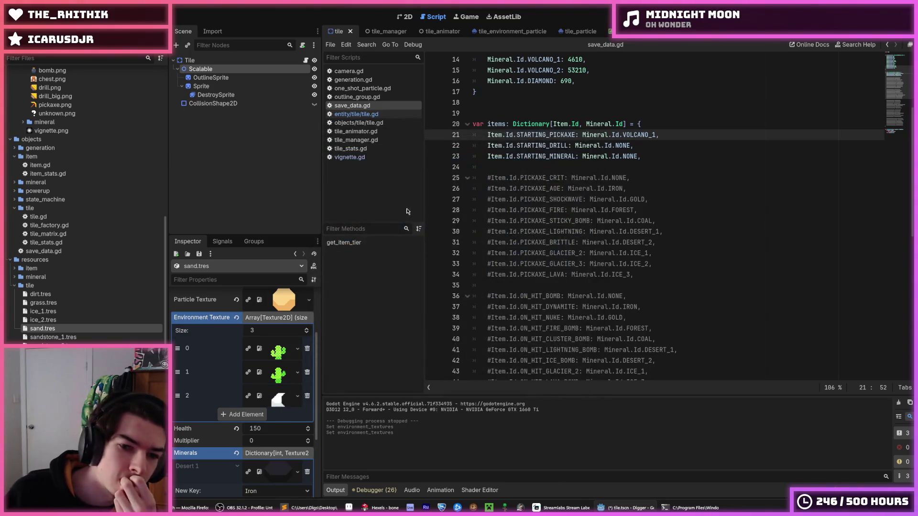
left_click(663, 220)
left_click(665, 188)
- Run the game, walk the miner left across the desert to check the bones, then stop and return to Hexels
key("F5")
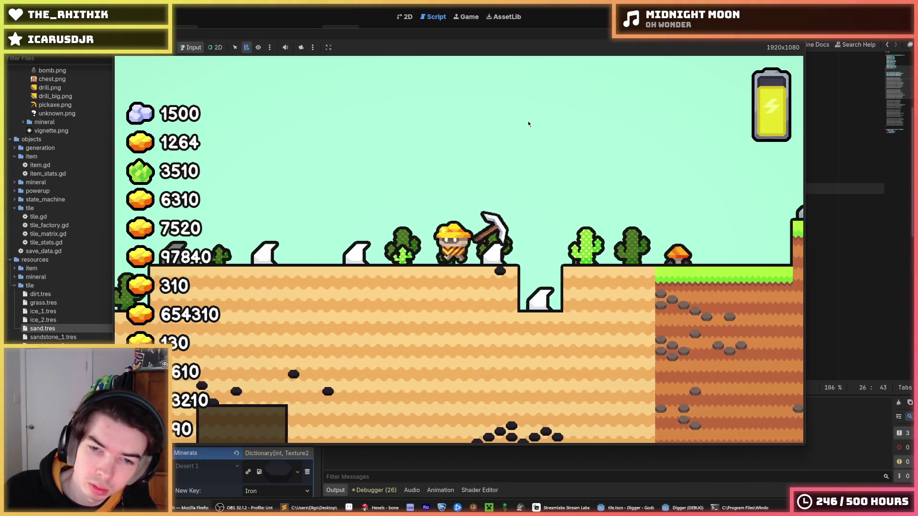
key("Left")
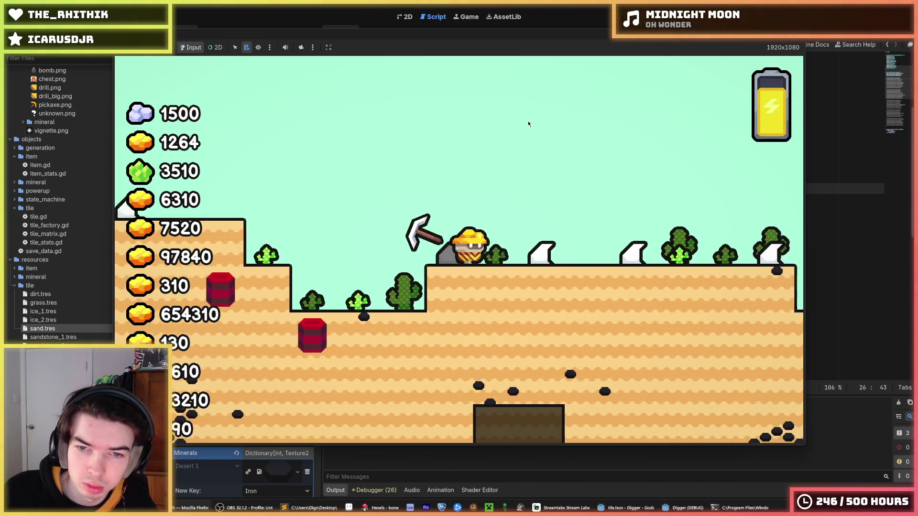
key("Left")
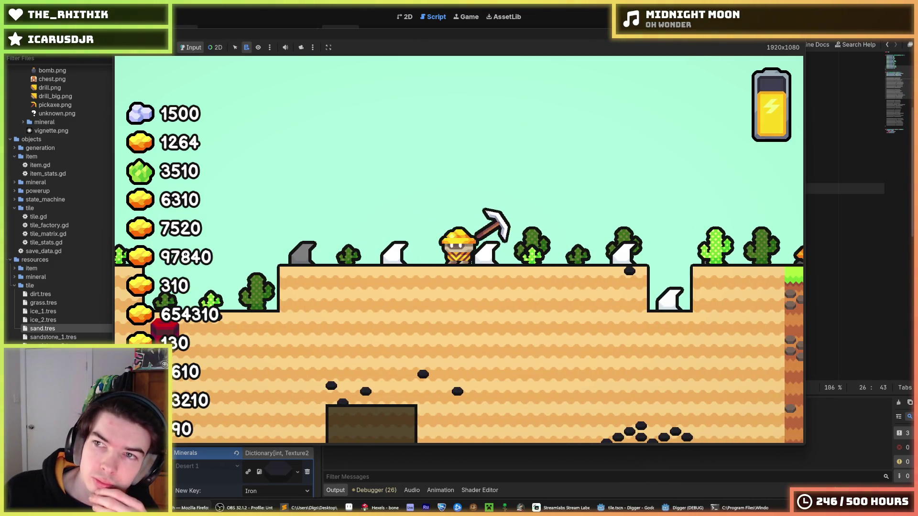
key("F8")
left_click(382, 507)
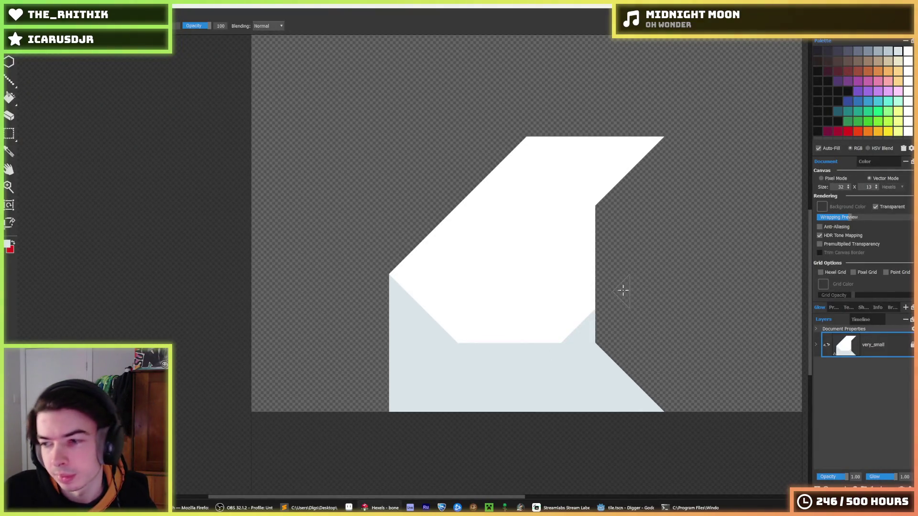
- Save a copy of the bone artwork as bone_small.hxl
key("ctrl+shift+s")
type("b")
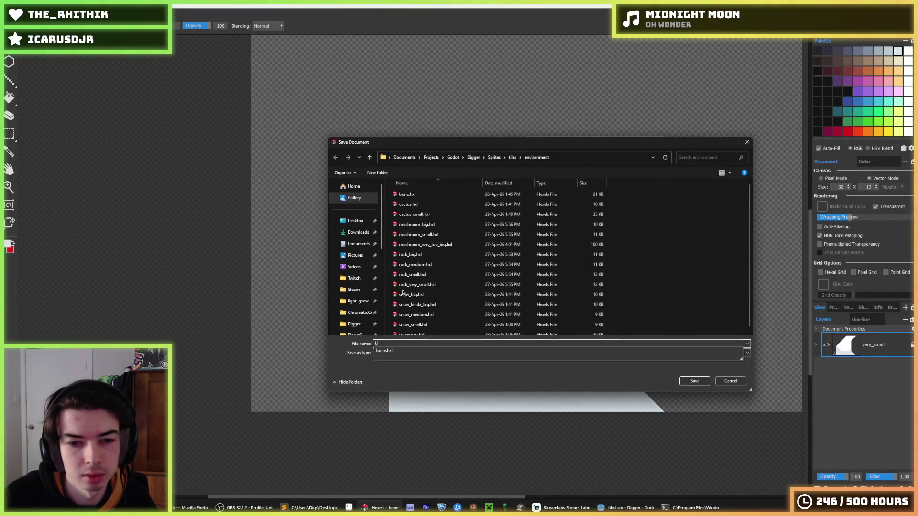
type("one_t")
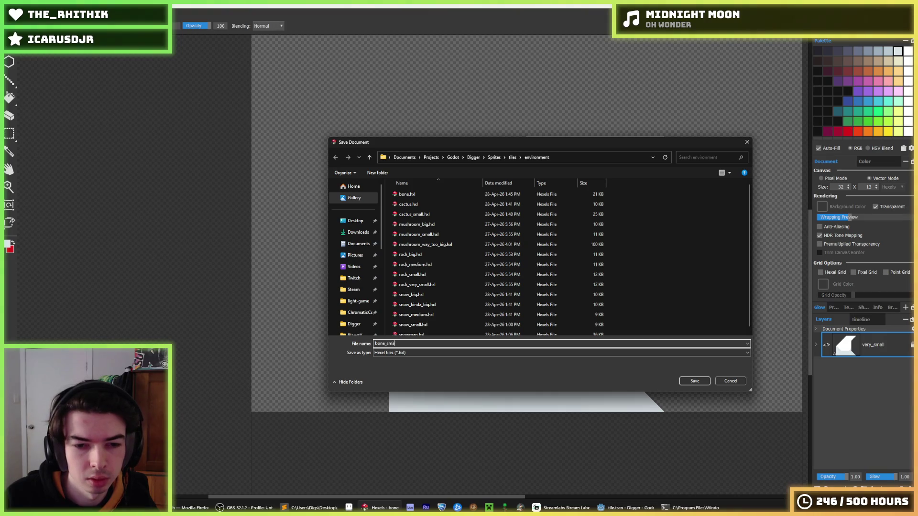
key("Return")
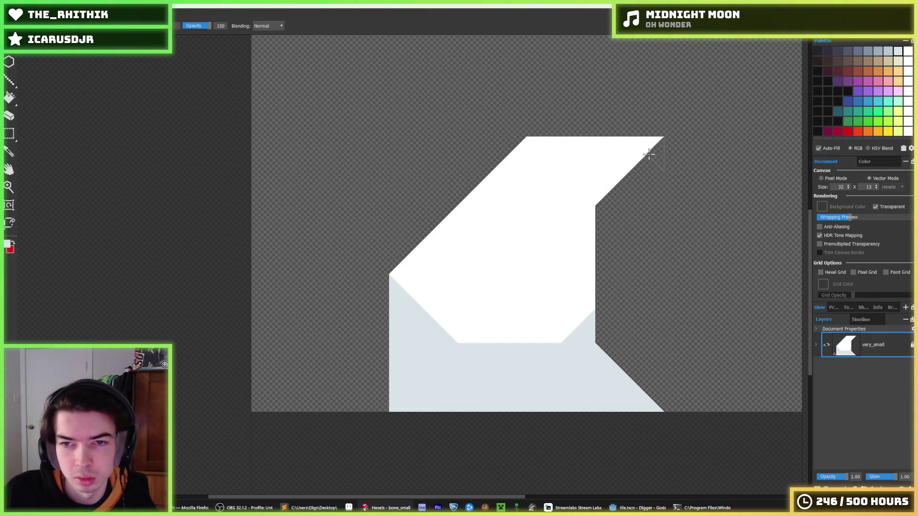
- Trim the bone's top row and left strip, flatten its top edge, and notch the lower-right grey
key("e")
left_click_drag(635, 149, 534, 146)
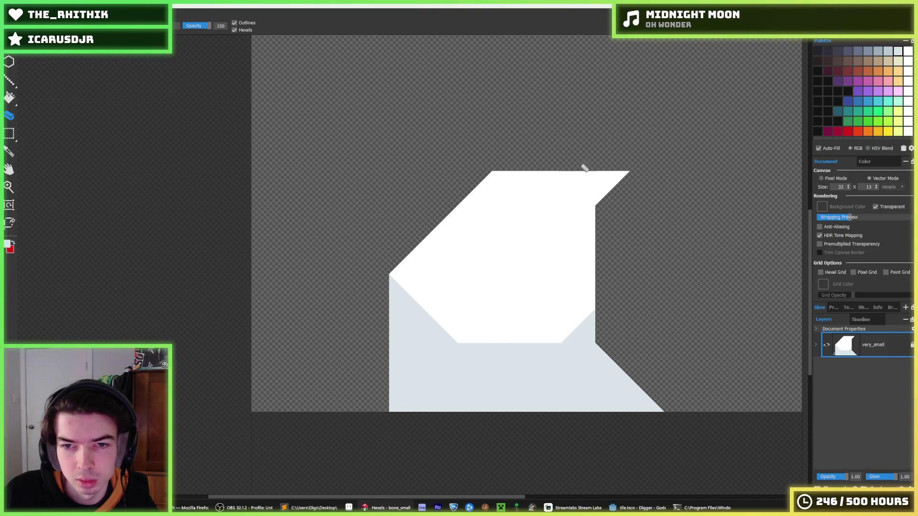
key("b")
left_click(631, 181)
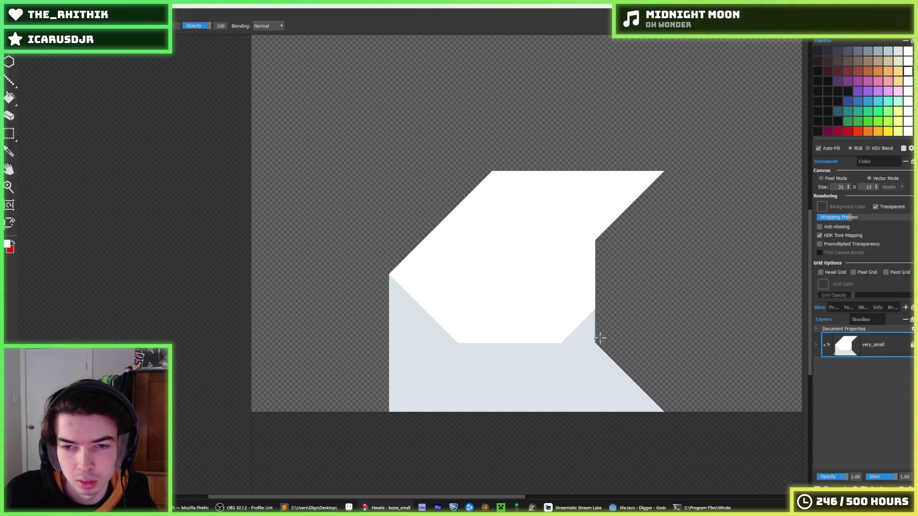
key("ctrl+z")
mouse_move(470, 189)
left_mouse_down()
mouse_move(495, 188)
mouse_move(464, 184)
left_mouse_up()
key("ctrl+z")
mouse_move(599, 194)
left_mouse_down()
mouse_move(468, 189)
mouse_move(575, 201)
left_mouse_up()
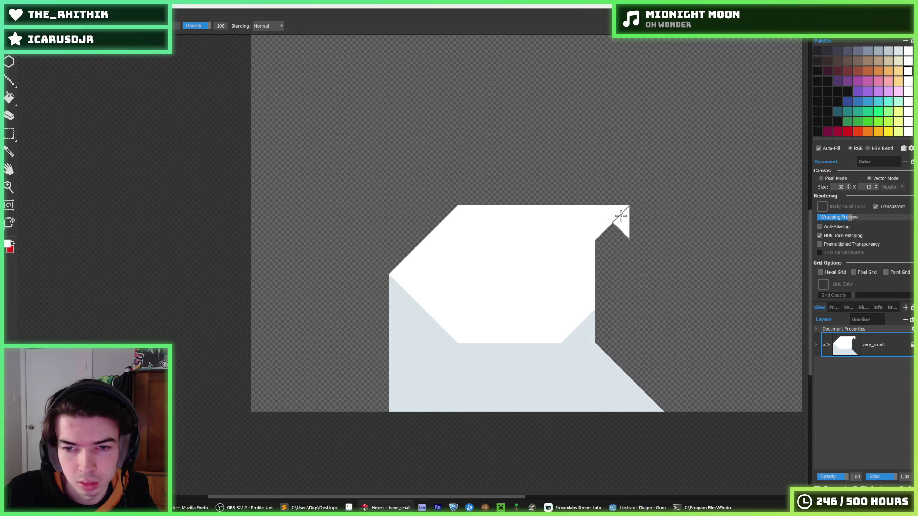
left_click_drag(632, 218, 640, 212)
mouse_move(370, 274)
left_mouse_down()
mouse_move(407, 378)
mouse_move(409, 241)
mouse_move(469, 205)
left_mouse_up()
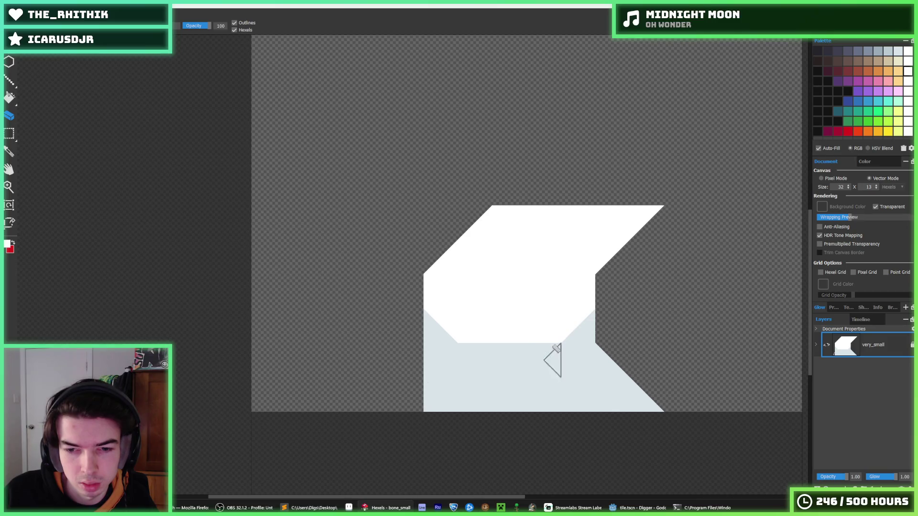
left_click_drag(619, 365, 637, 397)
- Erase part of the upper-left diagonal and the upper-right corner, then paint white along the bottom edge
key("alt")
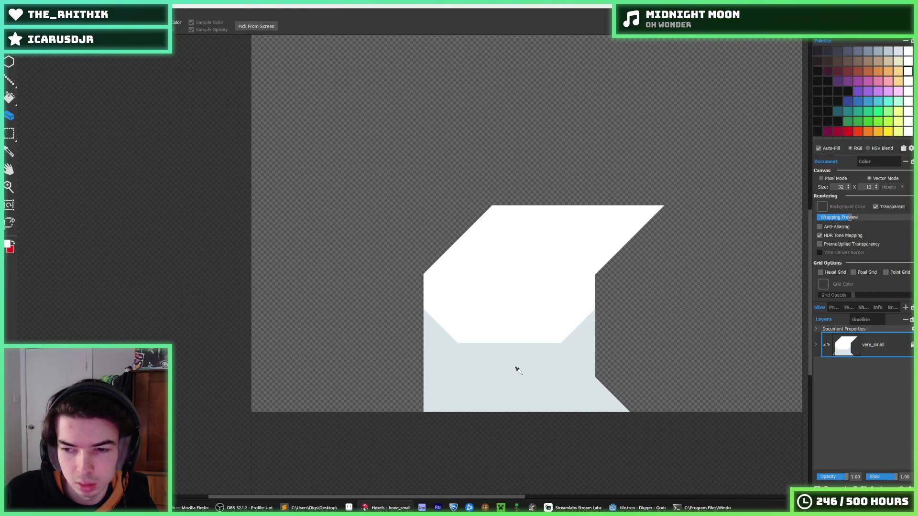
scroll(517, 369, "down", 5)
scroll(526, 335, "up", 5)
left_click_drag(523, 276, 501, 293)
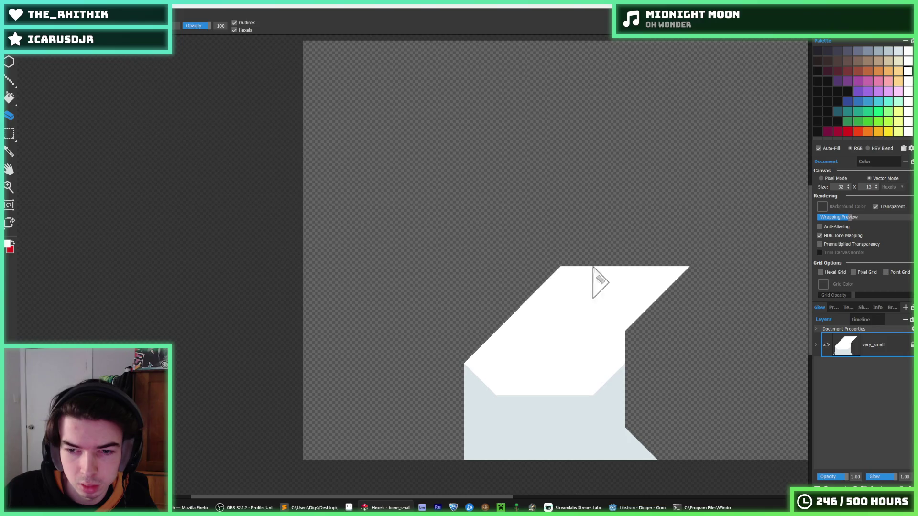
left_click_drag(660, 293, 633, 330)
key("alt")
scroll(603, 396, "down", 3)
scroll(570, 383, "up", 3)
key("b")
left_click_drag(511, 430, 619, 423)
scroll(625, 417, "down", 5)
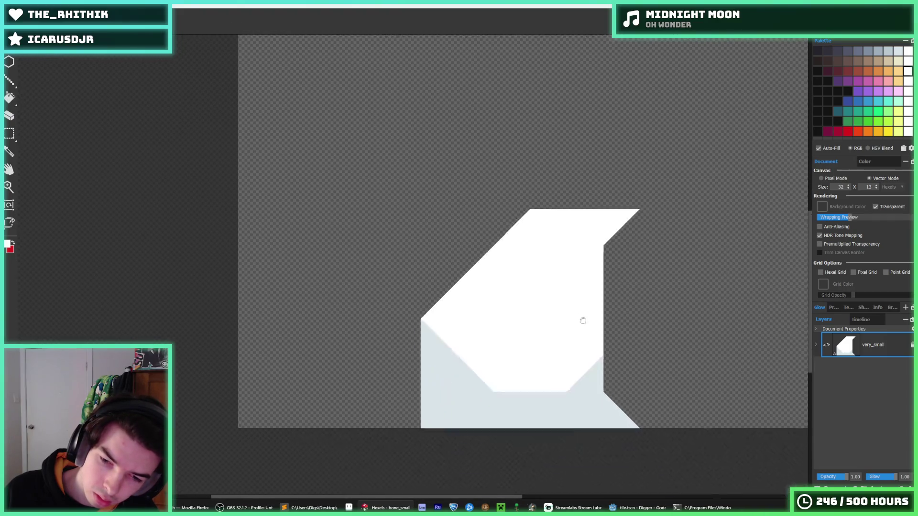
key("alt")
key("ctrl+e")
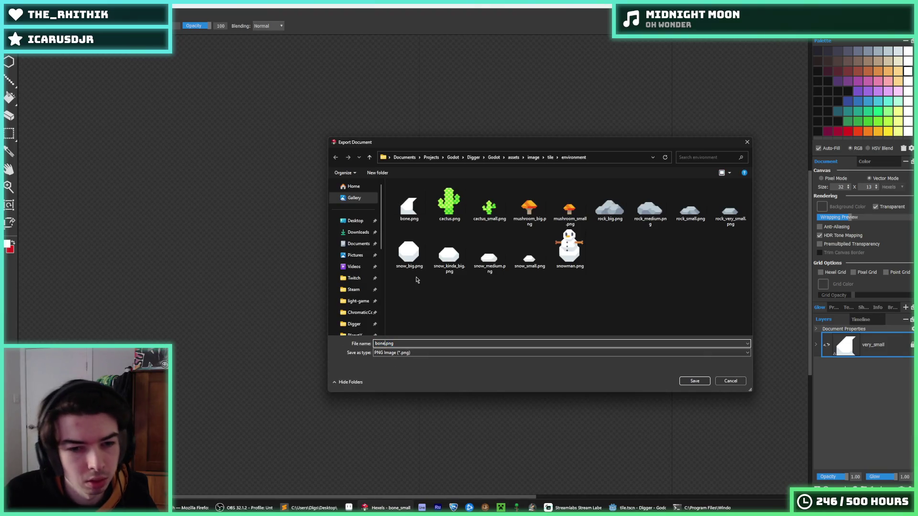
- Export the small bone as bone_small.png
type("l")
key("Return")
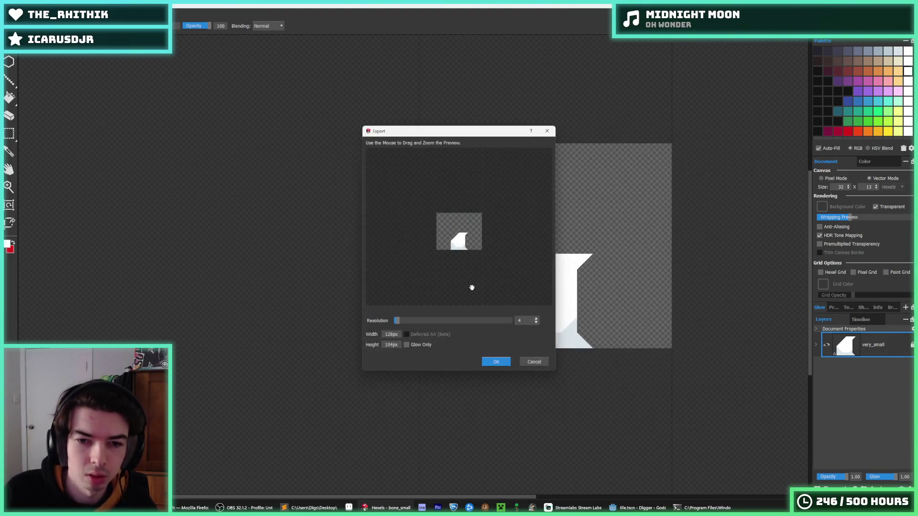
left_click(503, 365)
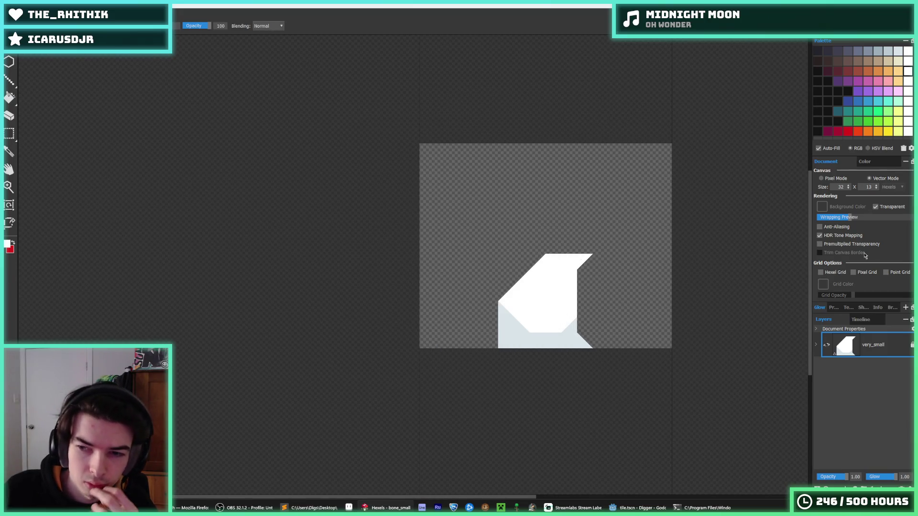
- Move the bone up two rows, crop the canvas height to 6, and re-export over bone_small.png
left_click(876, 189)
left_click(877, 188)
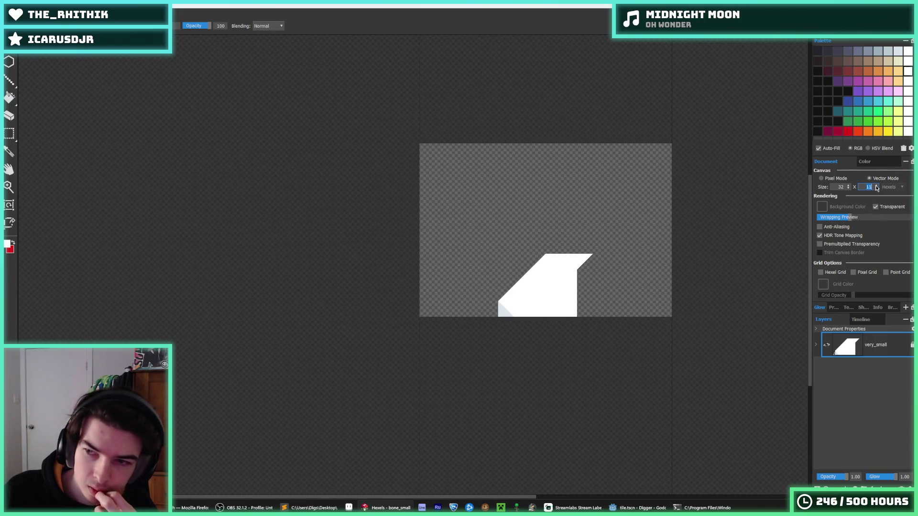
left_click(877, 186)
left_click(876, 186)
key("ctrl+a")
key("Up")
key("Up")
key("Up")
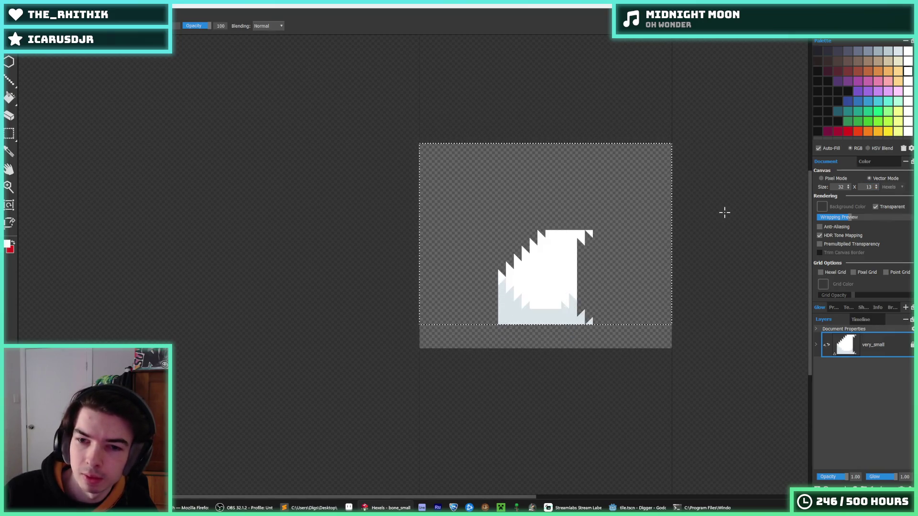
key("Up")
key("Up")
key("Up")
key("ctrl+d")
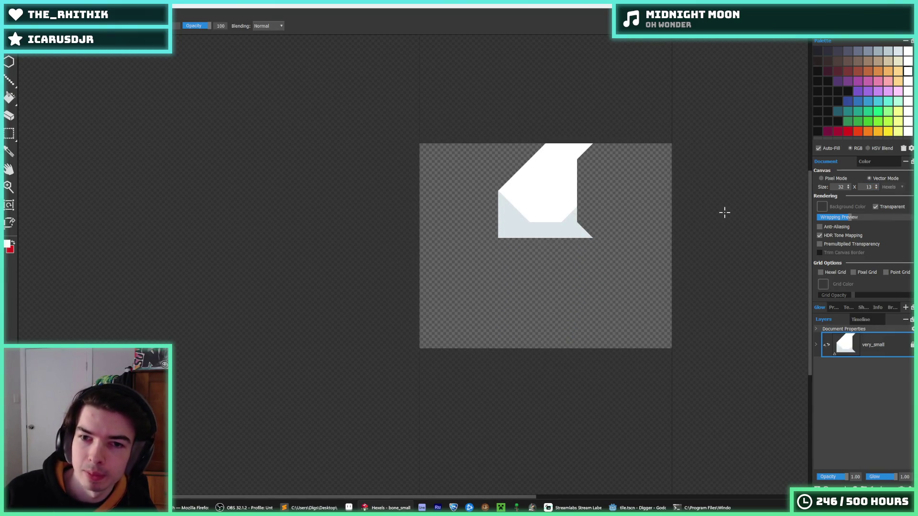
left_click(878, 189)
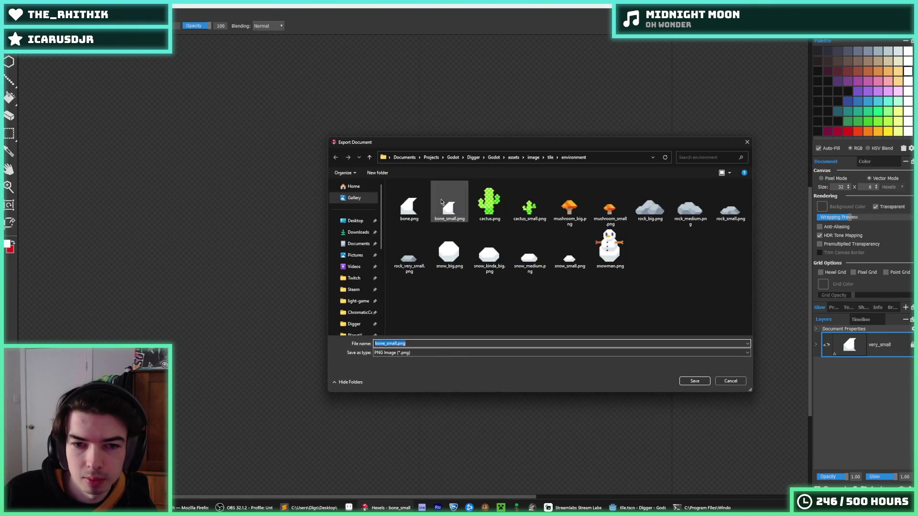
double_click(449, 203)
left_click(479, 255)
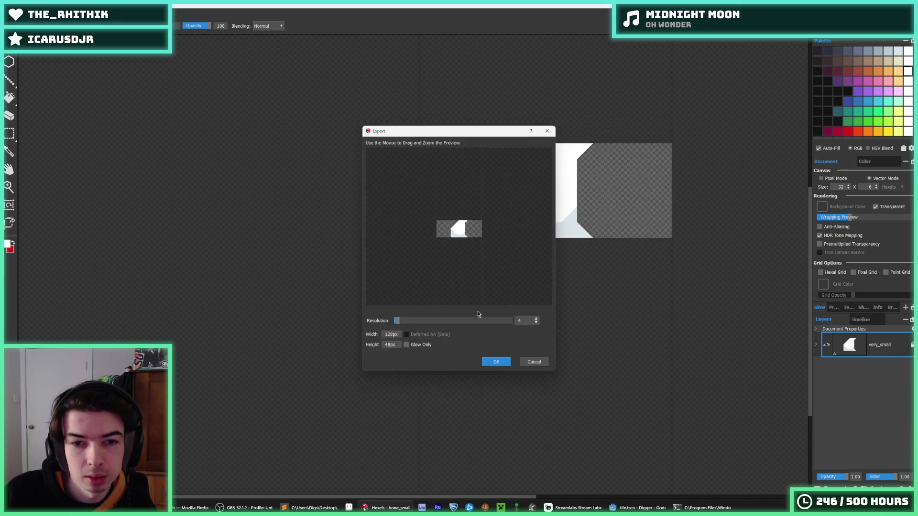
left_click(492, 362)
- Open bone.hxl, crop its canvas height to 8, export over bone.png, and run the game in Godot
left_click(10, 48)
left_click(19, 63)
double_click(415, 200)
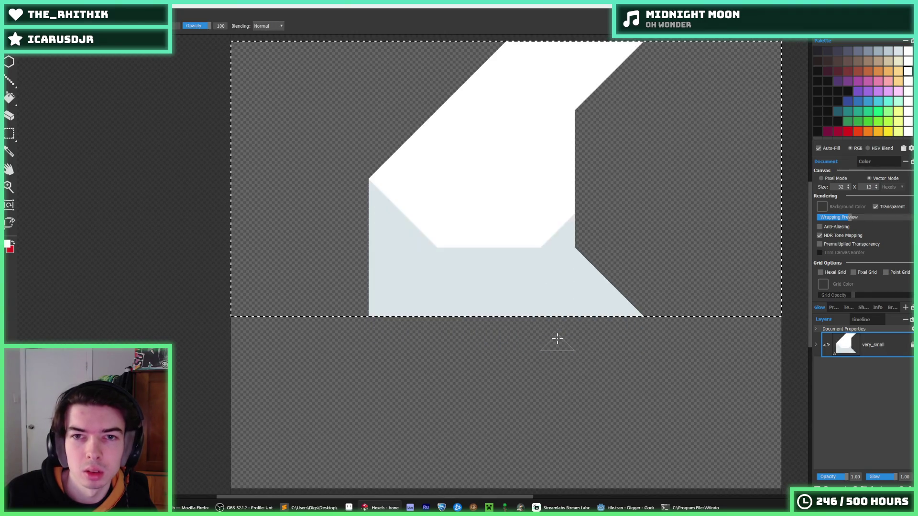
left_click(877, 189)
left_click(876, 189)
left_click(877, 189)
left_click(877, 189)
left_click(876, 189)
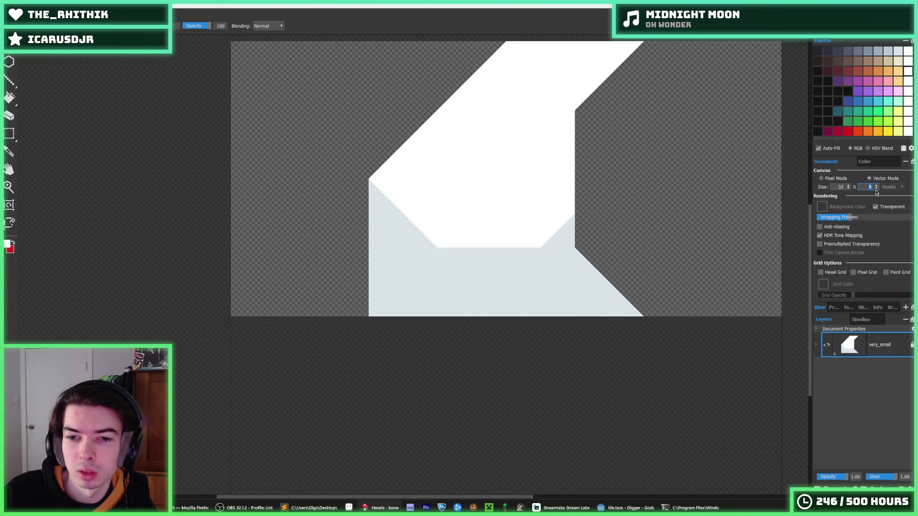
key("ctrl+e")
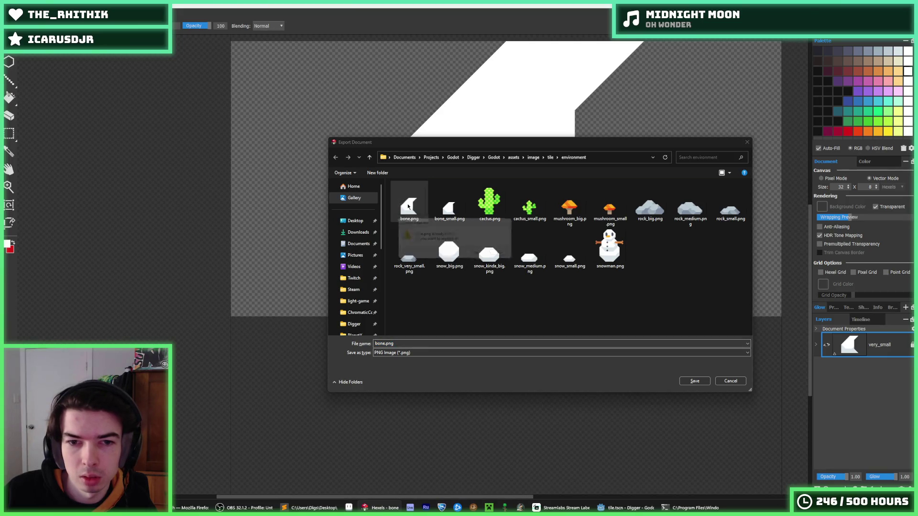
key("Return")
left_click(504, 365)
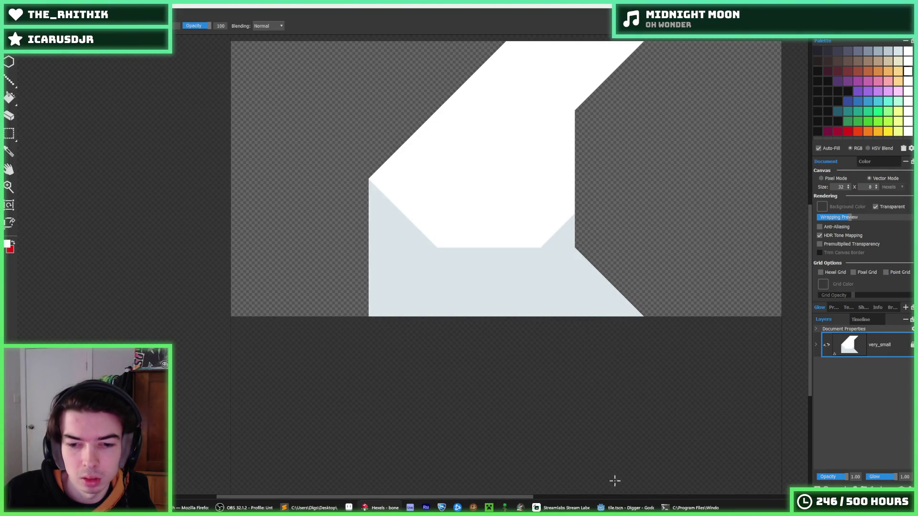
left_click(627, 508)
key("F5")
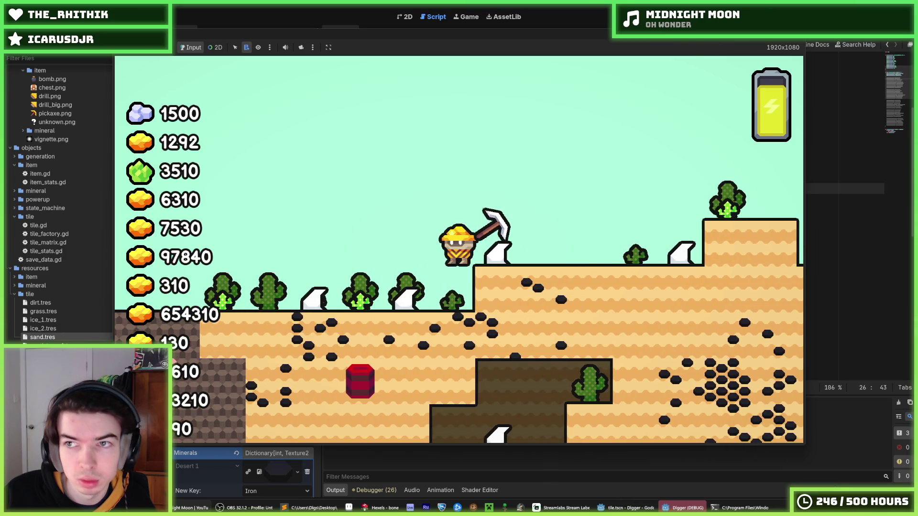
- Stop the game and quick-load bone.png into Environment Texture slot 3 of sand.tres
key("Escape")
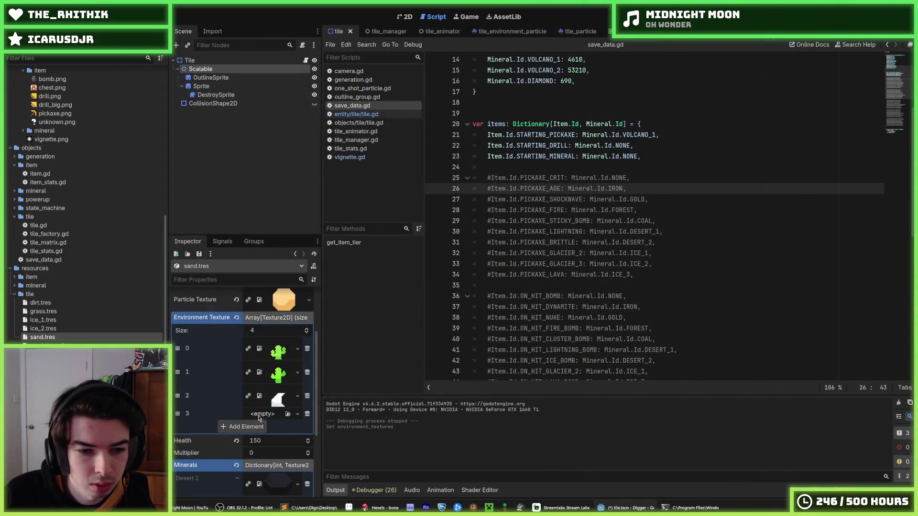
left_click(258, 414)
left_click(287, 485)
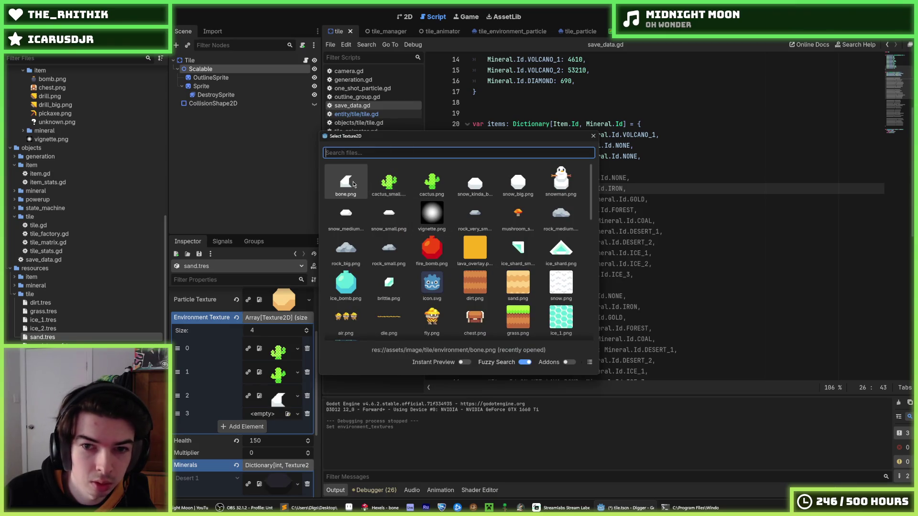
double_click(353, 184)
- Replace Environment Texture slot 2 with bone_small.png and run the game
right_click(281, 404)
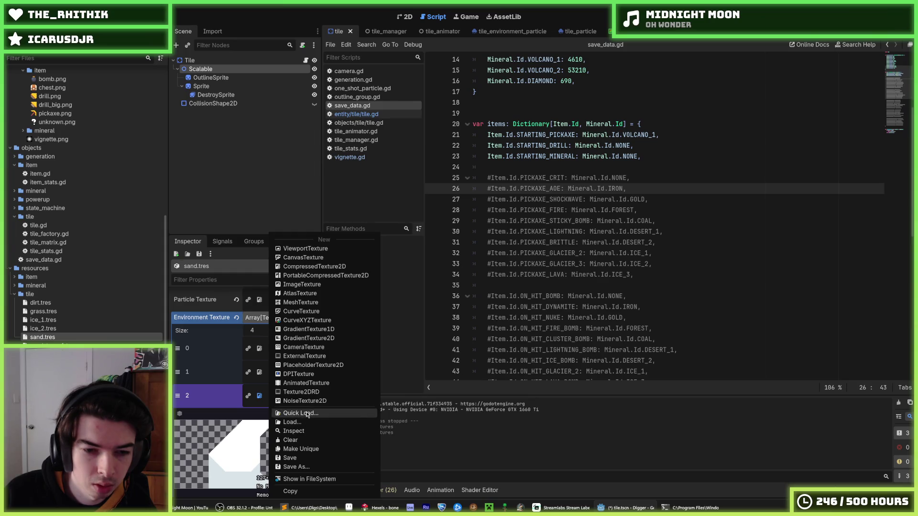
left_click(307, 414)
type("bone_small")
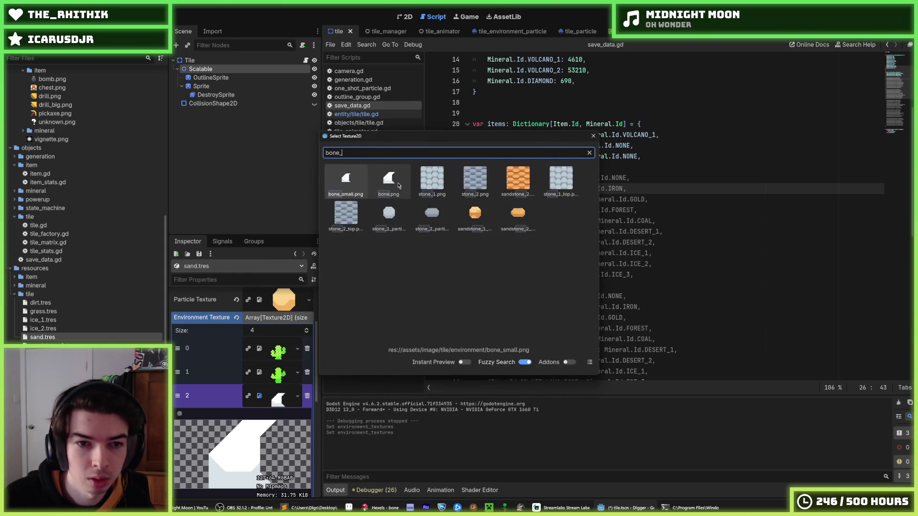
key("Return")
key("F5")
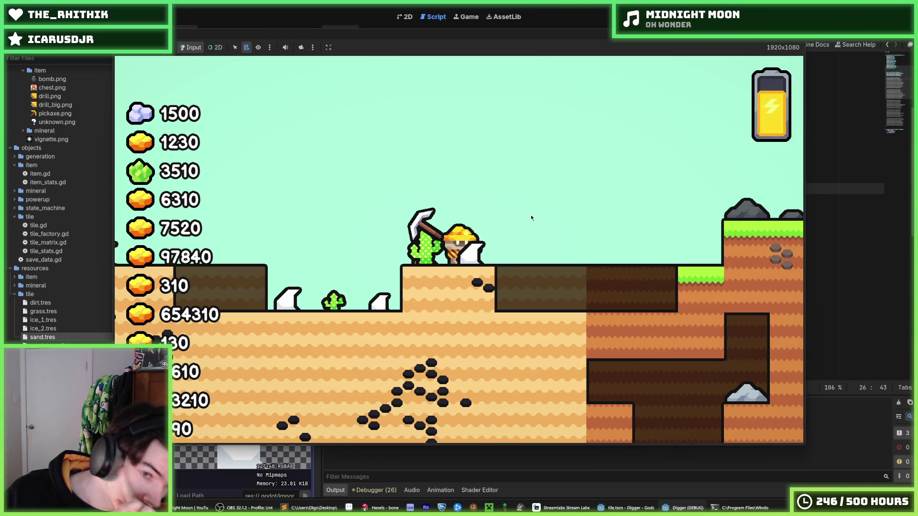
- Walk the miner right over grassland into the snow, jump back left, and stop the game with F8
key("Right")
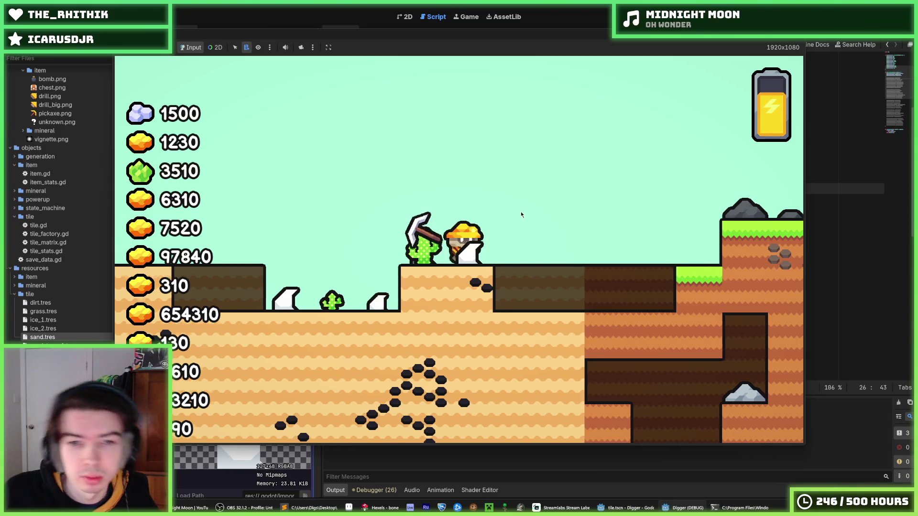
key("Right")
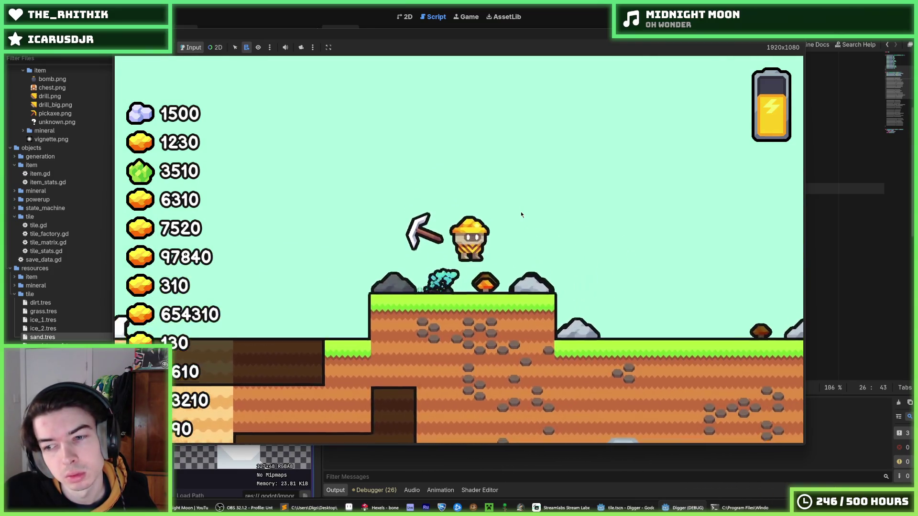
key("Right")
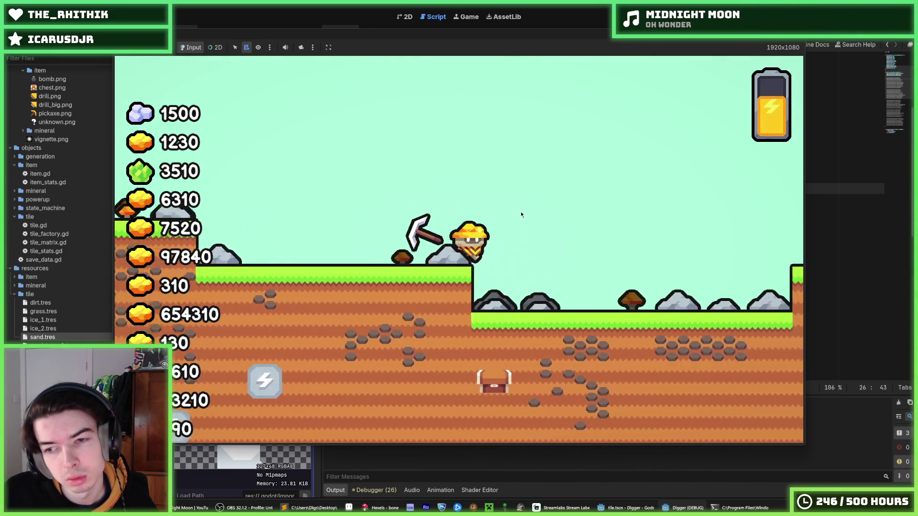
key("Right")
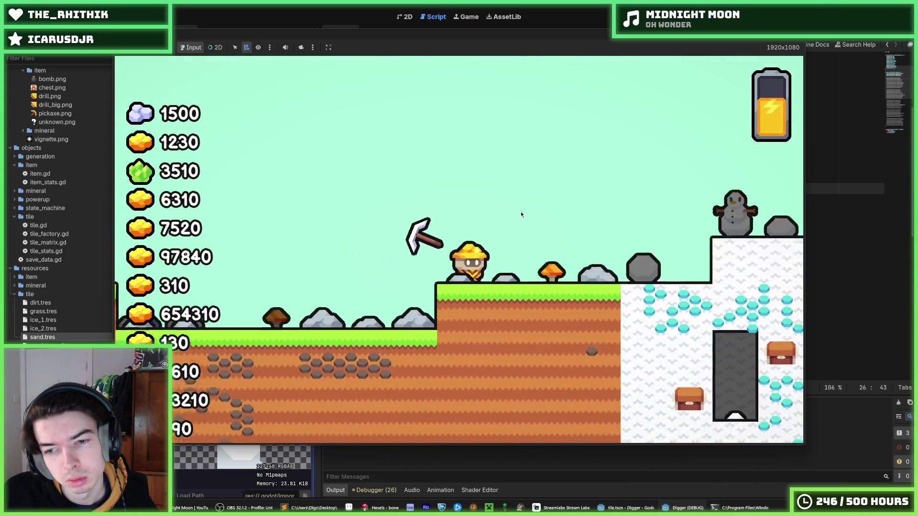
key("Right")
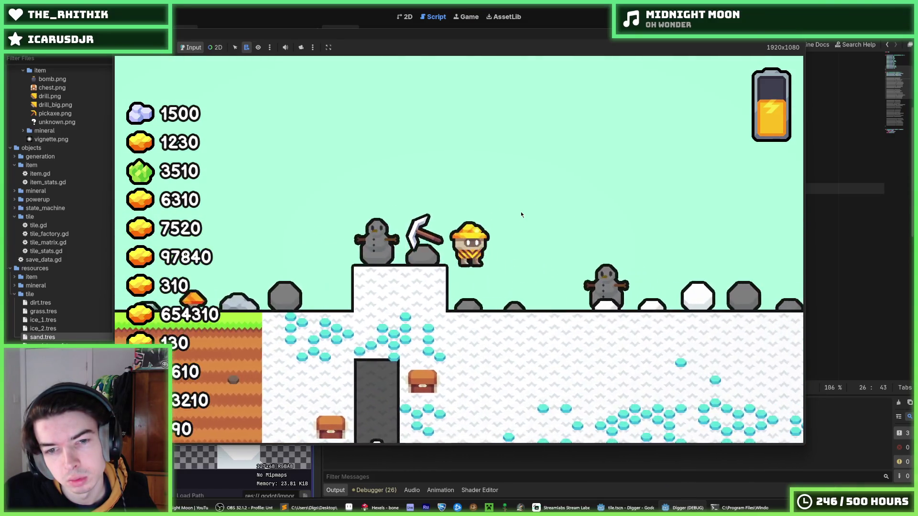
key("Right")
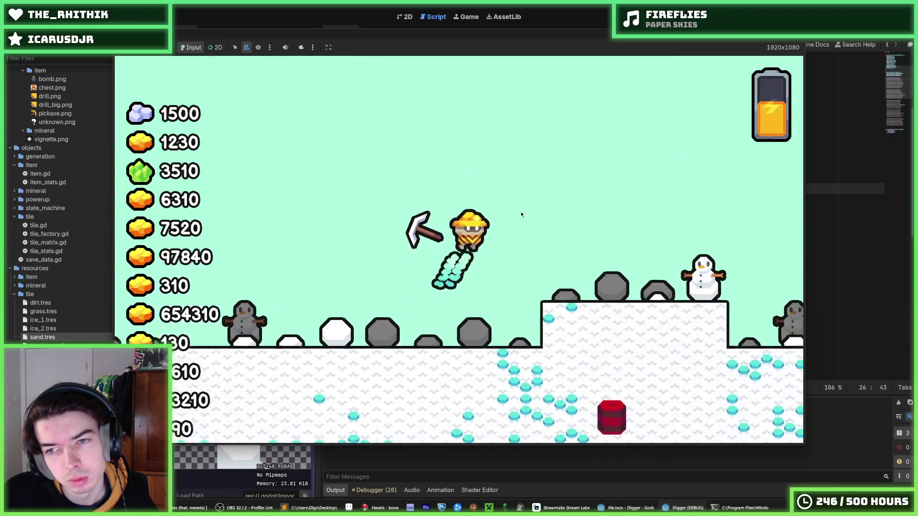
key("Up")
key("Left")
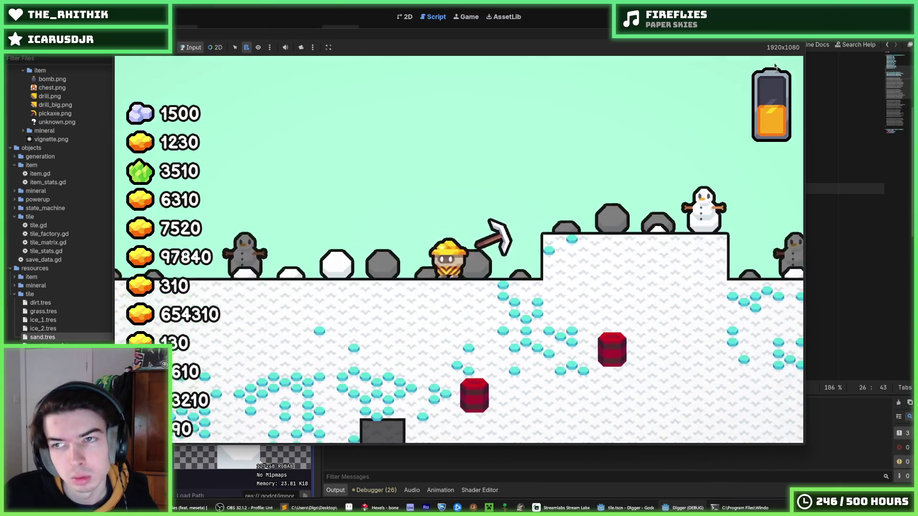
key("F8")
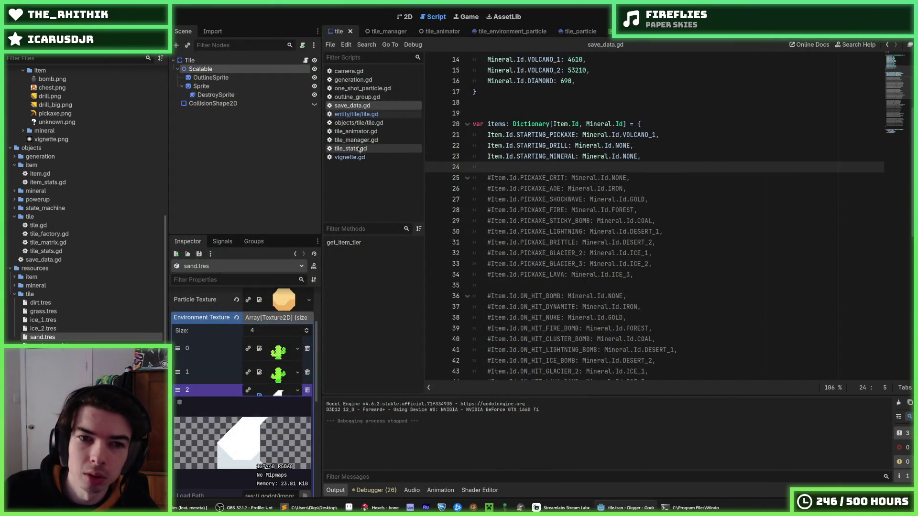
- In tile.gd, put the caret on blank lines 184 and 197 near _play_animation, then return to Hexels
left_click(372, 115)
left_click(616, 222)
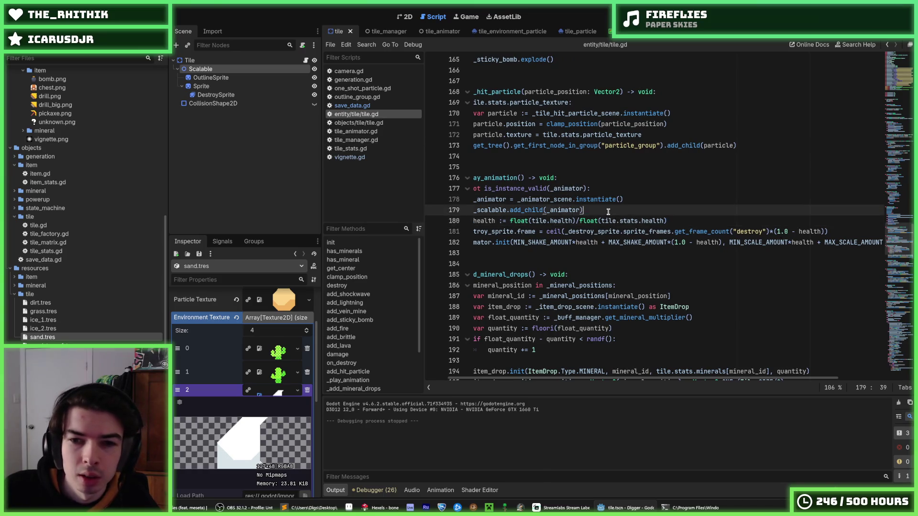
scroll(616, 221, "down", 3)
left_click(616, 221)
left_click(615, 163)
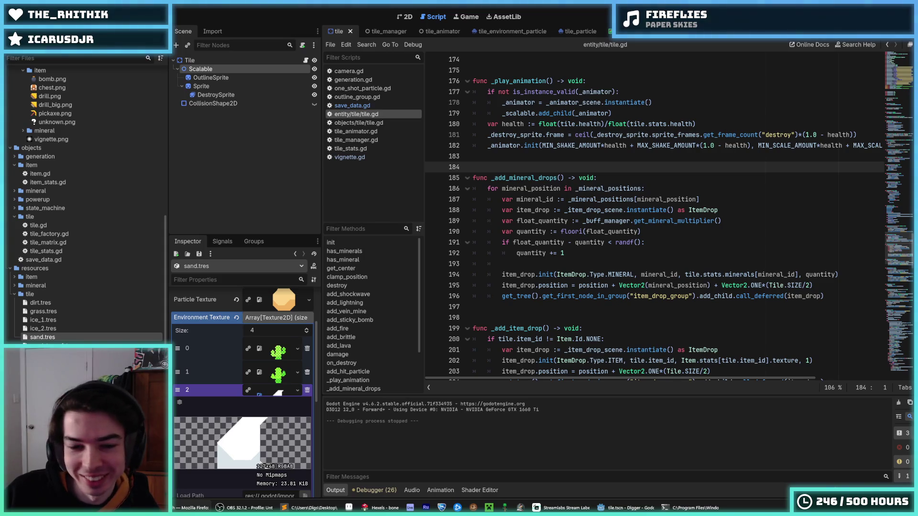
left_click(636, 308)
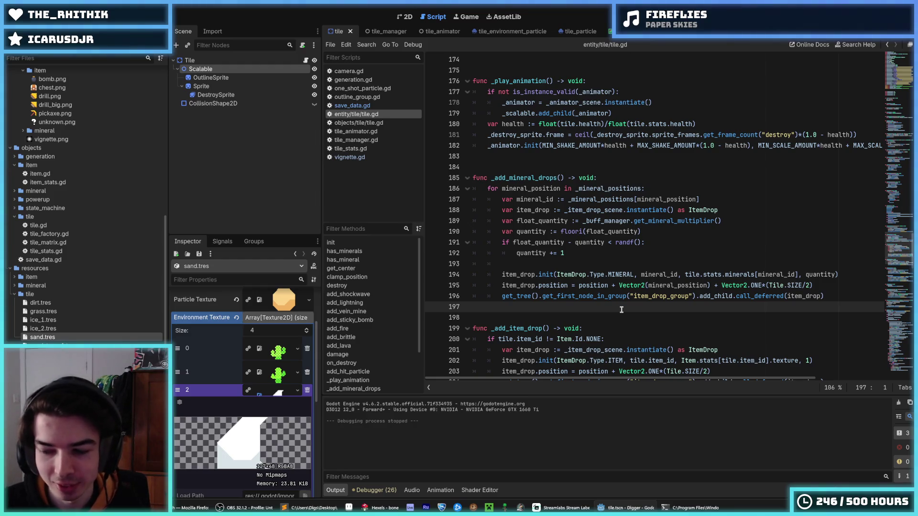
key("alt+Tab")
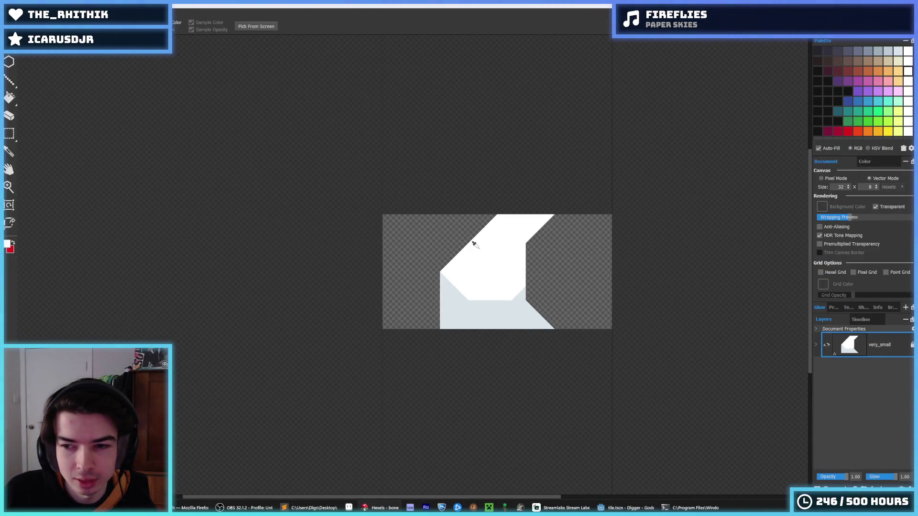
left_click(9, 46)
mouse_move(28, 47)
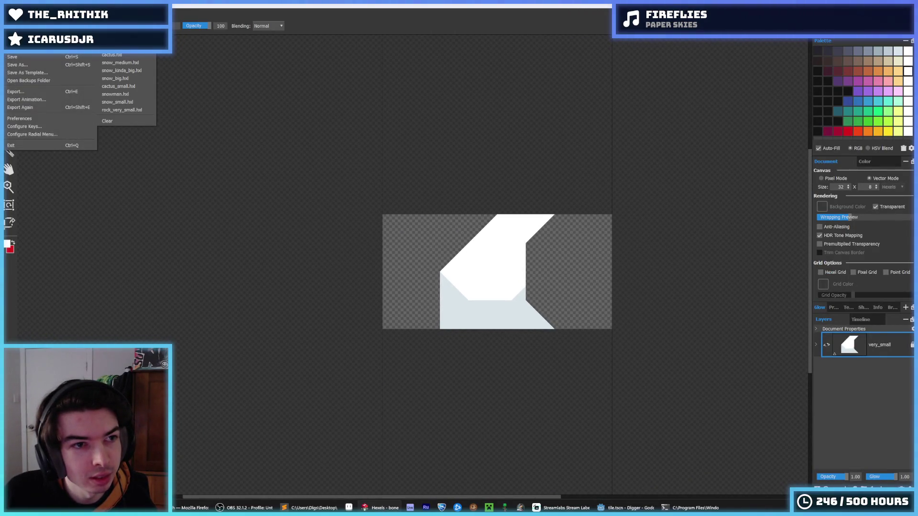
left_click(421, 314)
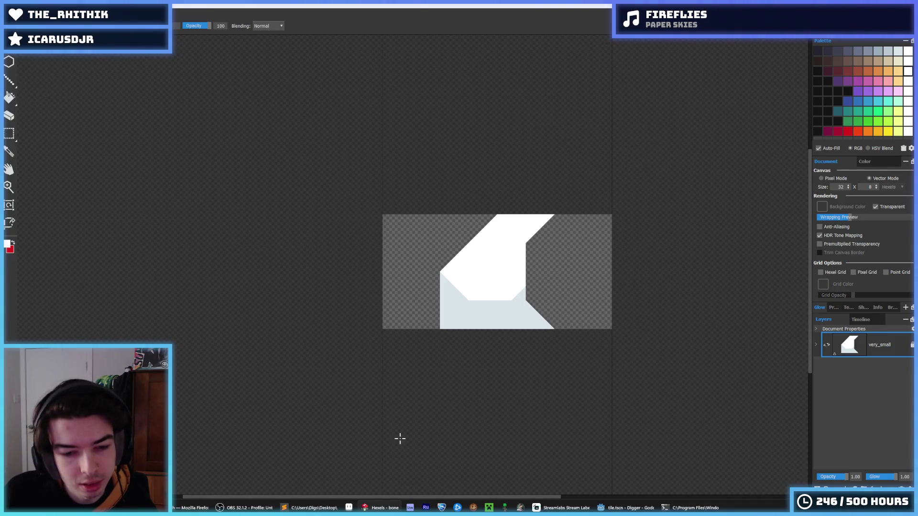
mouse_move(309, 507)
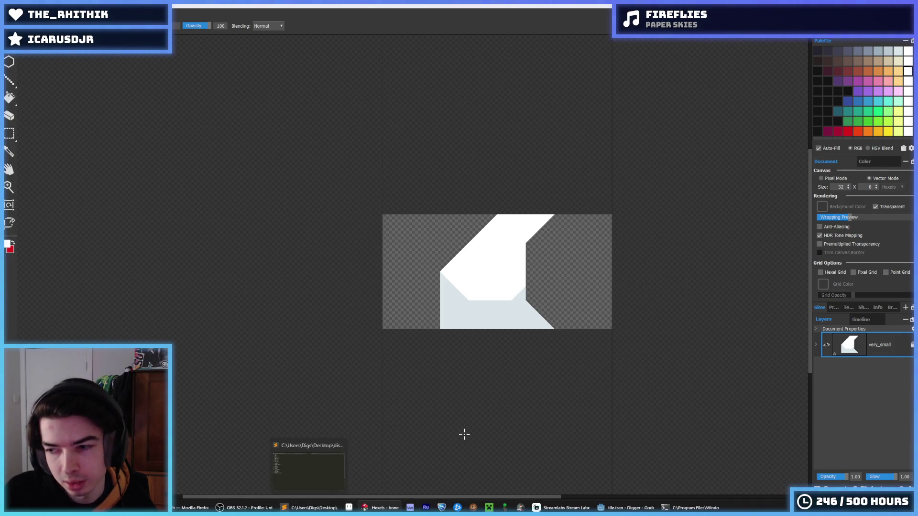
left_click(622, 508)
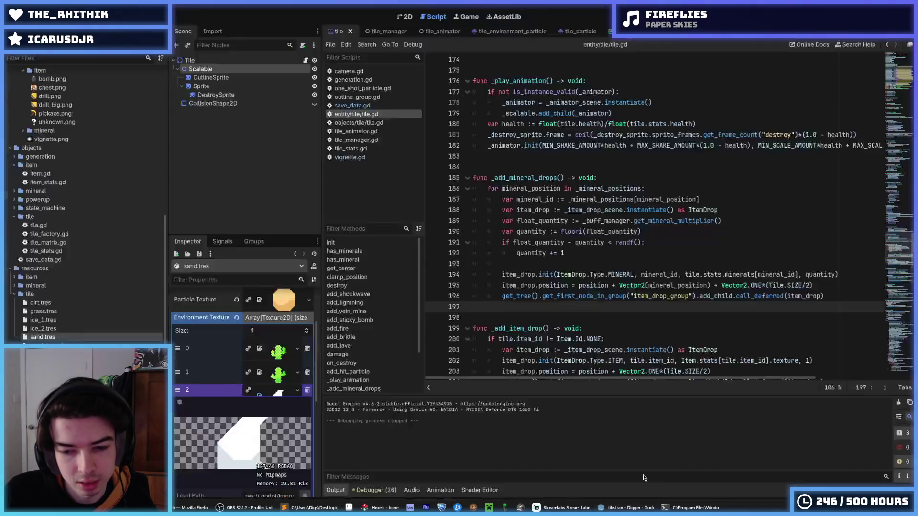
- Save and run the project with F5, walking the miner left and right across the desert
key("F5")
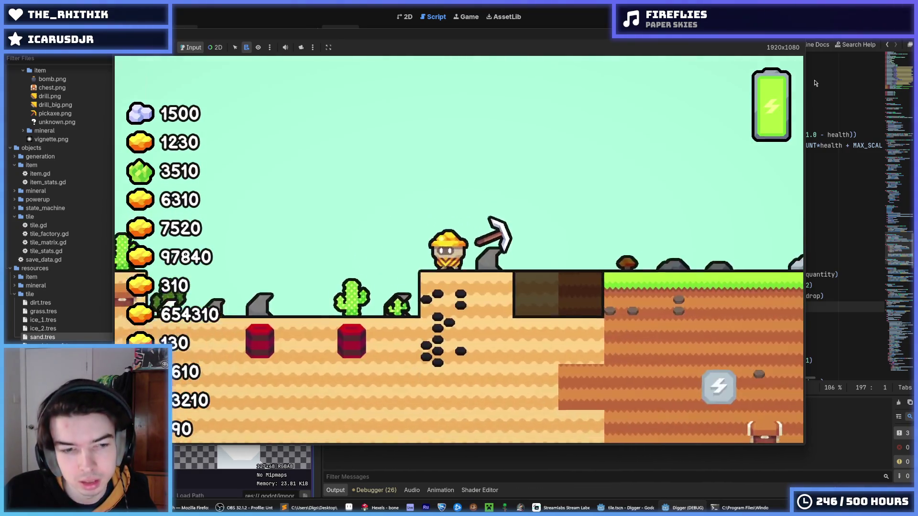
key("Left")
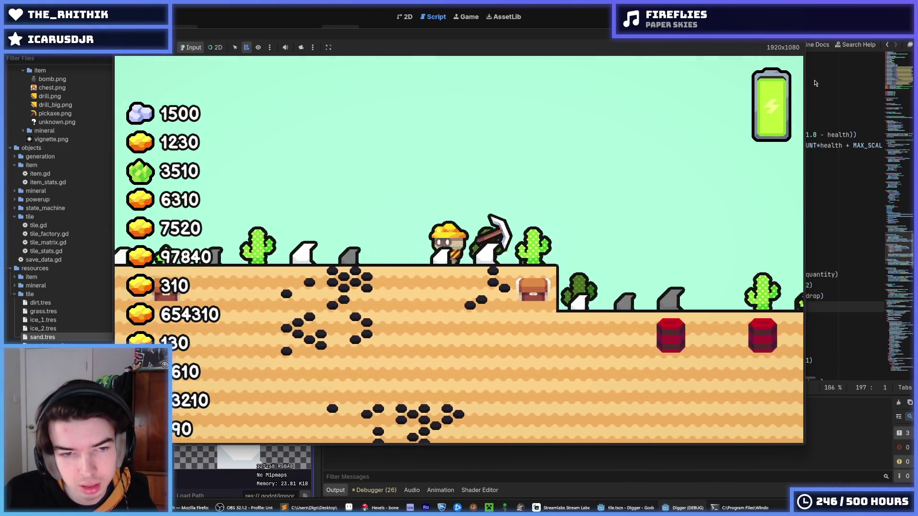
key("Left")
key("Right")
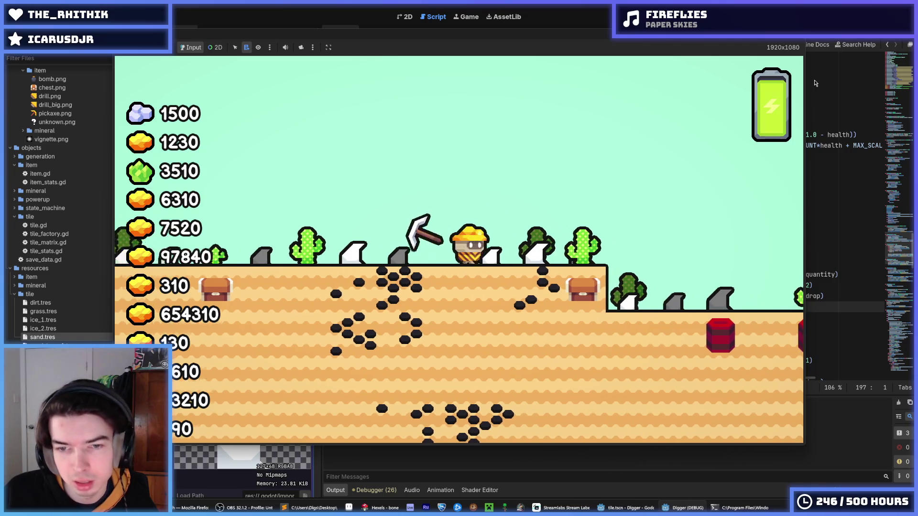
key("Right")
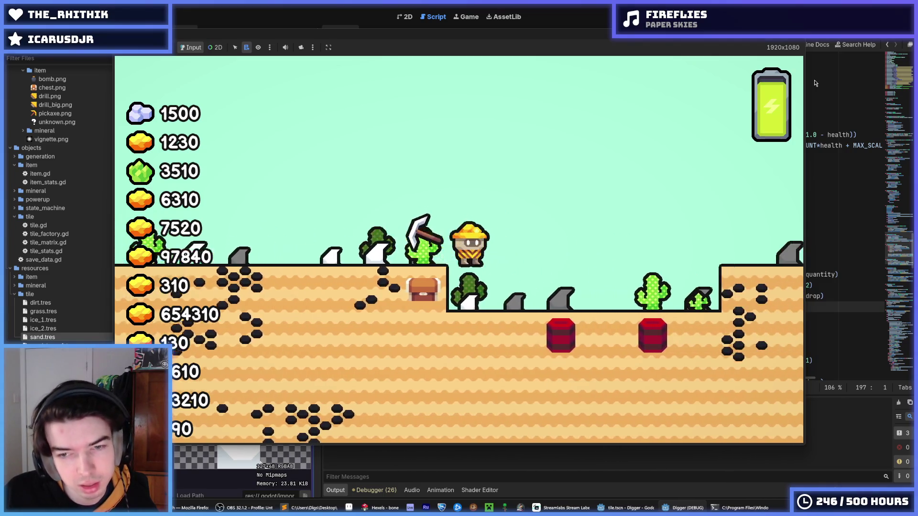
- Walk and jump the miner past the bones onto the grass ledge, then close the game window
key("Left")
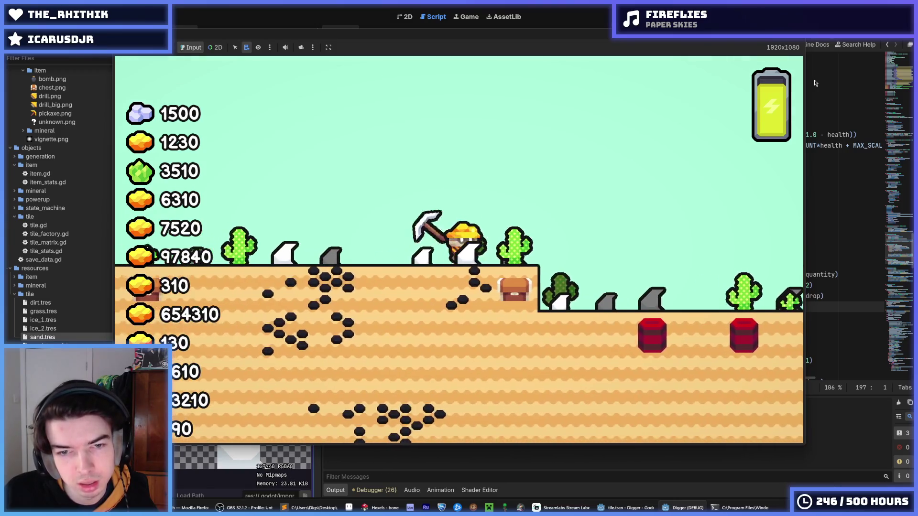
key("Left")
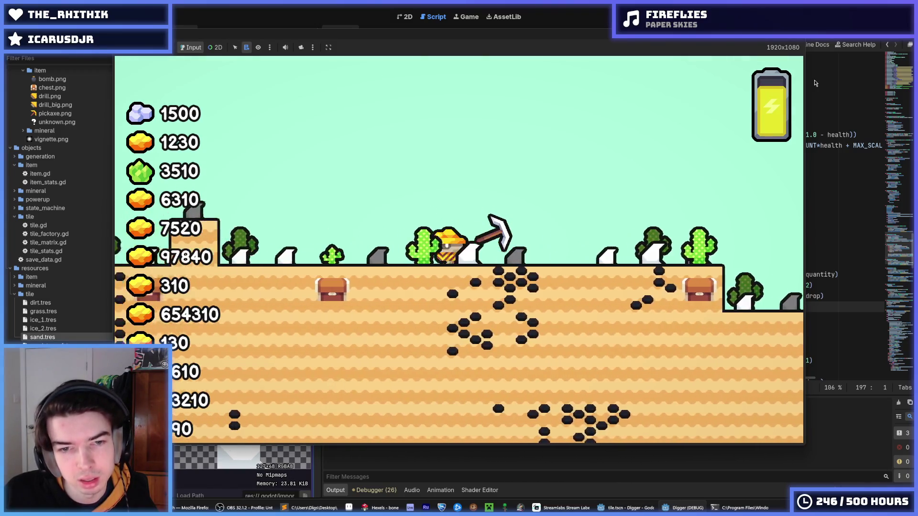
key("space")
key("Right")
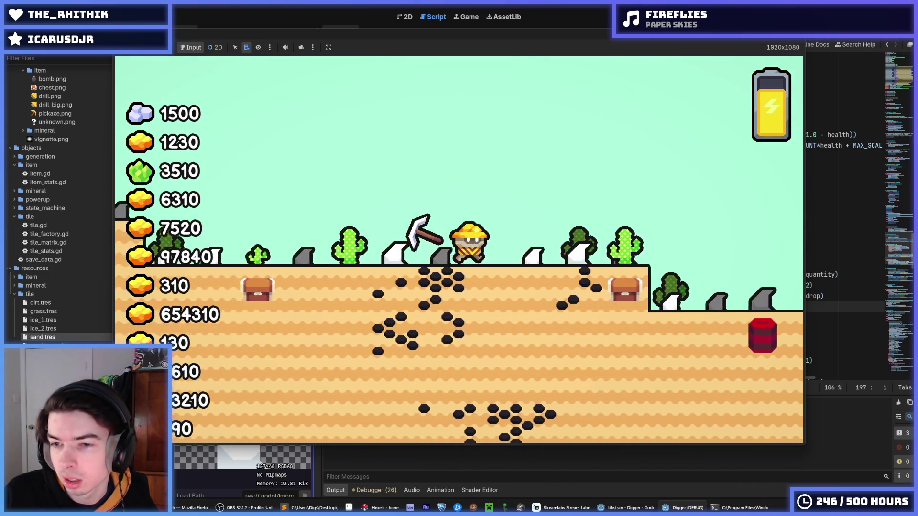
key("Right")
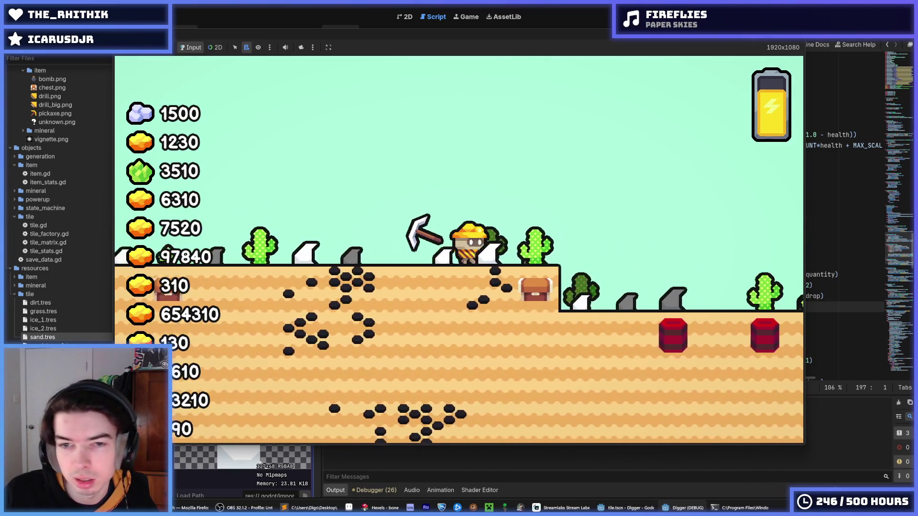
key("space")
key("Right")
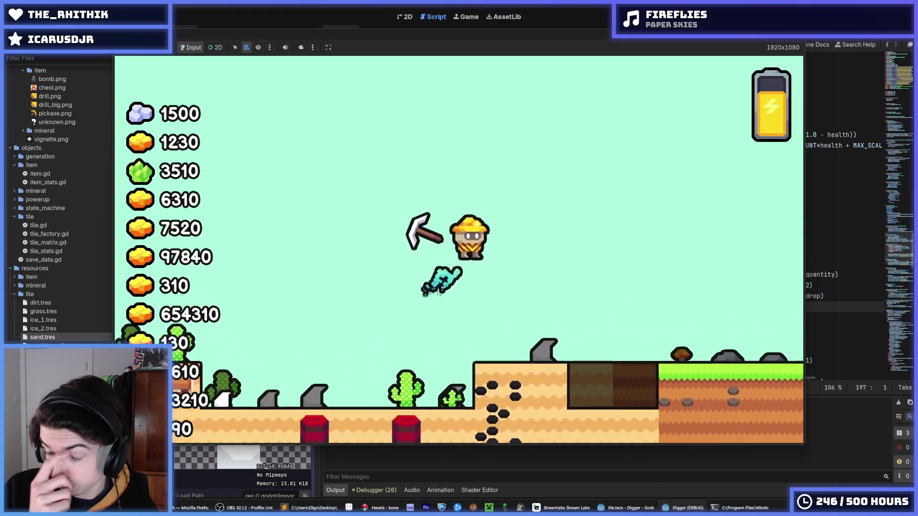
key("alt+F4")
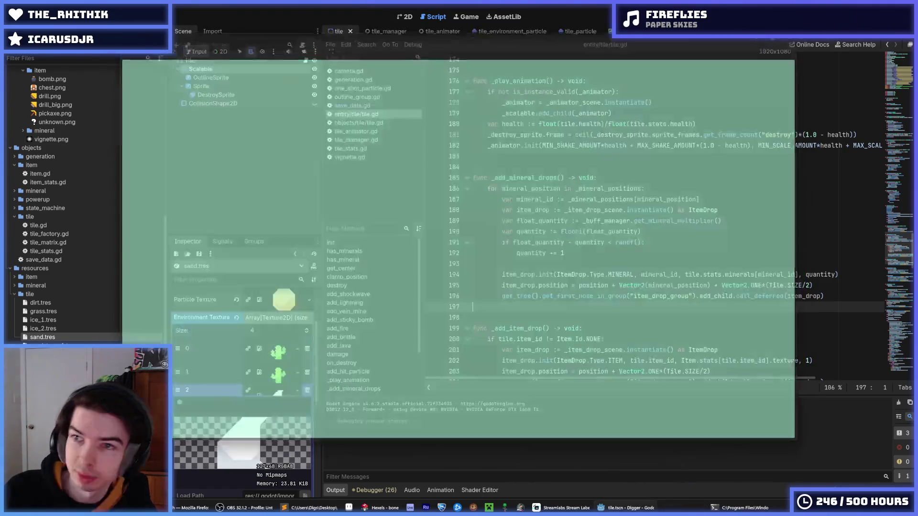
- Switch between the save_data.gd, vignette.gd and tile.gd scripts in the Scripts list
left_click(366, 106)
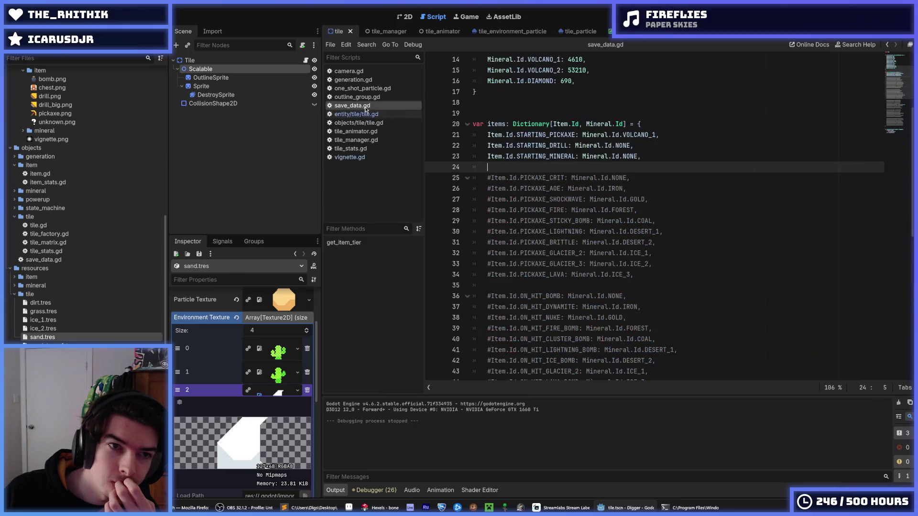
left_click(354, 157)
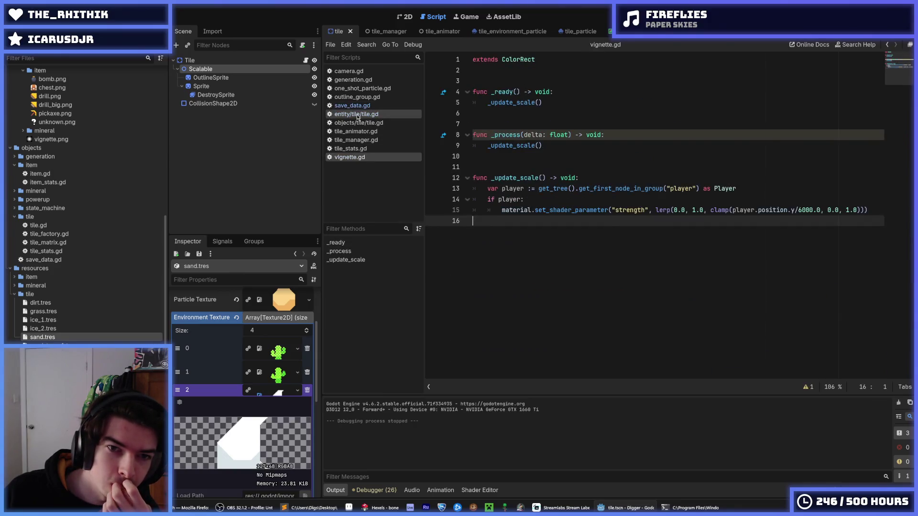
left_click(357, 115)
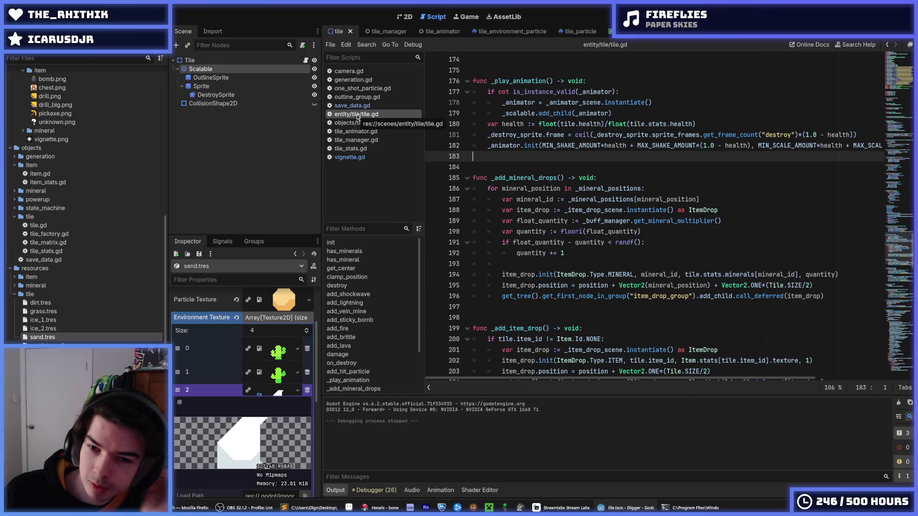
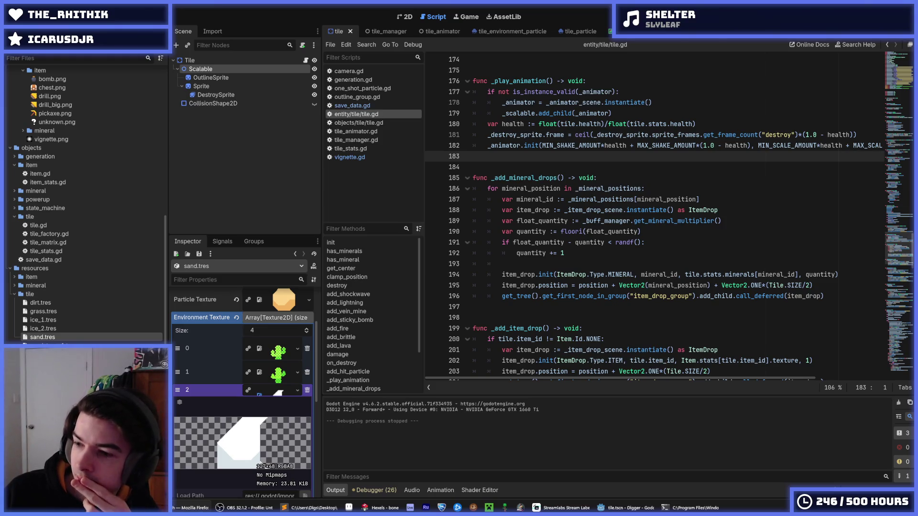
- Save tile.gd and locate the foreground environment sprite code near line 260
left_click(661, 243)
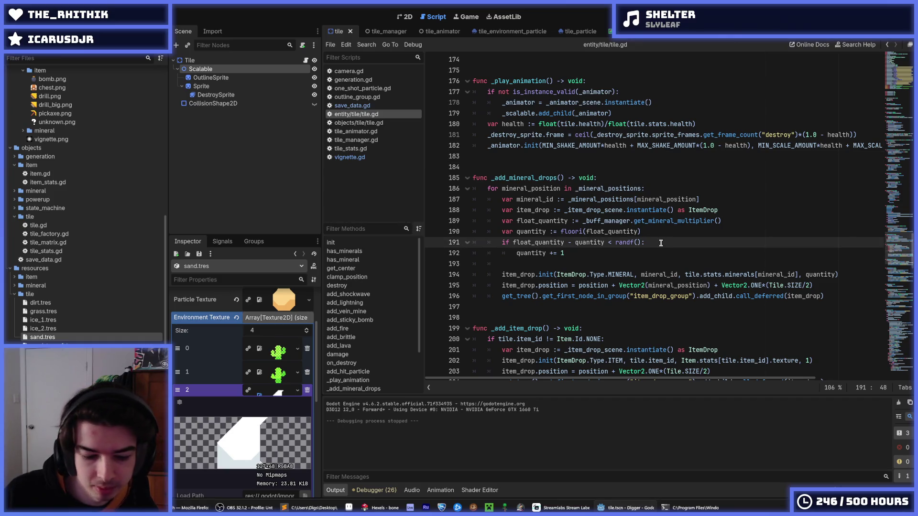
key("ctrl+s")
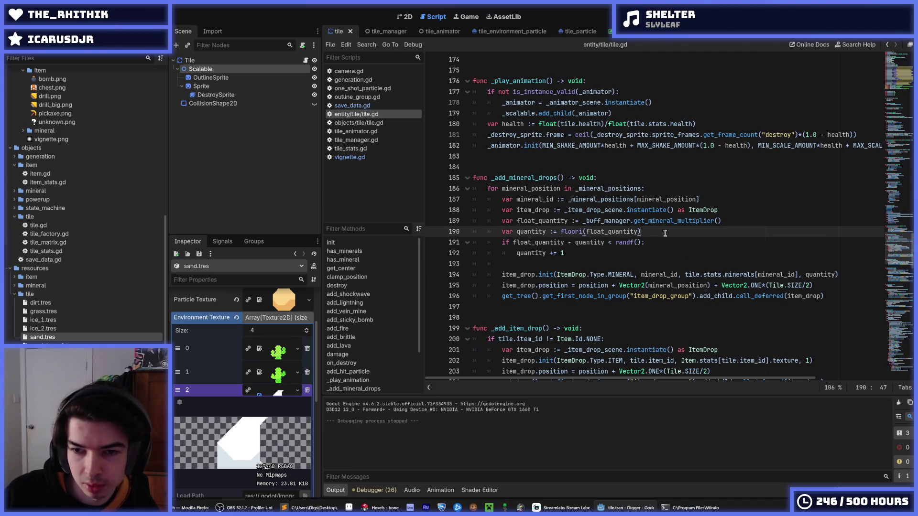
left_click(653, 232)
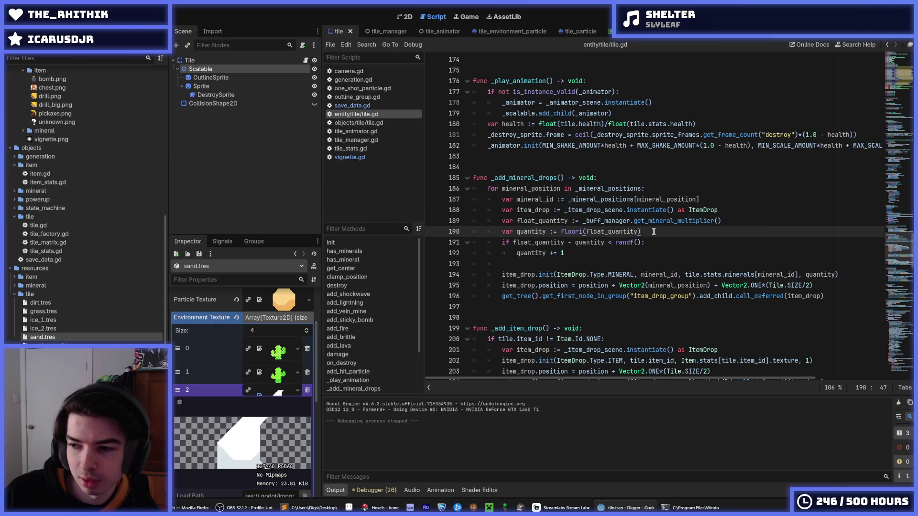
left_click(661, 242)
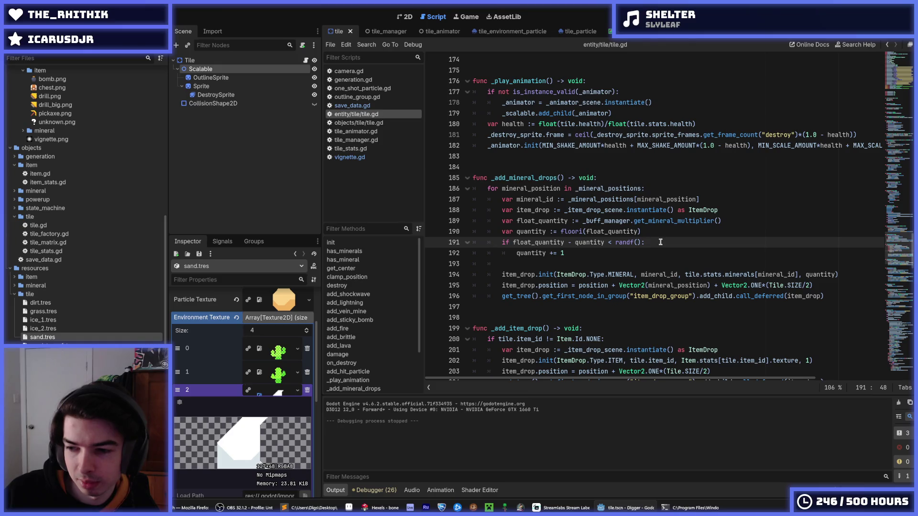
scroll(660, 242, "up", 1)
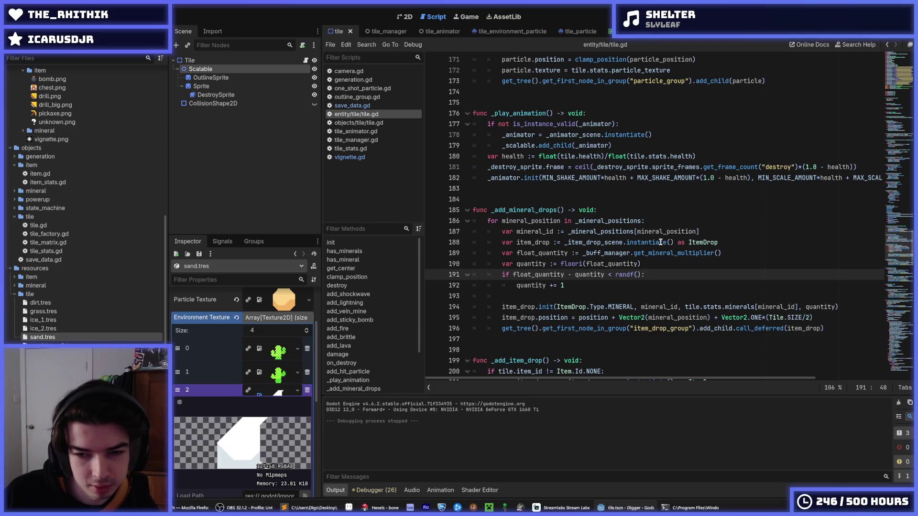
left_click(661, 263)
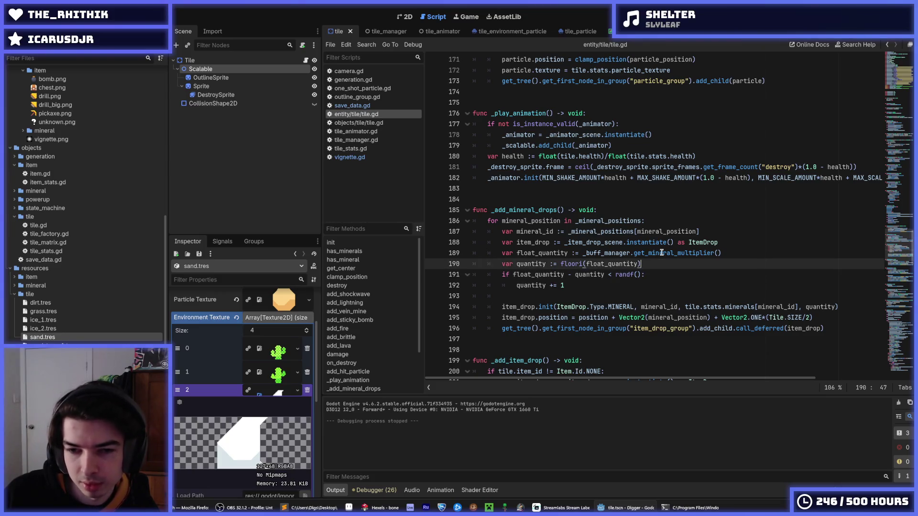
scroll(662, 253, "down", 2)
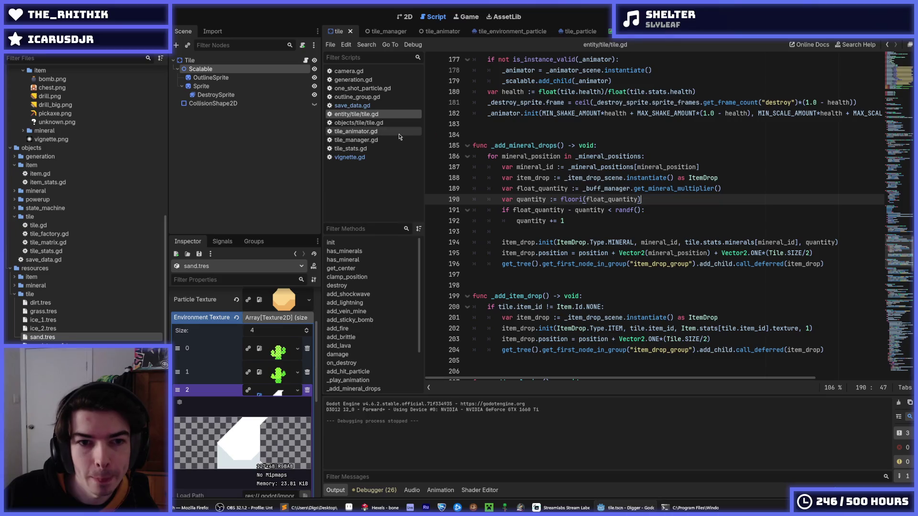
scroll(574, 183, "up", 3)
scroll(574, 182, "down", 5)
scroll(574, 182, "down", 14)
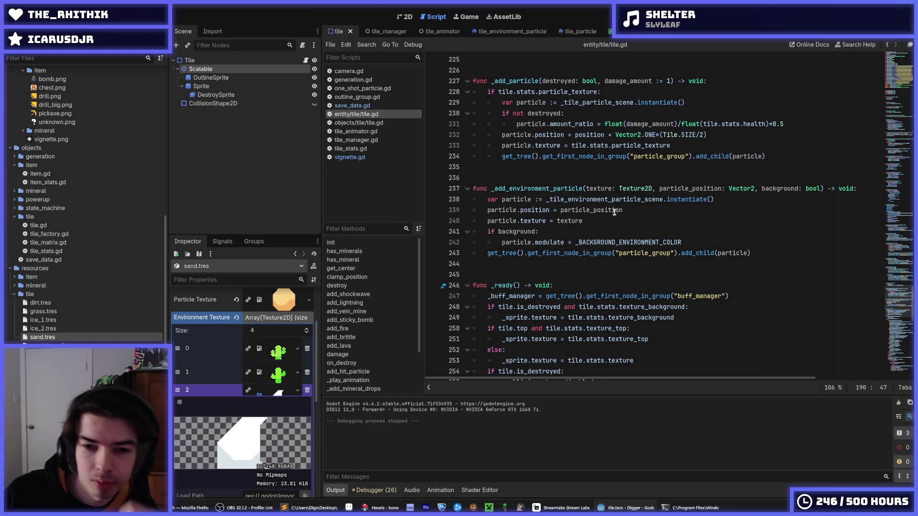
scroll(613, 209, "up", 9)
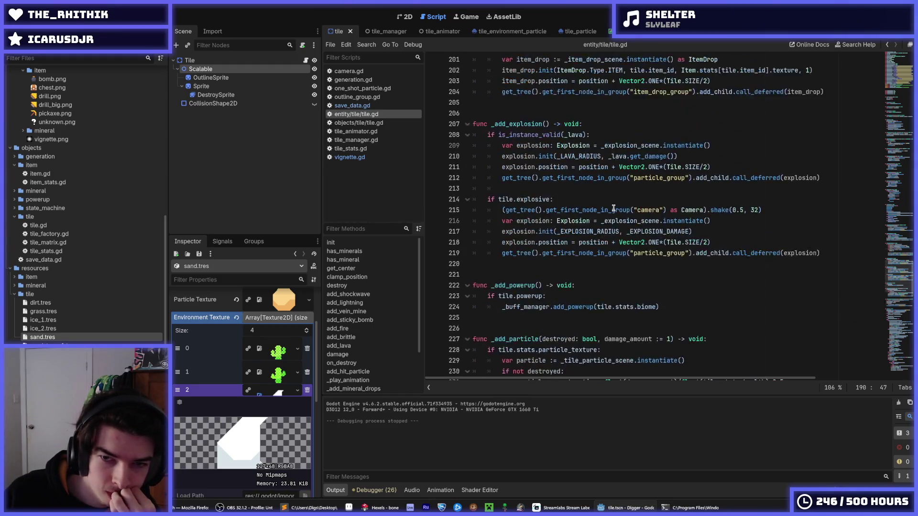
scroll(621, 210, "down", 15)
scroll(620, 210, "down", 11)
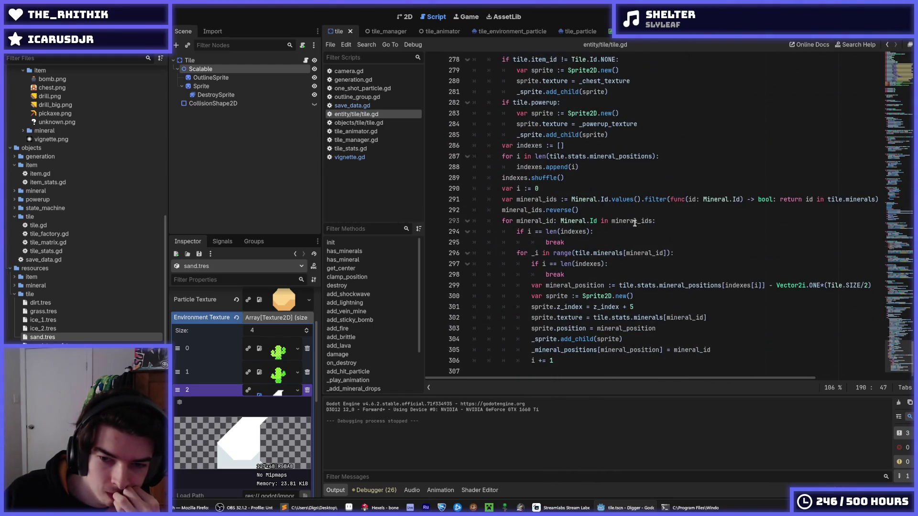
left_click(656, 297)
scroll(656, 286, "up", 10)
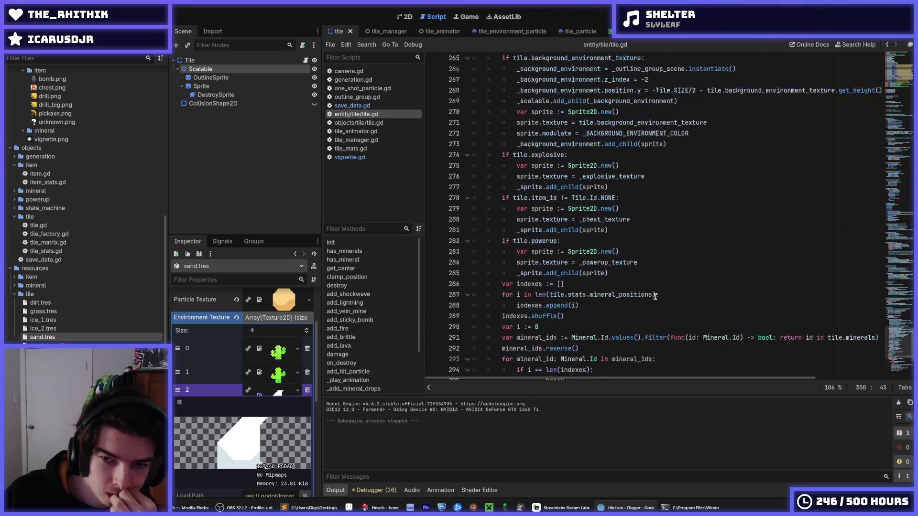
- Add 'sprite.flip_h = randi()%2 == 0' below the foreground sprite texture line
left_click(717, 178)
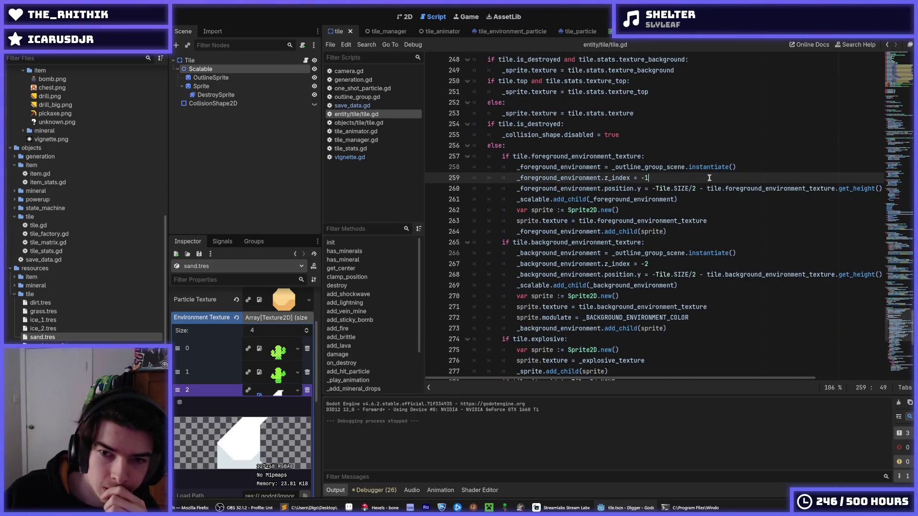
key("Return")
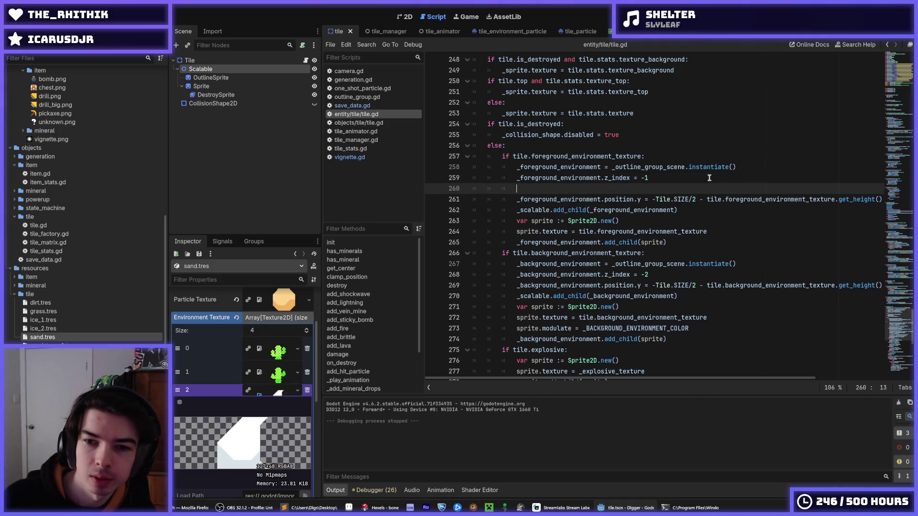
key("BackSpace")
key("Down")
key("Down")
key("Down")
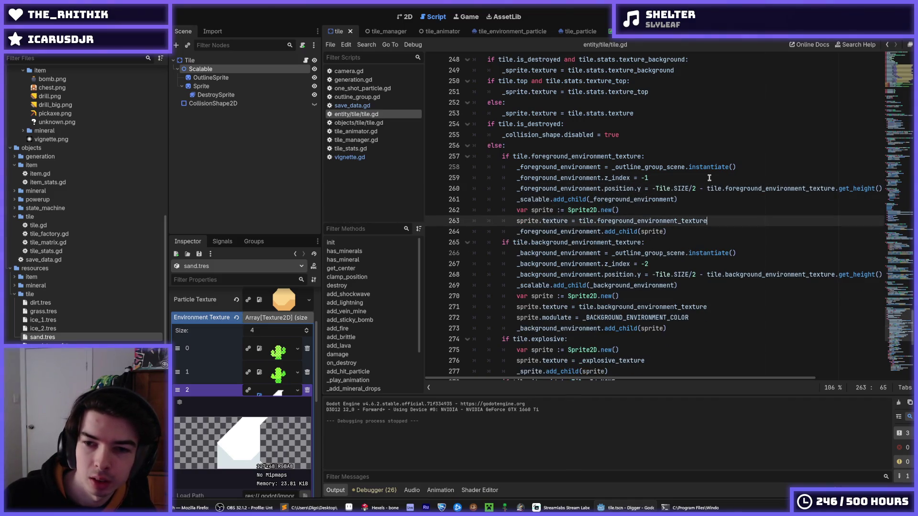
key("End")
key("Return")
key("BackSpace")
key("BackSpace")
key("BackSpace")
type("r")
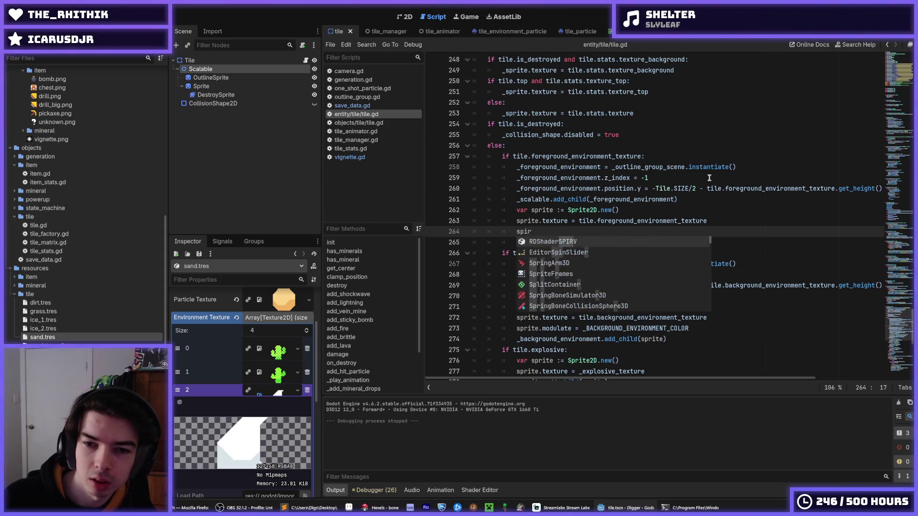
type("ite.flip_h")
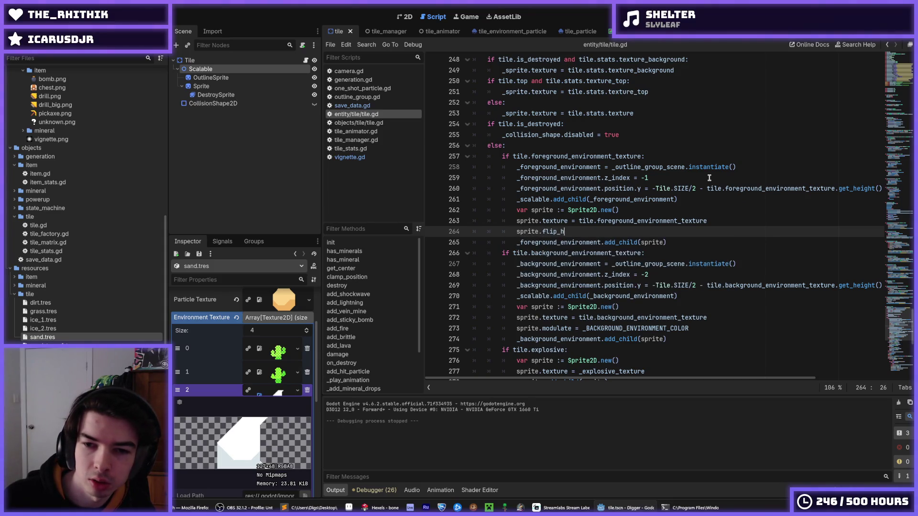
type(" = ra")
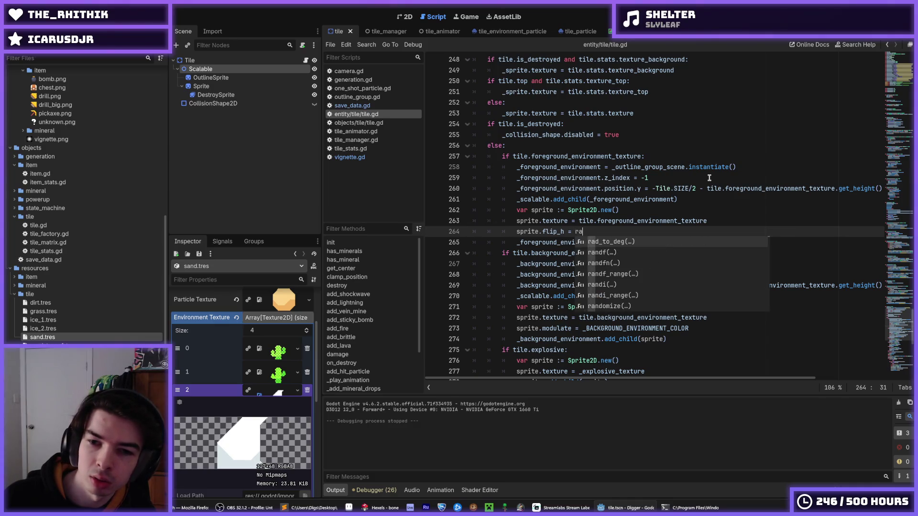
type("ndi")
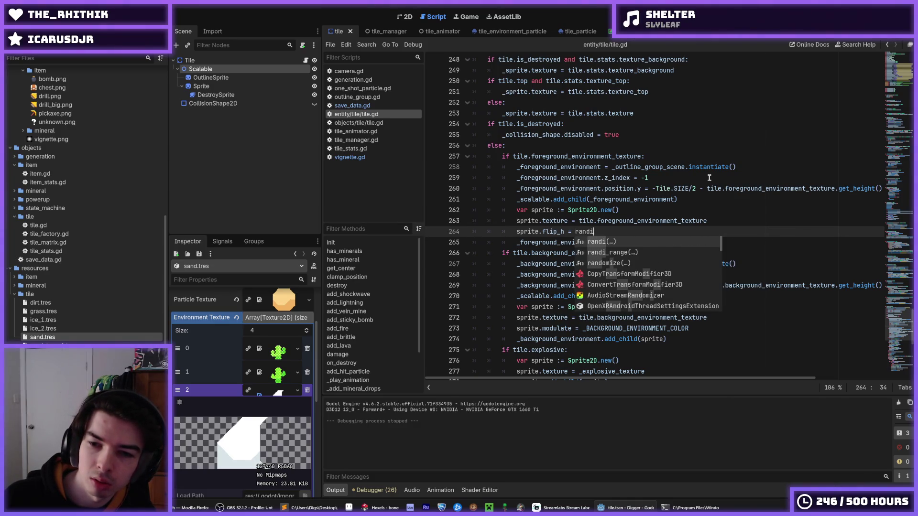
type("()%")
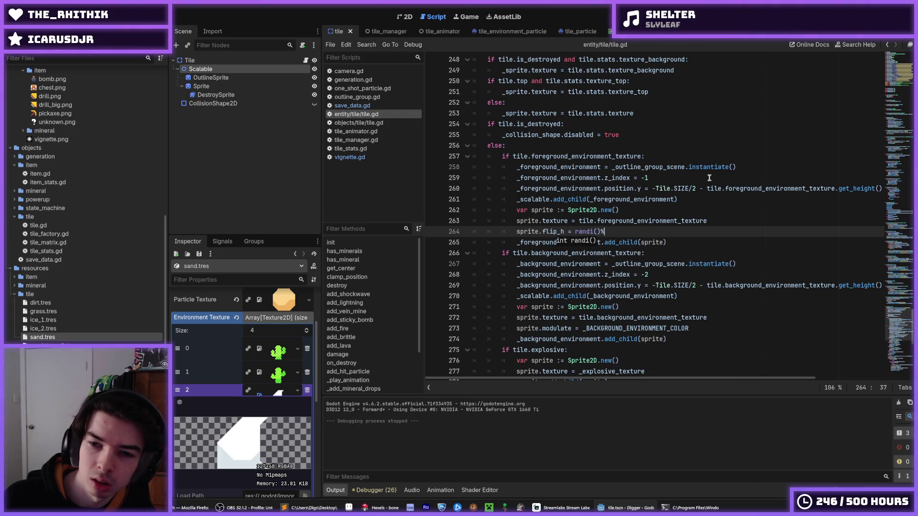
type("2 == 0")
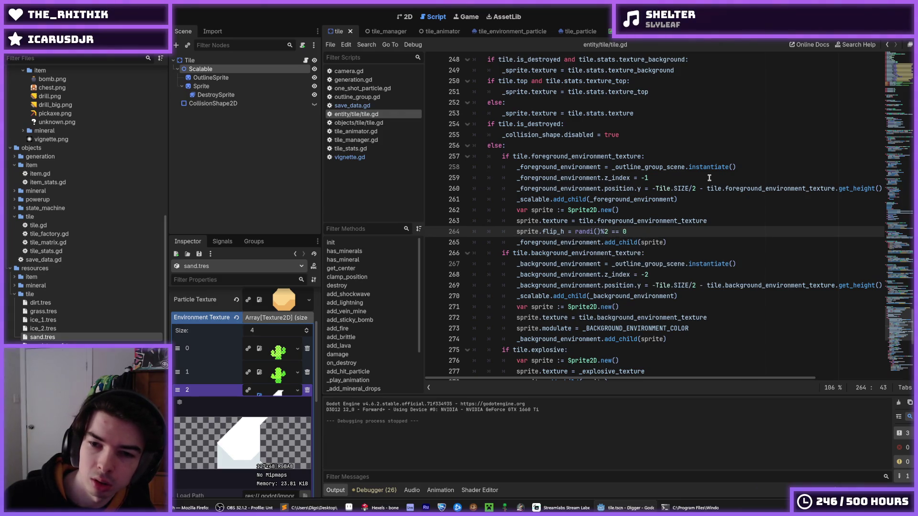
- Copy the flip line into the background sprite block and run the game
key("Left")
key("Left")
key("Left")
key("ctrl+shift+d")
key("alt+Down")
key("alt+Down")
key("alt+Down")
key("alt+Up")
key("alt+Up")
key("F5")
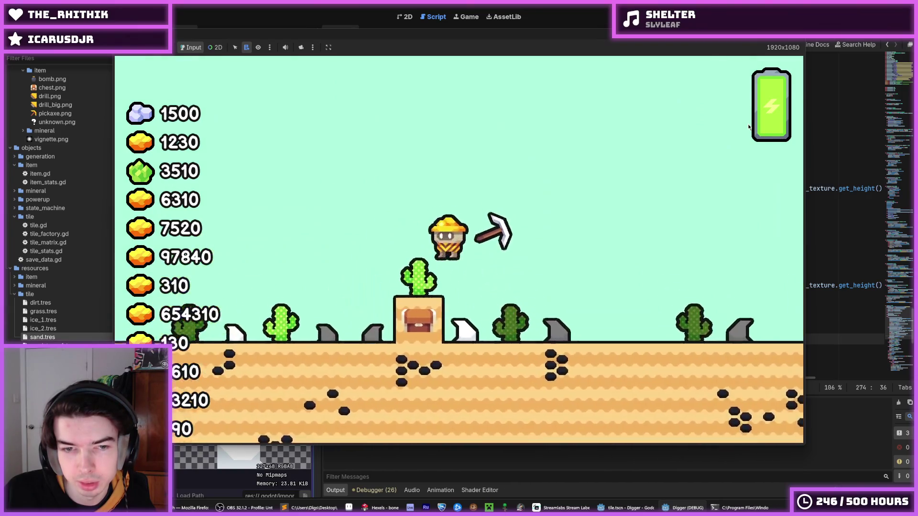
- Walk and jump the miner right from the grass into the snowy area
key("Left")
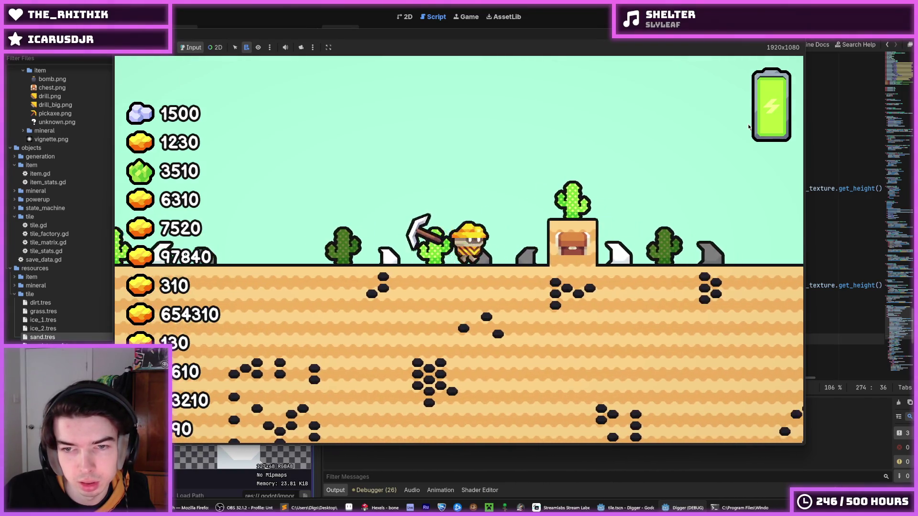
key("Left")
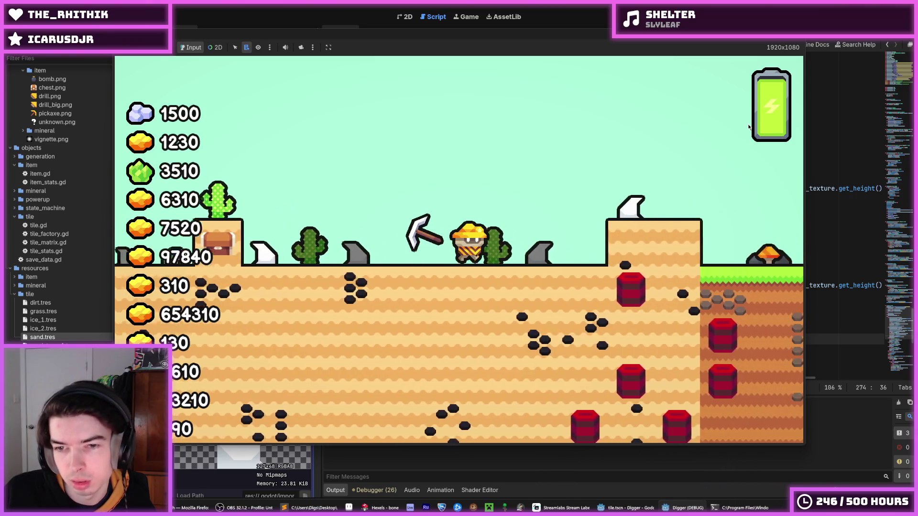
key("Right")
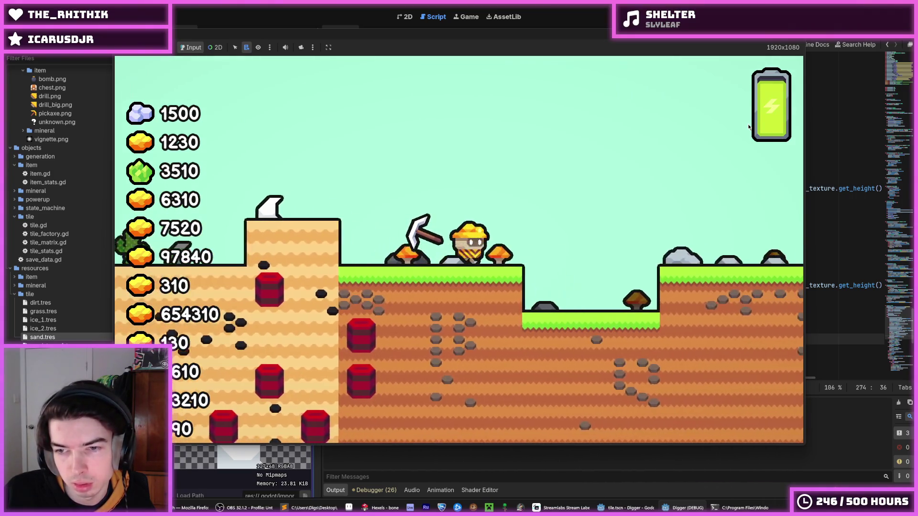
key("space")
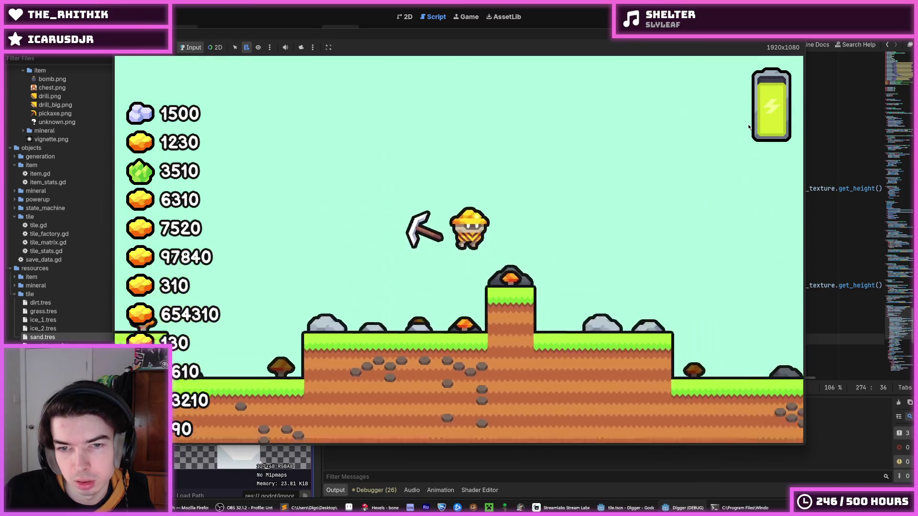
key("Right")
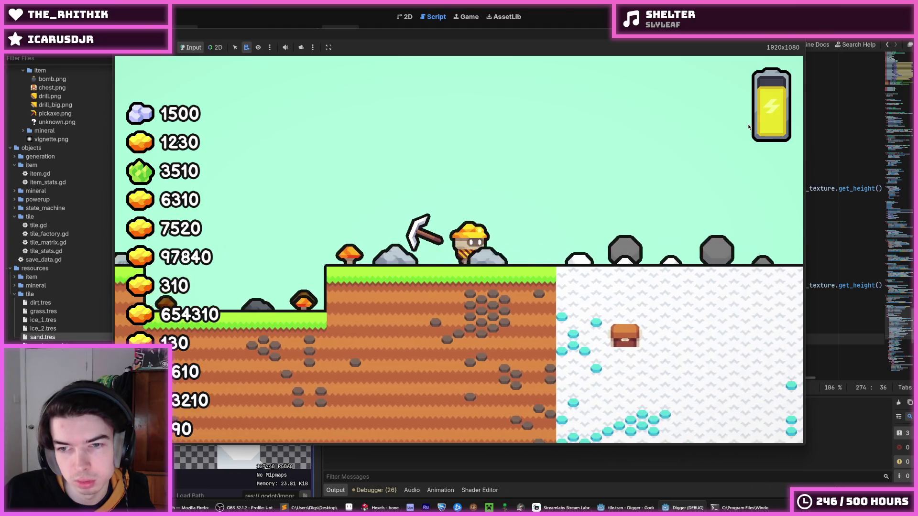
key("Right")
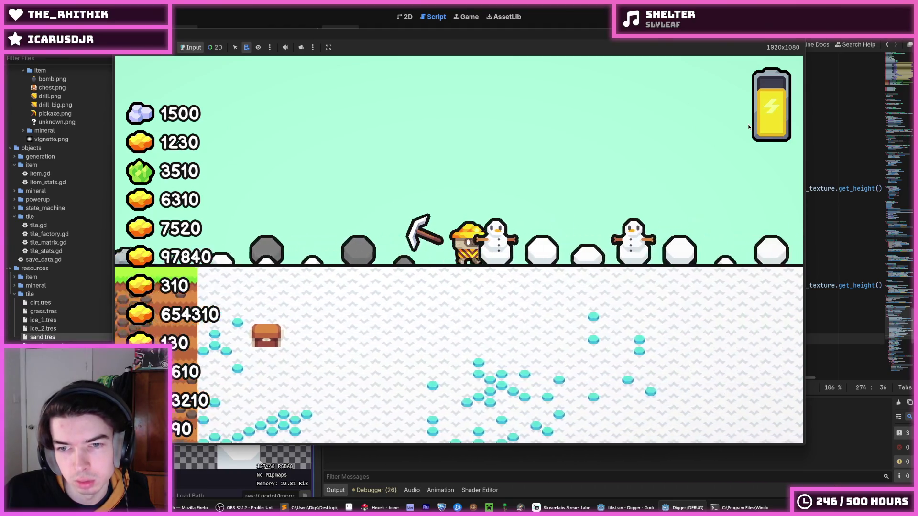
key("Right")
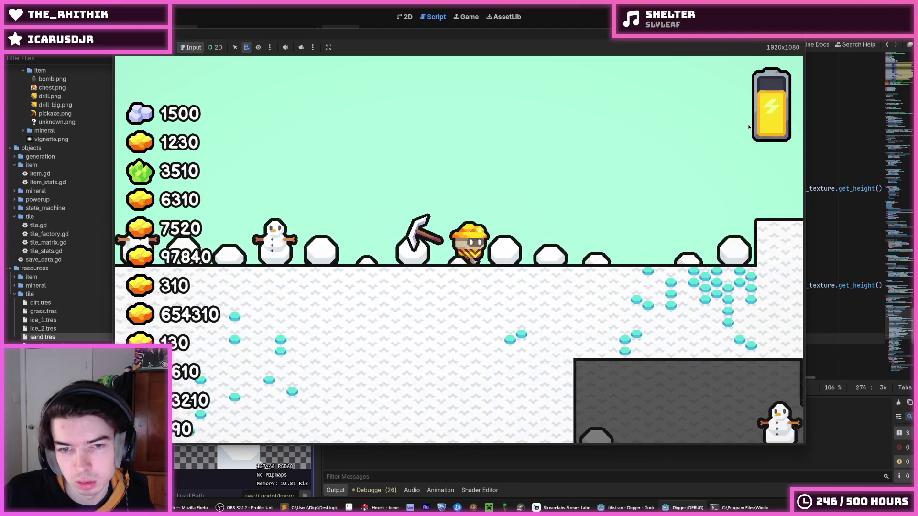
key("Right")
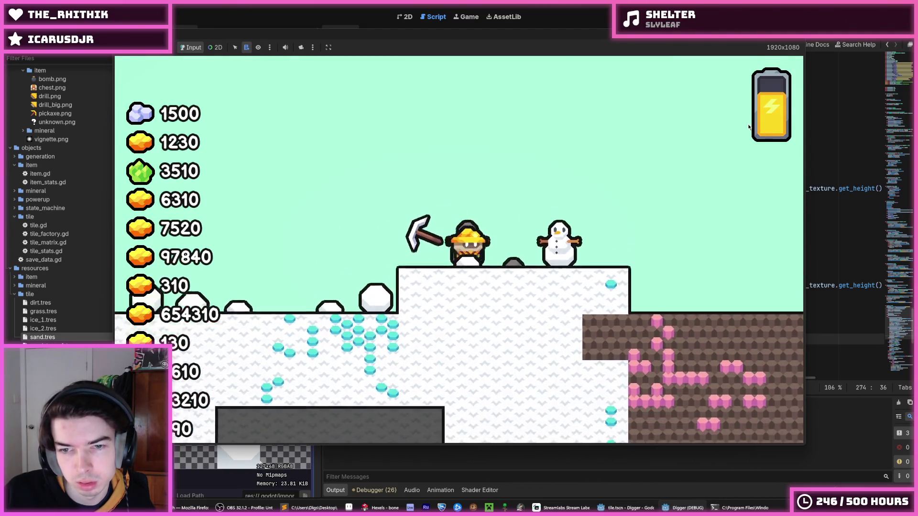
key("Right")
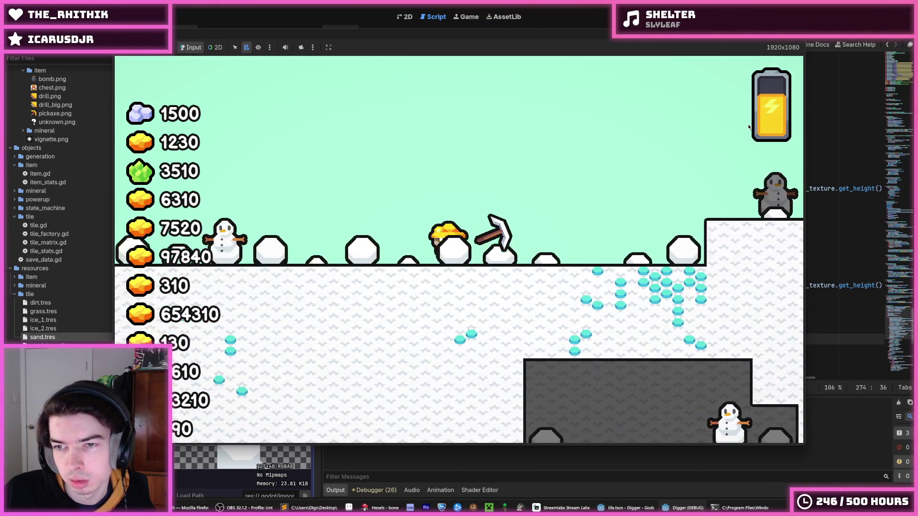
- Dig the miner down, head back left, fly up, then stop the game
key("Down")
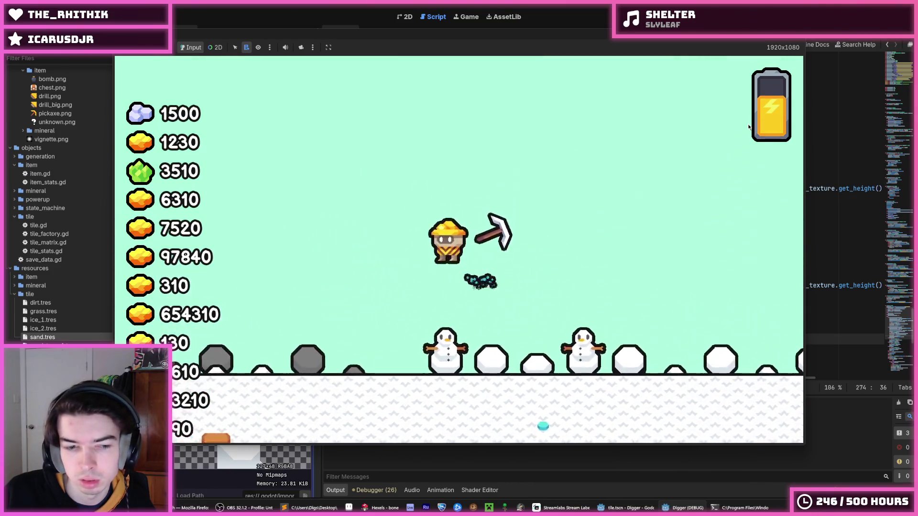
key("Left")
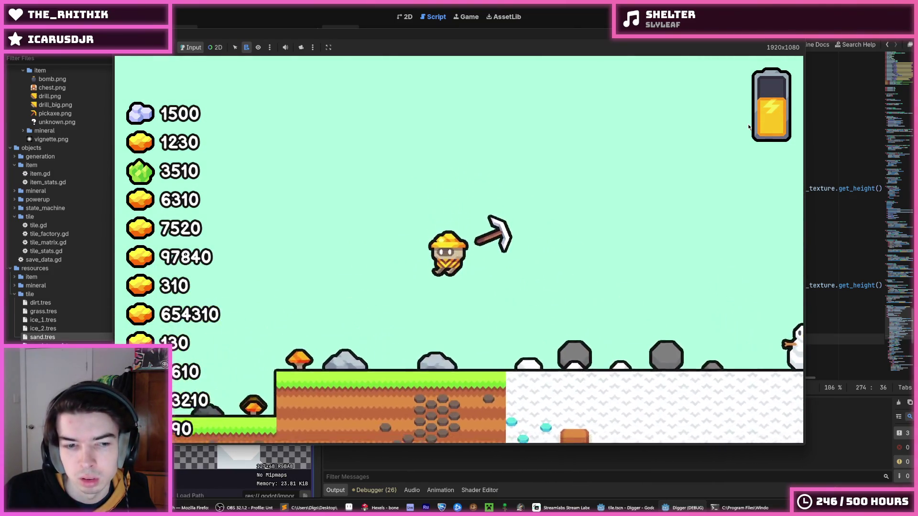
key("Up")
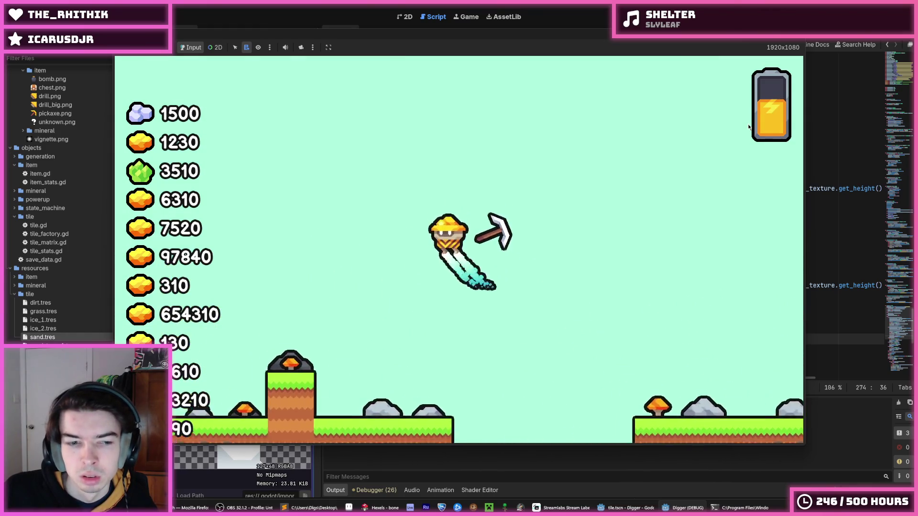
key("F8")
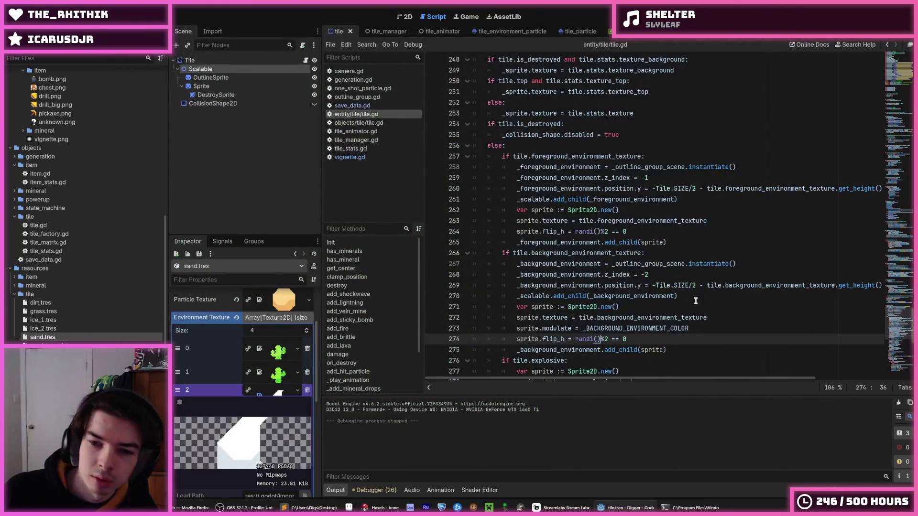
- Add '#TODO store this somewhere!' to the flip lines 274 and 264, then save
left_click(703, 275)
left_click(672, 337)
type("#T")
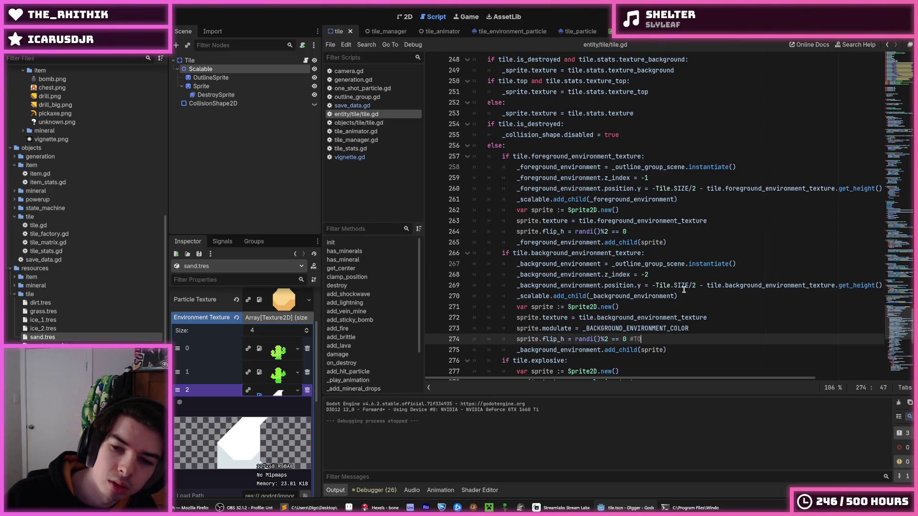
type("DO store this somewhere!")
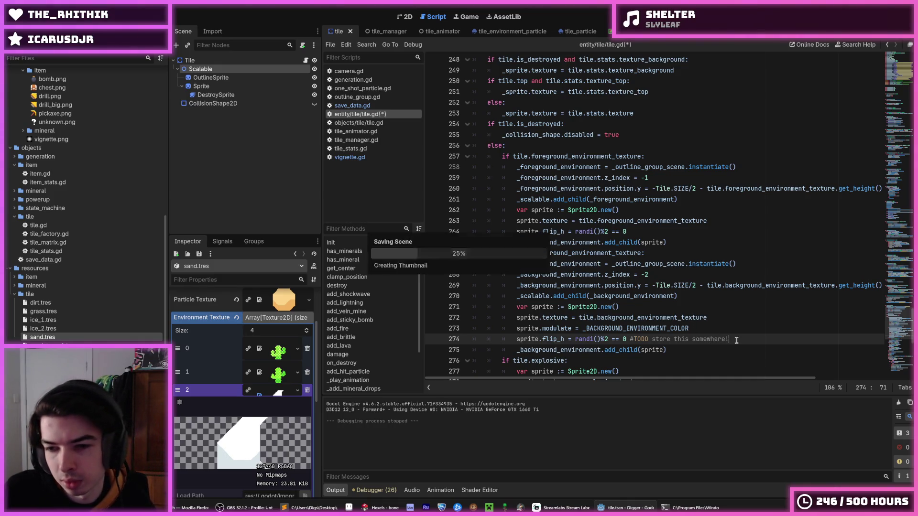
left_click_drag(729, 339, 622, 340)
key("ctrl+c")
left_click(638, 230)
key("ctrl+v")
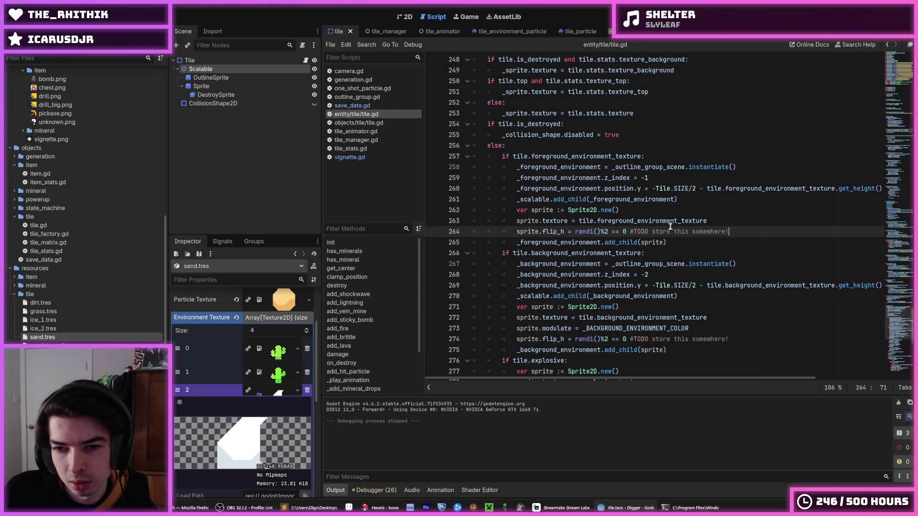
left_click(653, 114)
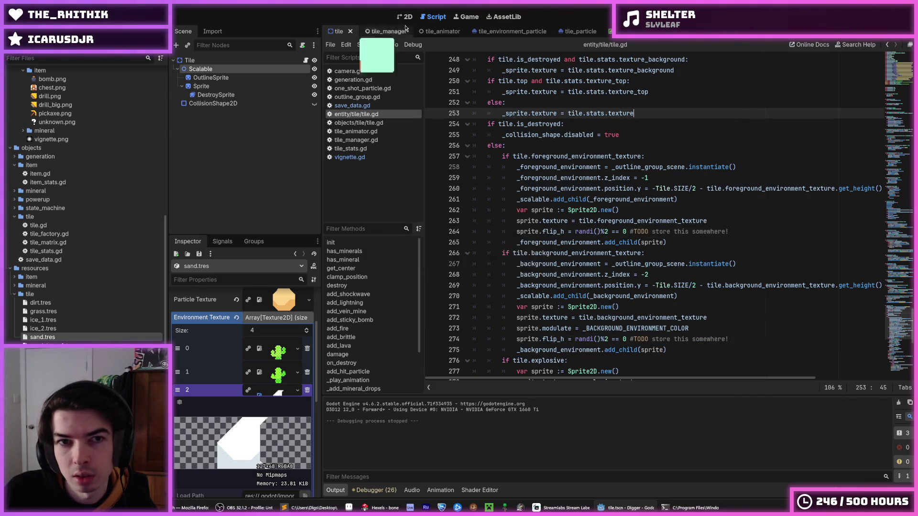
key("ctrl+s")
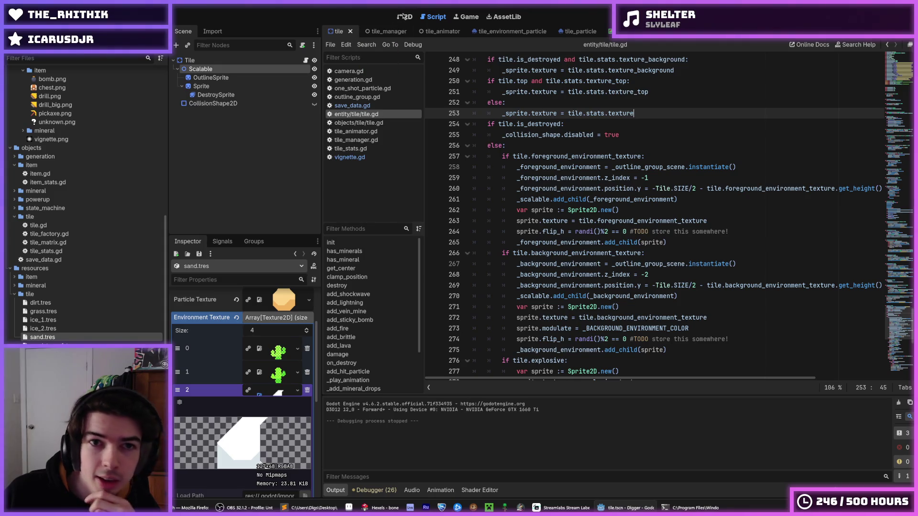
- Show the tile scene in the 2D view and bring Hexels forward
left_click(405, 16)
left_click(385, 31)
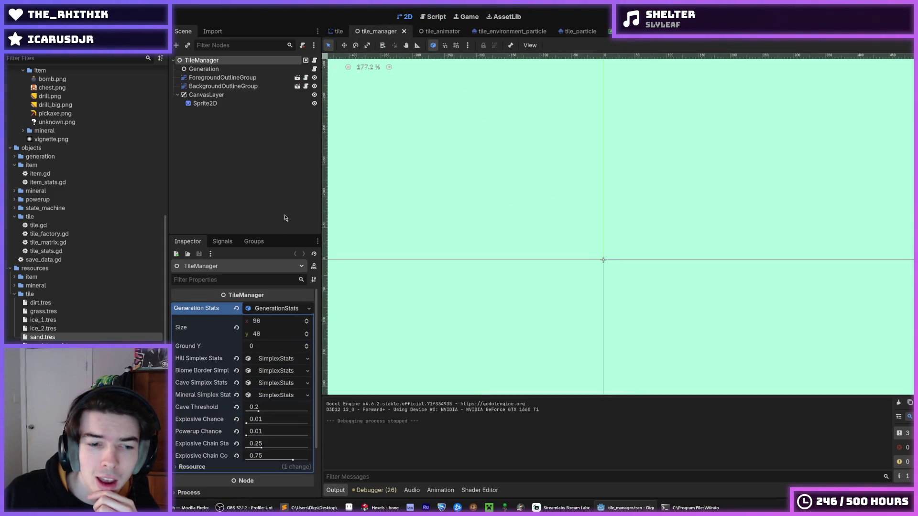
left_click(337, 31)
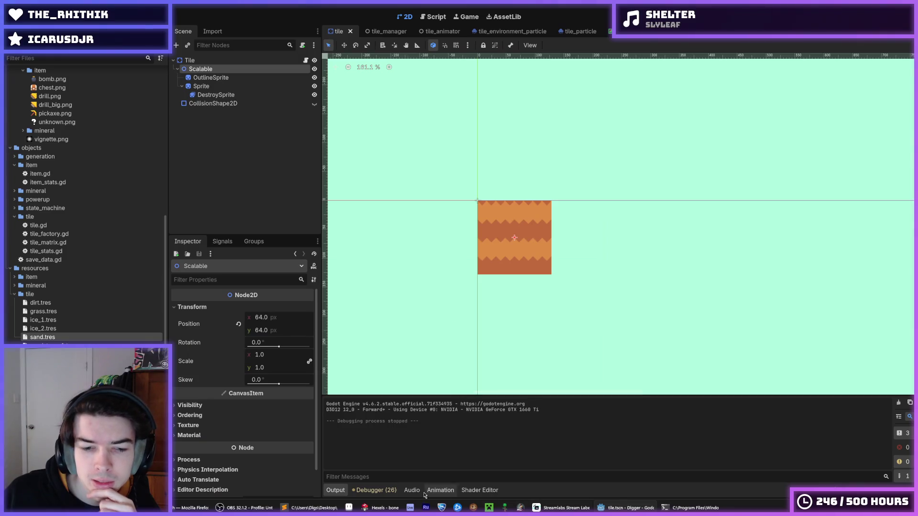
left_click(378, 508)
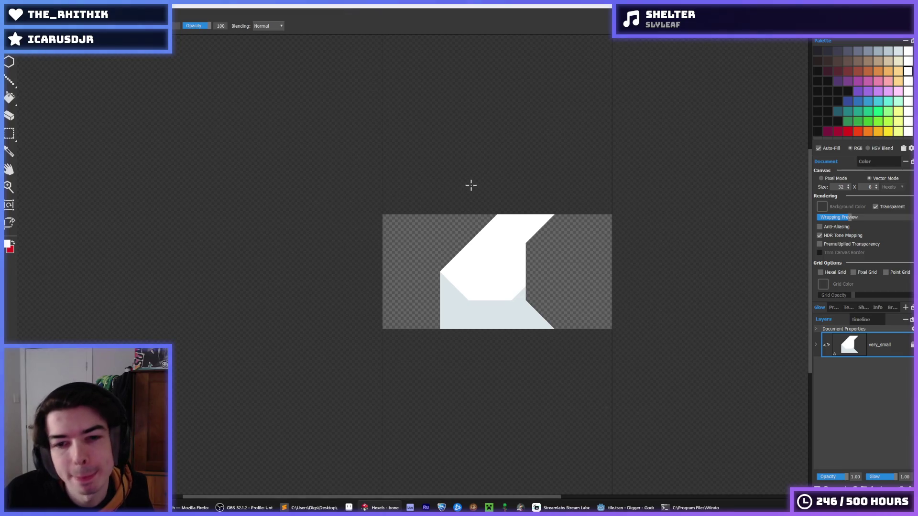
- Save the sprite as bone_big in the environment folder and raise the canvas height to 9
left_click(9, 14)
mouse_move(48, 60)
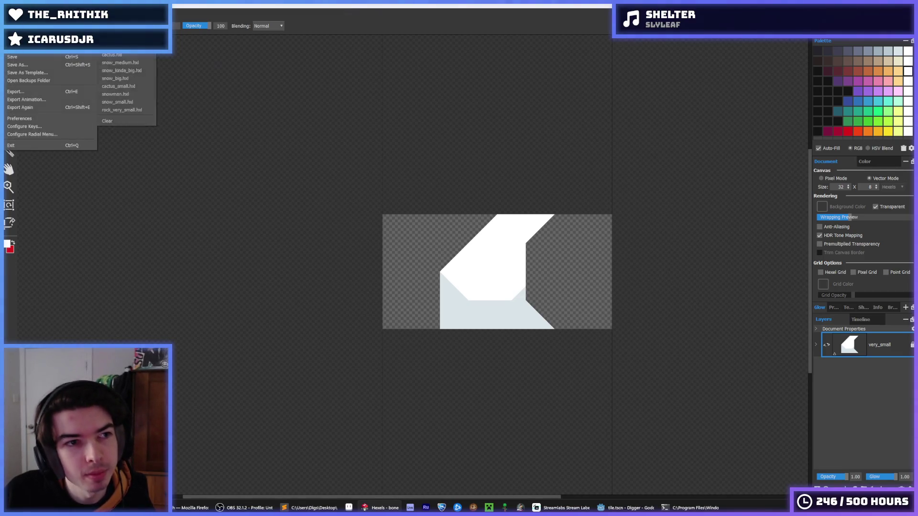
left_click(115, 103)
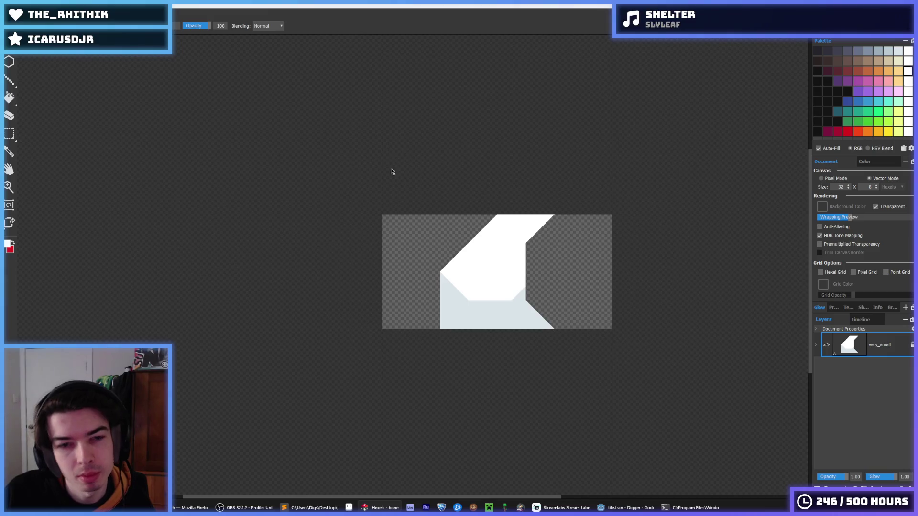
key("ctrl+shift+s")
type("bone_big")
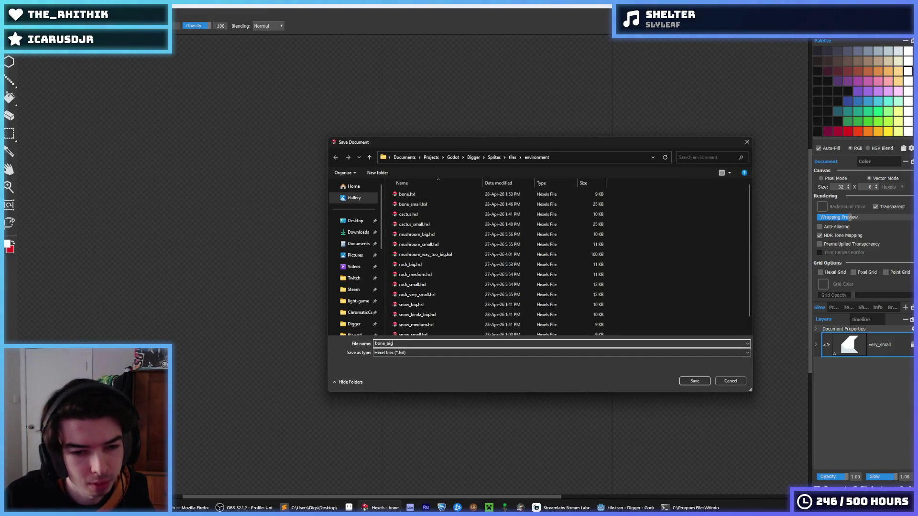
key("Return")
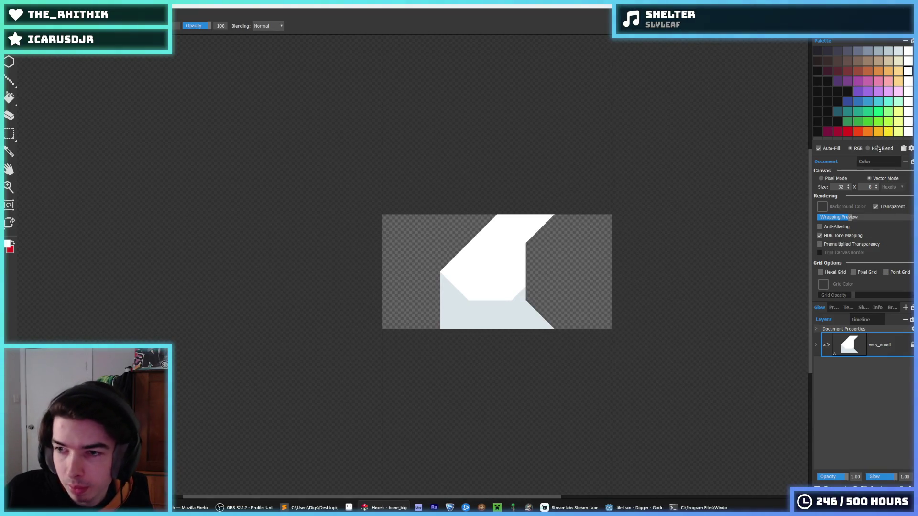
left_click(877, 186)
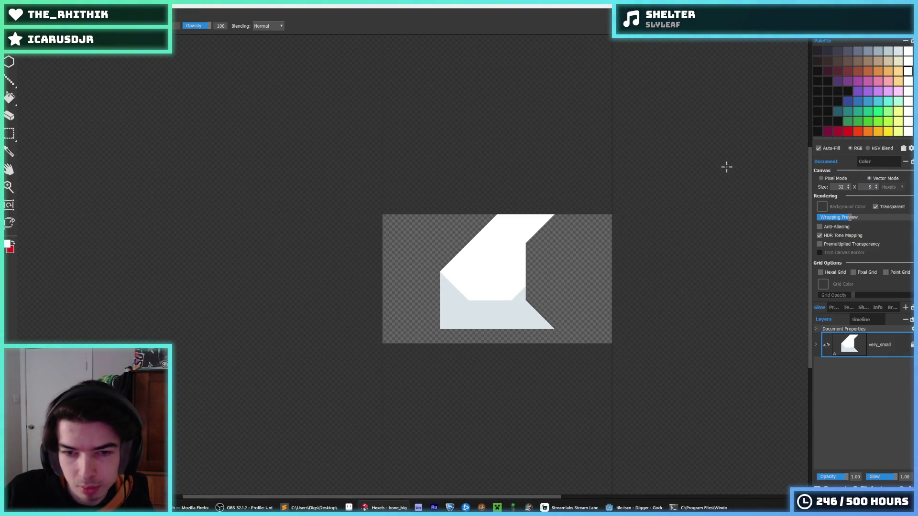
- Set the canvas height to 10 and move the bone's upper half up two rows
left_click(877, 187)
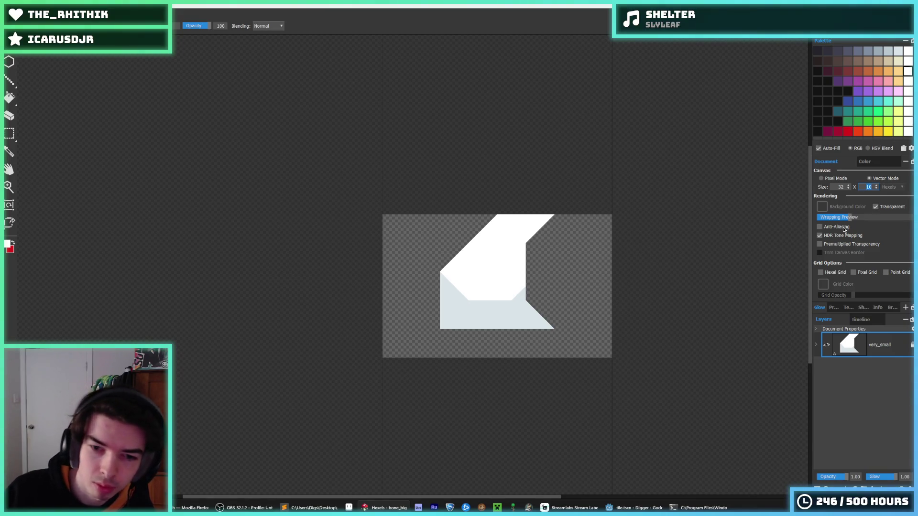
key("ctrl+a")
key("Down")
key("Down")
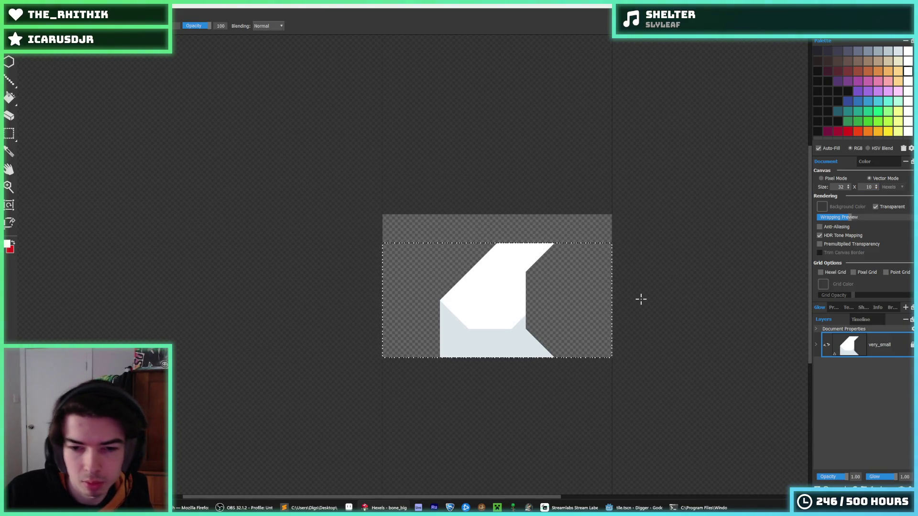
key("ctrl+d")
key("m")
left_click_drag(570, 214, 416, 311)
key("Up")
key("Up")
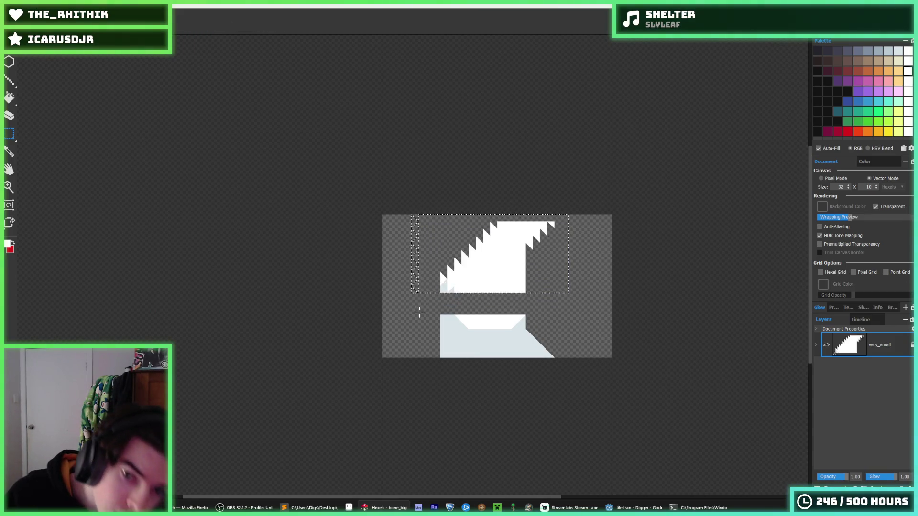
key("Up")
key("b")
- Fill the gap and edges with white, then add light grey shading along the lower-left and right edges
left_click_drag(526, 249, 557, 219)
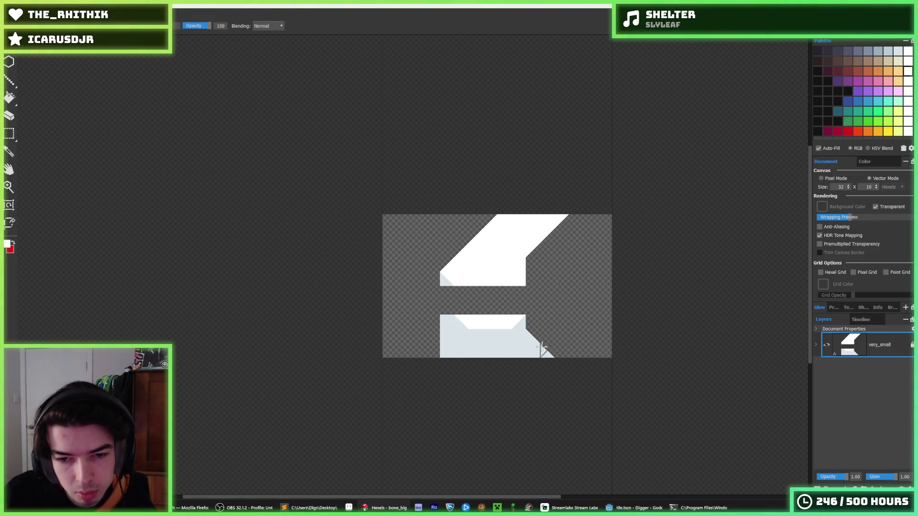
left_click_drag(558, 355, 525, 322)
mouse_move(435, 356)
left_mouse_down()
mouse_move(436, 276)
mouse_move(429, 344)
mouse_move(443, 287)
mouse_move(457, 301)
mouse_move(530, 268)
mouse_move(533, 254)
mouse_move(535, 315)
mouse_move(500, 289)
mouse_move(466, 306)
mouse_move(527, 308)
left_mouse_up()
key("i")
left_click(440, 277)
left_click(438, 322, "alt")
mouse_move(439, 322)
left_mouse_down()
mouse_move(437, 337)
mouse_move(432, 306)
mouse_move(437, 346)
mouse_move(451, 320)
left_mouse_up()
mouse_move(529, 322)
left_mouse_down()
mouse_move(537, 323)
mouse_move(515, 331)
mouse_move(557, 358)
mouse_move(529, 313)
mouse_move(536, 276)
left_mouse_up()
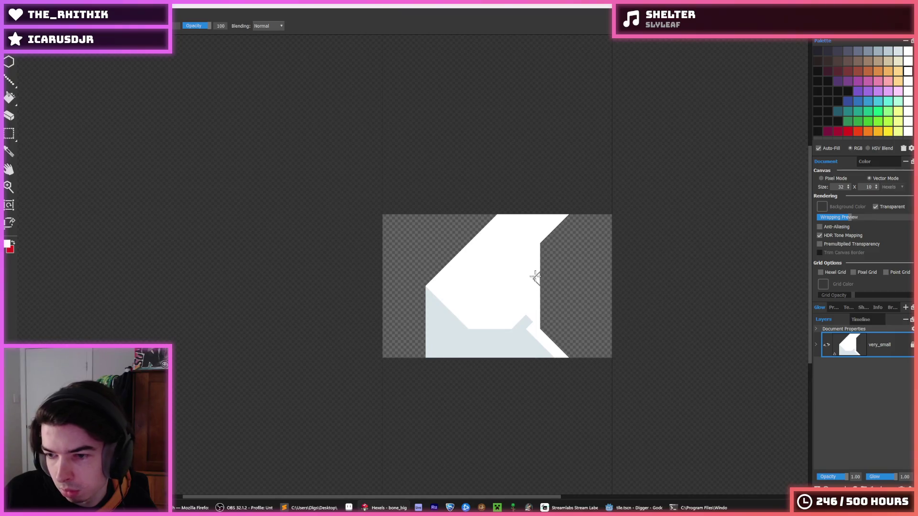
- Shade the bone's right side and upper-left edge light grey, undoing the grey right-edge band
left_click(525, 332, "alt")
mouse_move(525, 332)
left_mouse_down()
mouse_move(520, 269)
mouse_move(518, 329)
left_mouse_up()
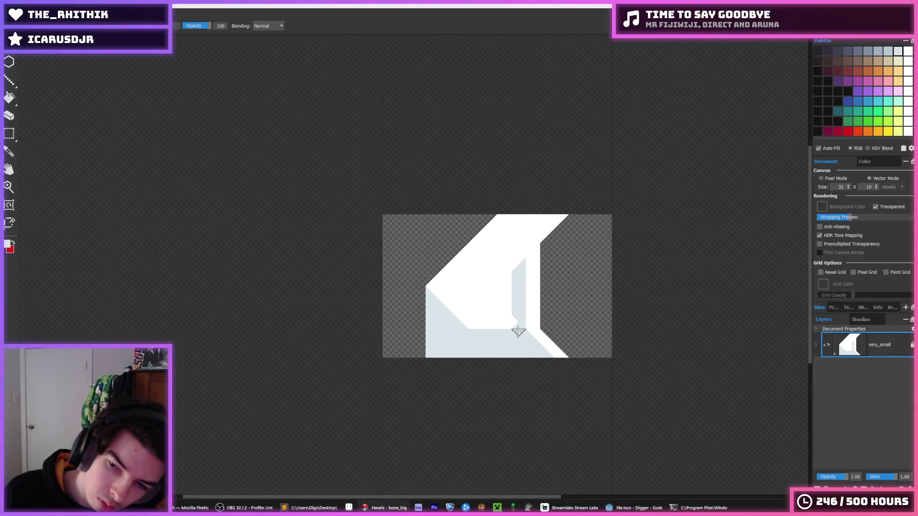
mouse_move(434, 292)
left_mouse_down()
mouse_move(480, 260)
mouse_move(494, 236)
mouse_move(528, 222)
mouse_move(531, 233)
mouse_move(545, 232)
mouse_move(470, 273)
mouse_move(471, 292)
mouse_move(529, 239)
mouse_move(497, 308)
mouse_move(448, 326)
mouse_move(490, 324)
left_mouse_up()
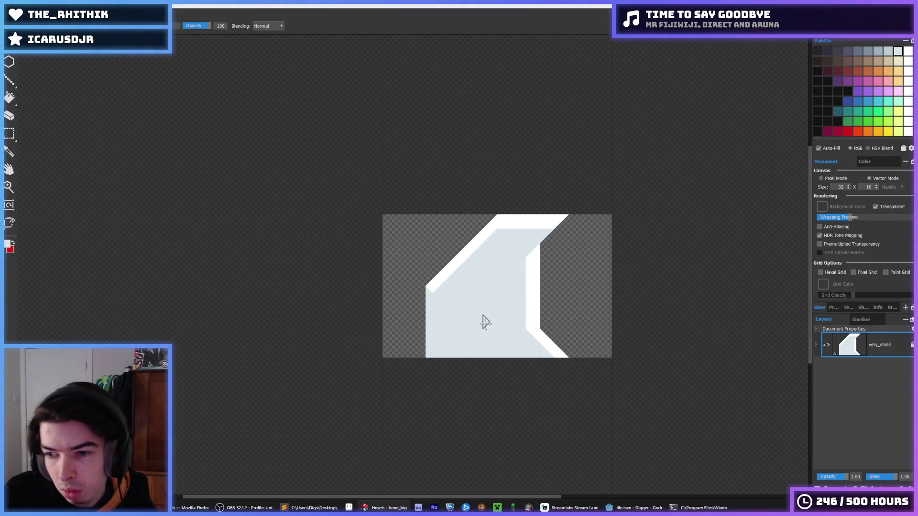
mouse_move(517, 248)
left_mouse_down()
mouse_move(531, 246)
mouse_move(531, 307)
left_mouse_up()
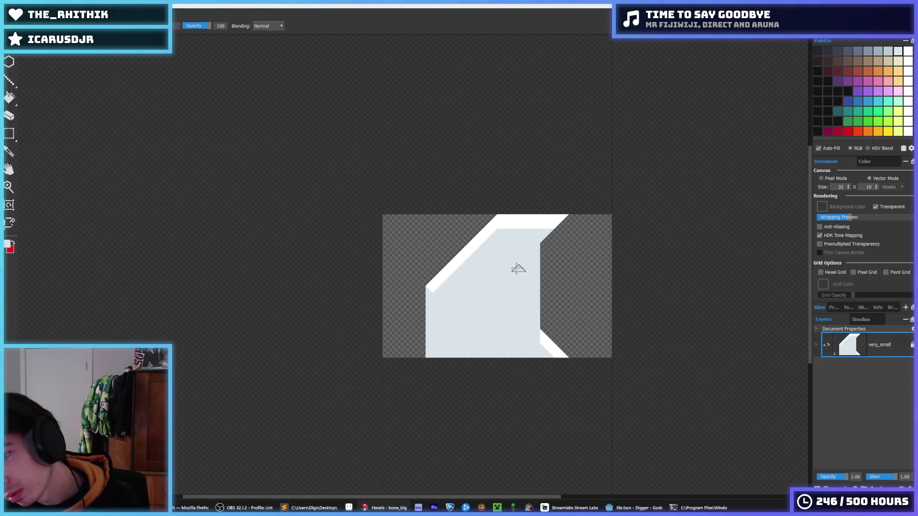
key("ctrl+z")
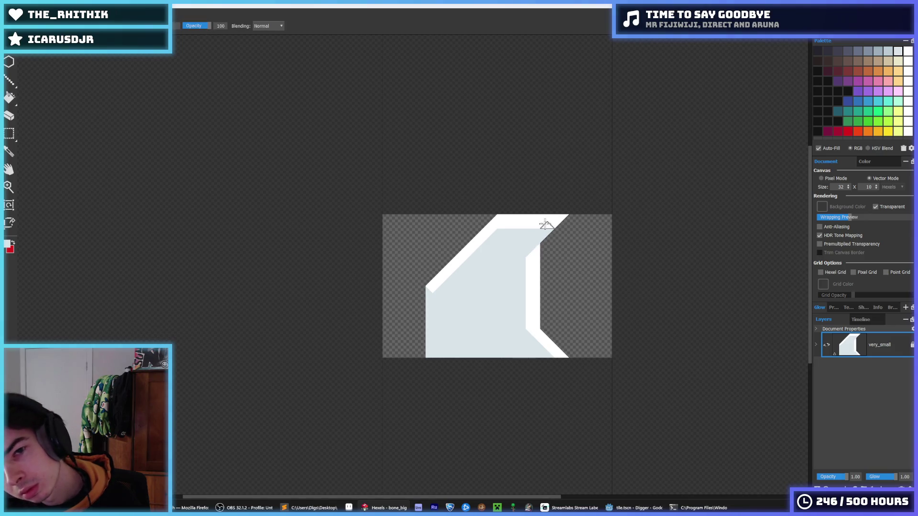
- Repaint the large upper area of the bone white, filling its grey bands
key("i")
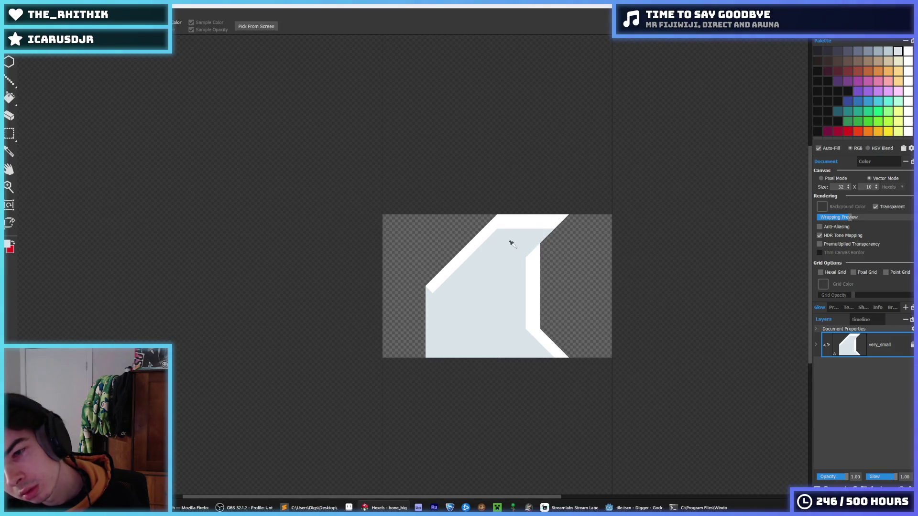
key("b")
left_click_drag(512, 243, 518, 246)
left_click(517, 247)
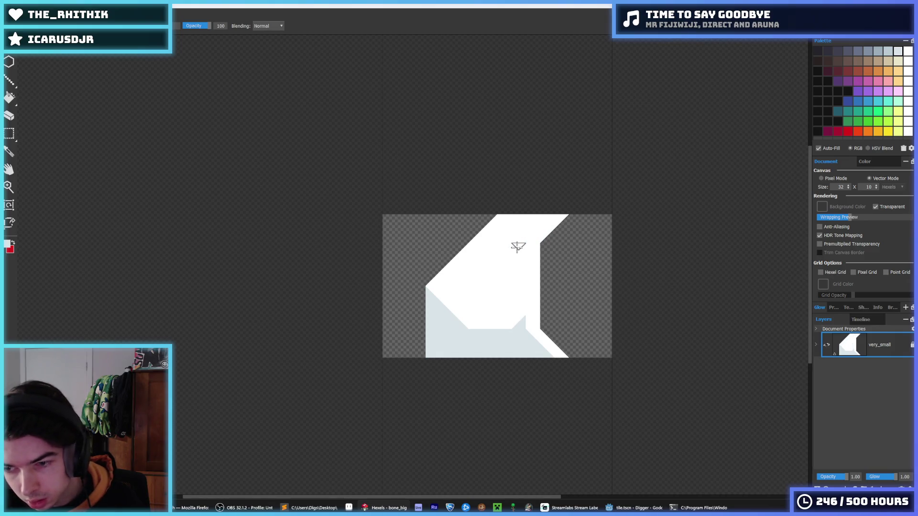
- Fill the lower-right notch light grey and erase hexels along the white shape's right edge
left_click(525, 324)
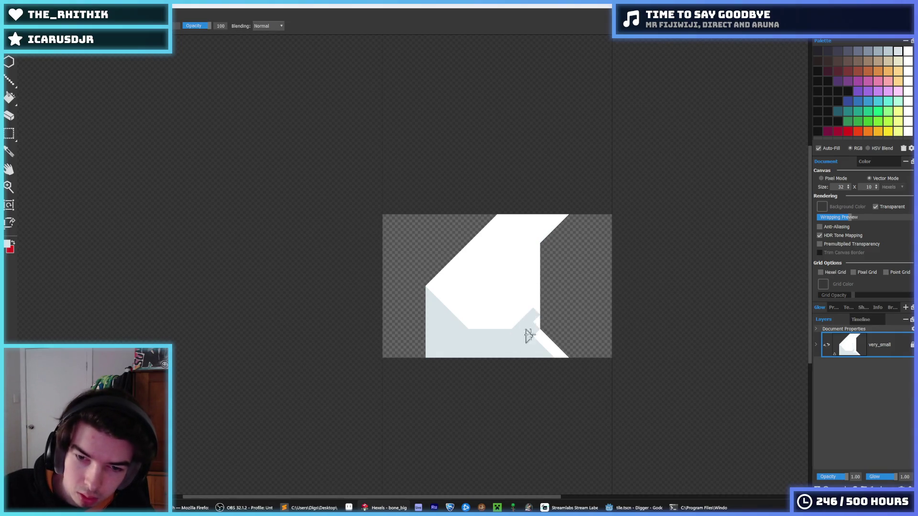
left_click(550, 352)
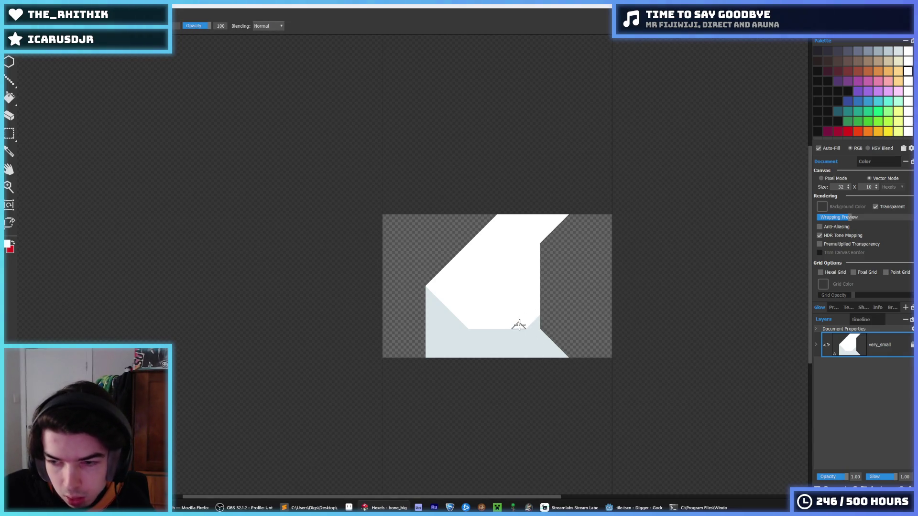
left_click(538, 307)
left_click(541, 299)
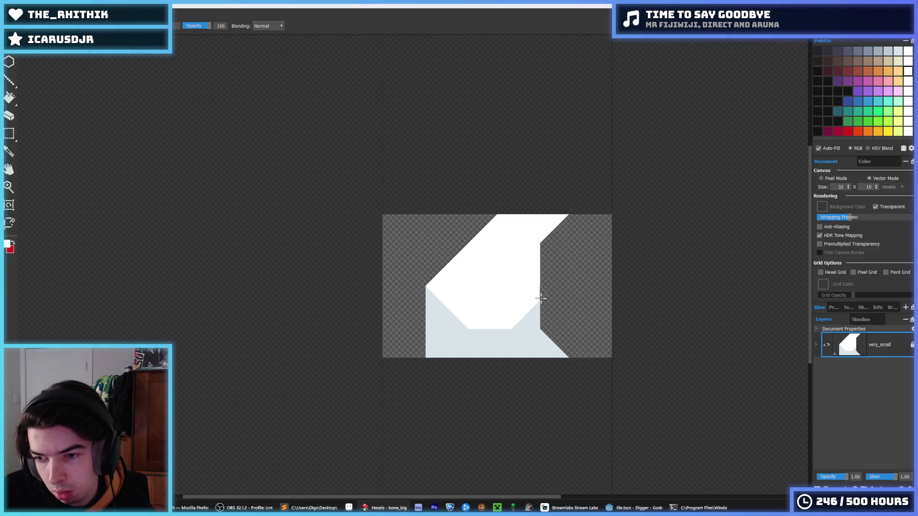
left_click(538, 307)
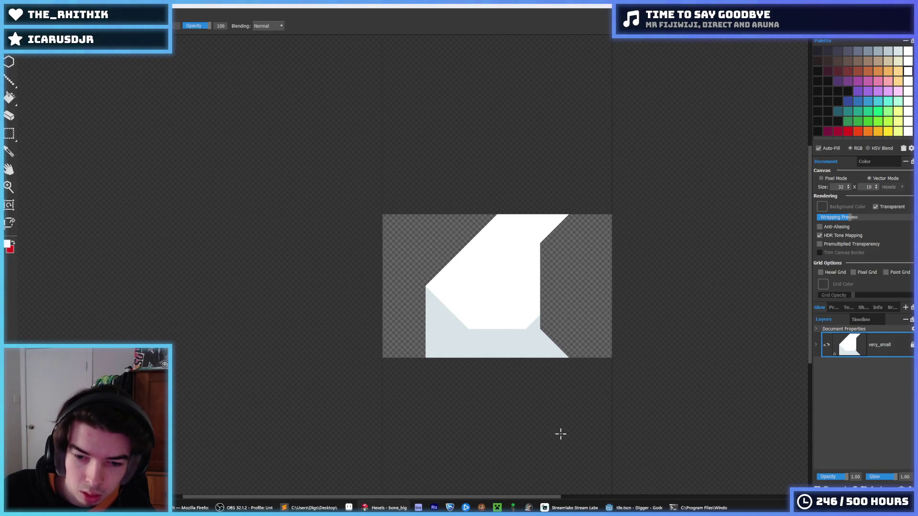
key("e")
mouse_move(539, 251)
left_mouse_down()
mouse_move(542, 324)
mouse_move(529, 308)
mouse_move(536, 292)
left_mouse_up()
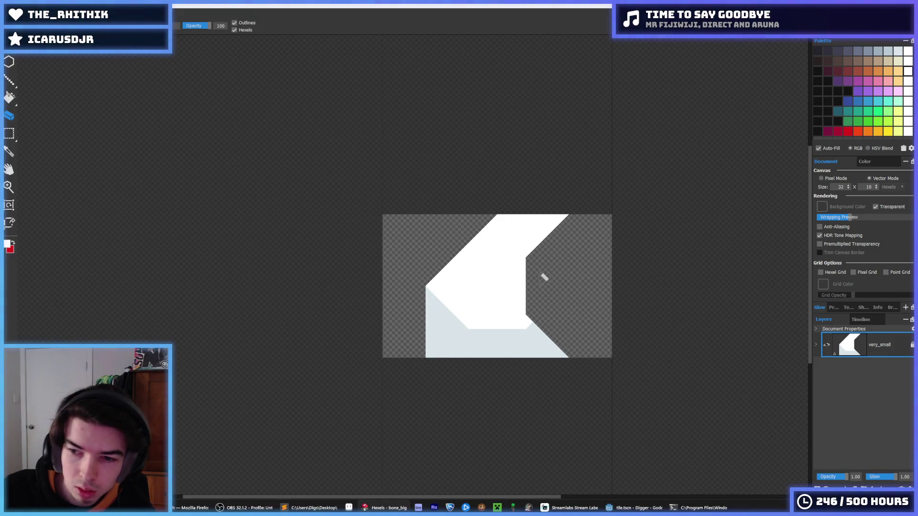
- Shade the bottom-right corner light grey, then start exporting with bone_big.png as the file name
key("alt")
scroll(536, 267, "down", 5)
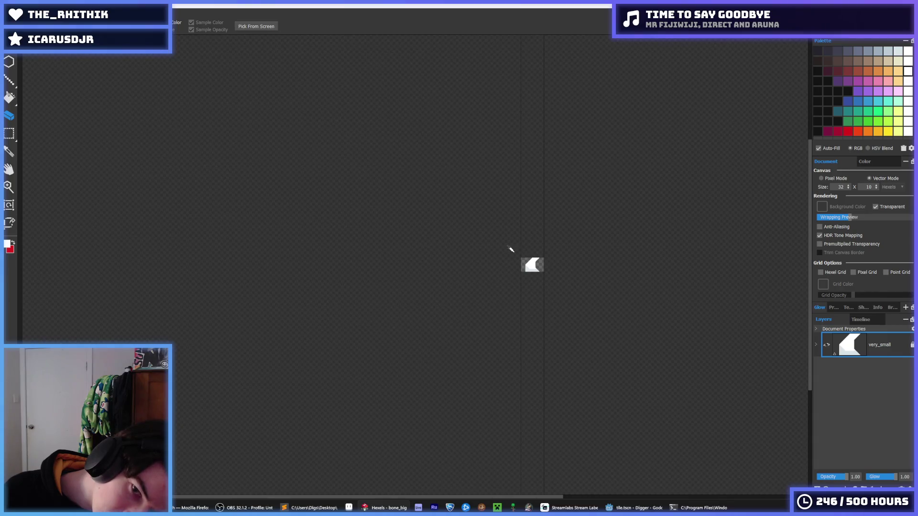
scroll(512, 251, "up", 6)
scroll(565, 229, "up", 1)
mouse_move(609, 323)
left_mouse_down()
mouse_move(600, 311)
mouse_move(581, 332)
left_mouse_up()
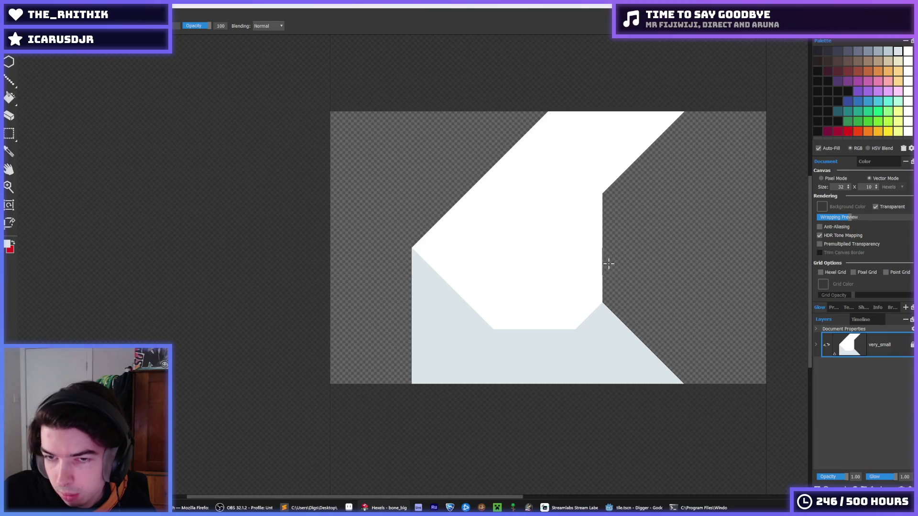
mouse_move(605, 181)
left_mouse_down()
mouse_move(621, 149)
mouse_move(654, 132)
left_mouse_up()
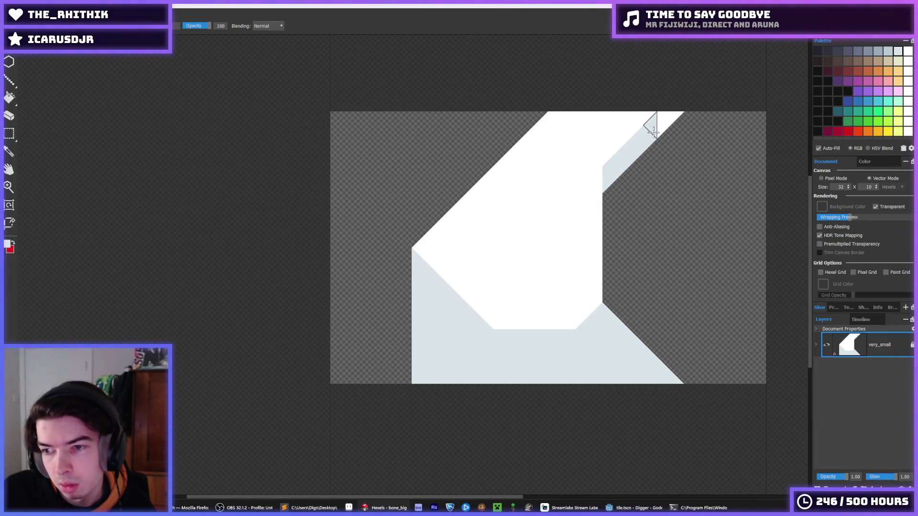
key("ctrl+z")
key("ctrl+e")
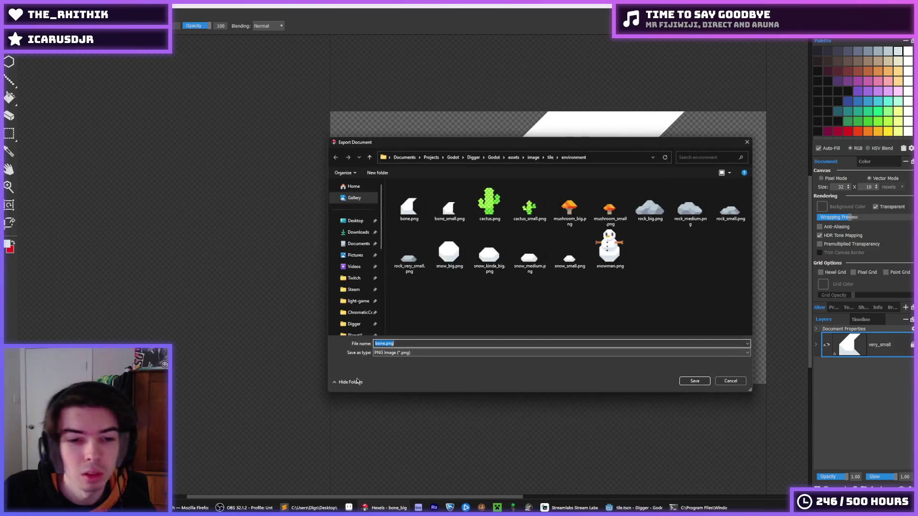
left_click(386, 342)
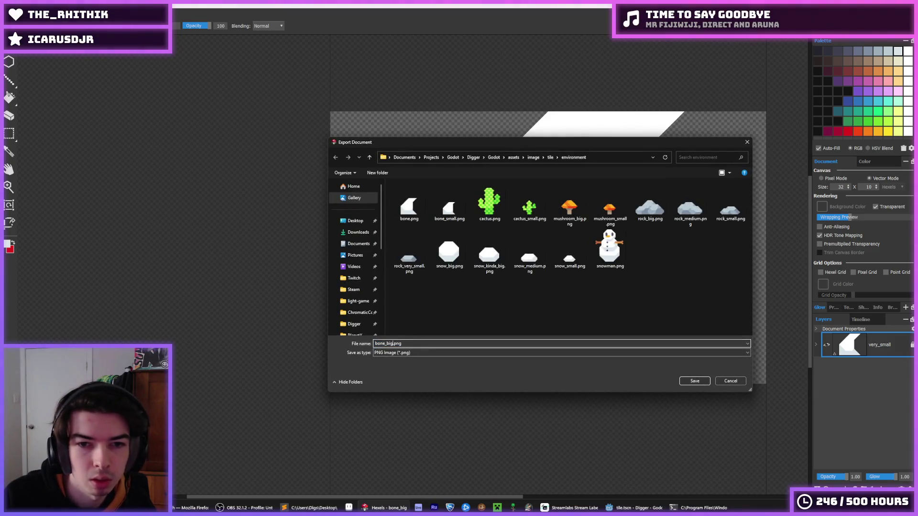
- Finish exporting bone_big.png with the default resolution settings
key("Return")
left_click(497, 362)
key("alt+Tab")
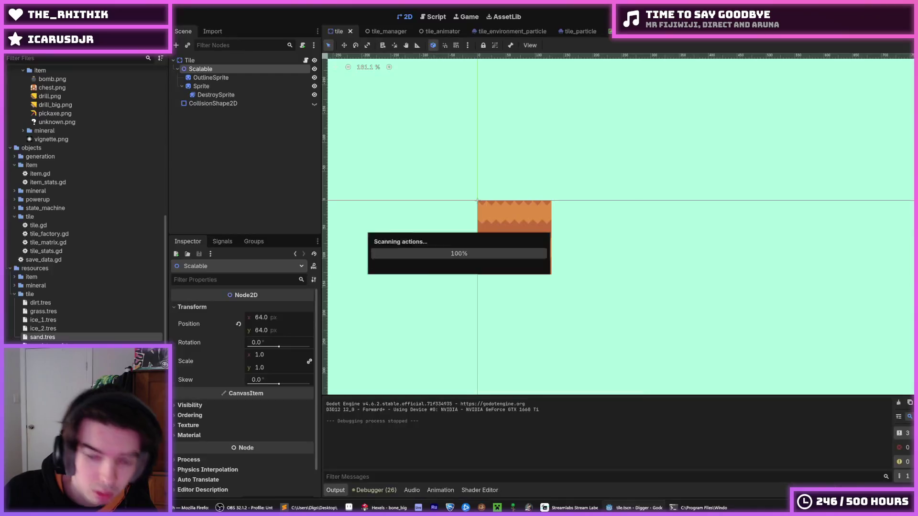
- Add bone_big.png as a new Environment Texture element in sand.tres and save
left_click(137, 343)
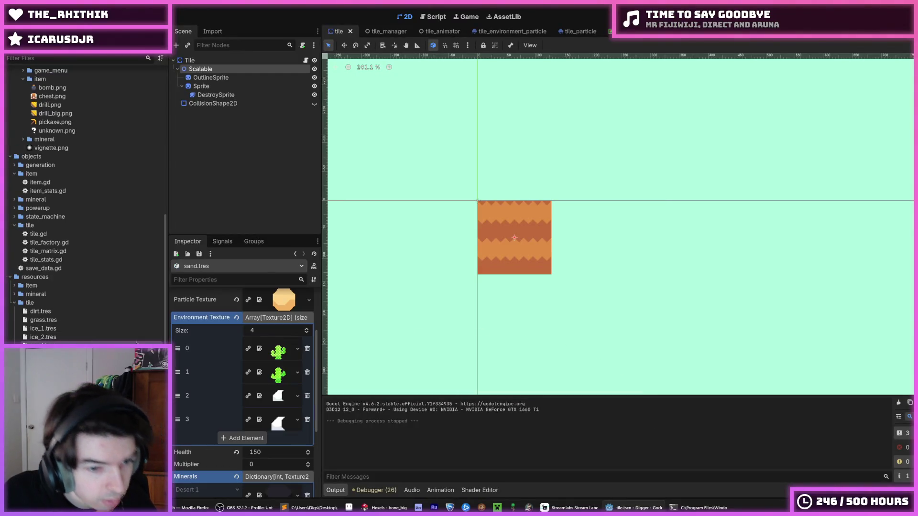
left_click(254, 437)
left_click(265, 439)
left_click(295, 485)
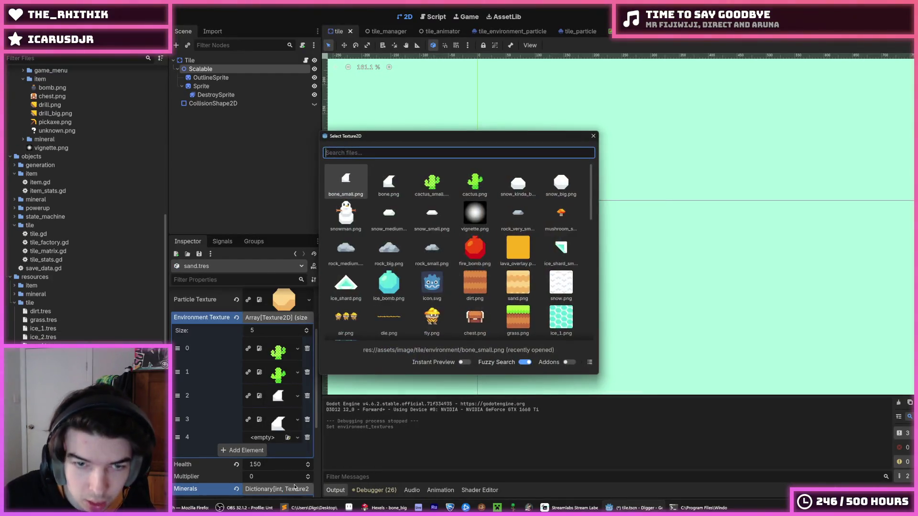
type("bone_big")
key("Return")
key("ctrl+s")
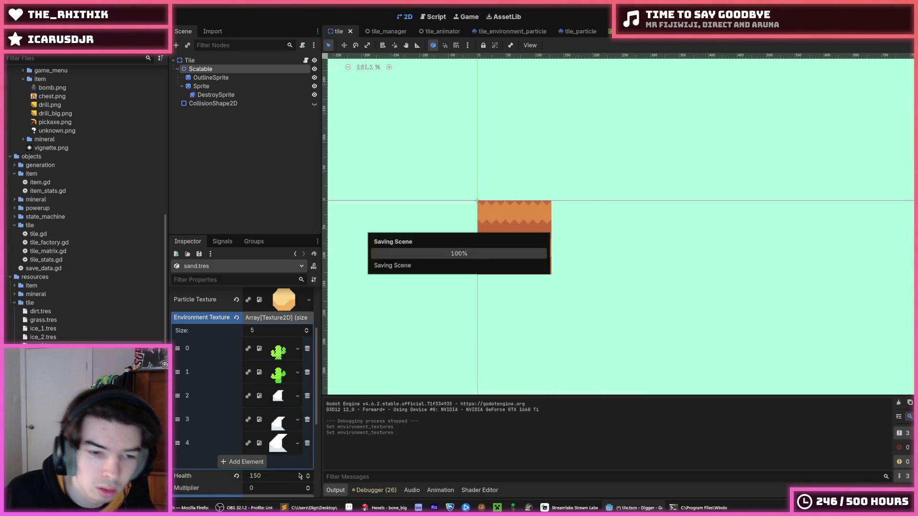
- Run the Digger game from Godot to test the bones
left_click(385, 508)
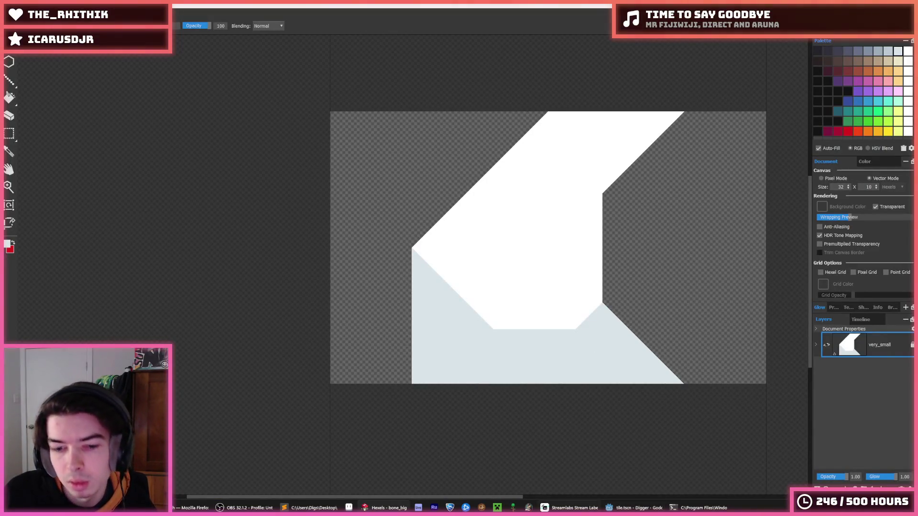
left_click(635, 508)
key("F5")
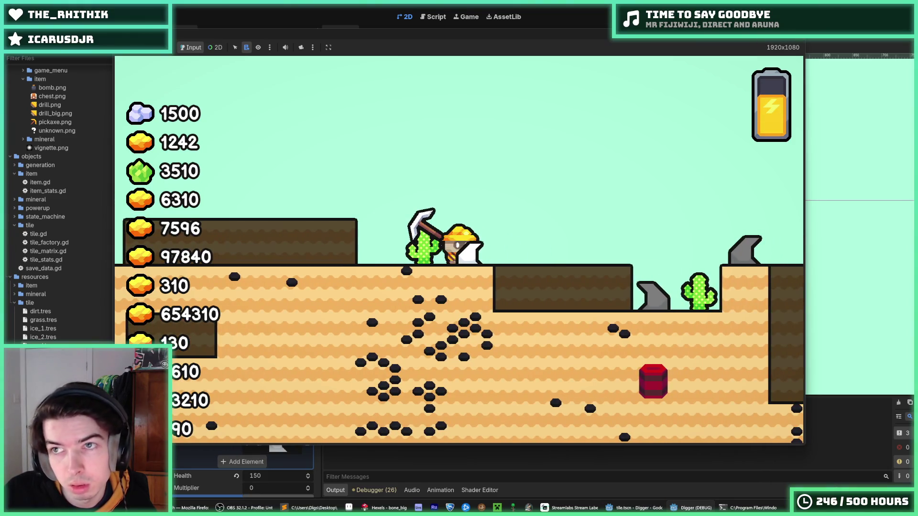
- Stop the Digger test run after checking the bones on the sand
key("F8")
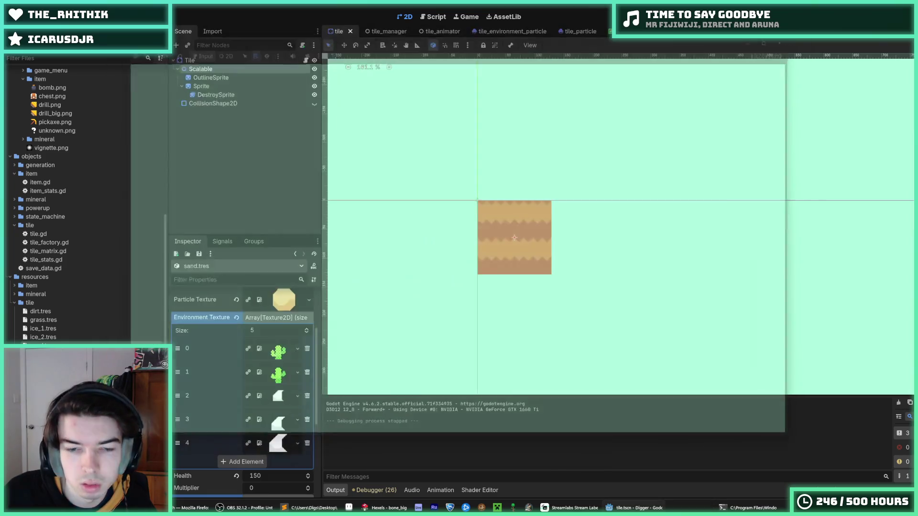
- In Hexels, shade the bone's bottom row and lower-right corner light grey
key("alt+Tab")
mouse_move(595, 312)
left_mouse_down()
mouse_move(472, 317)
mouse_move(499, 314)
left_mouse_up()
left_click(594, 288)
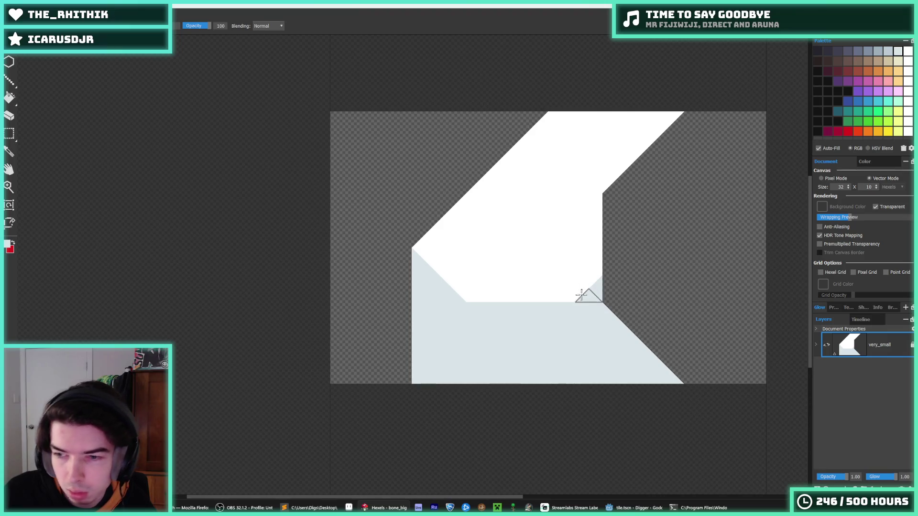
key("e")
mouse_move(669, 377)
left_mouse_down()
mouse_move(427, 381)
mouse_move(438, 367)
left_mouse_up()
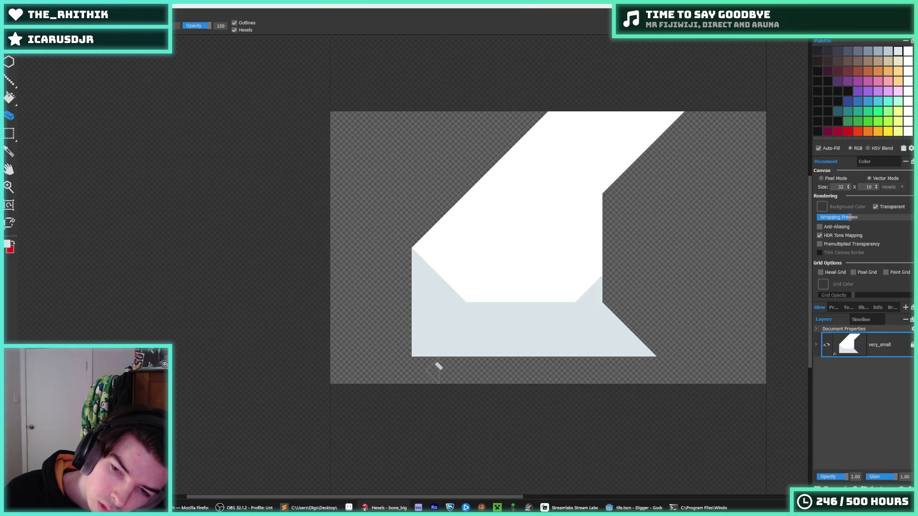
key("ctrl+z")
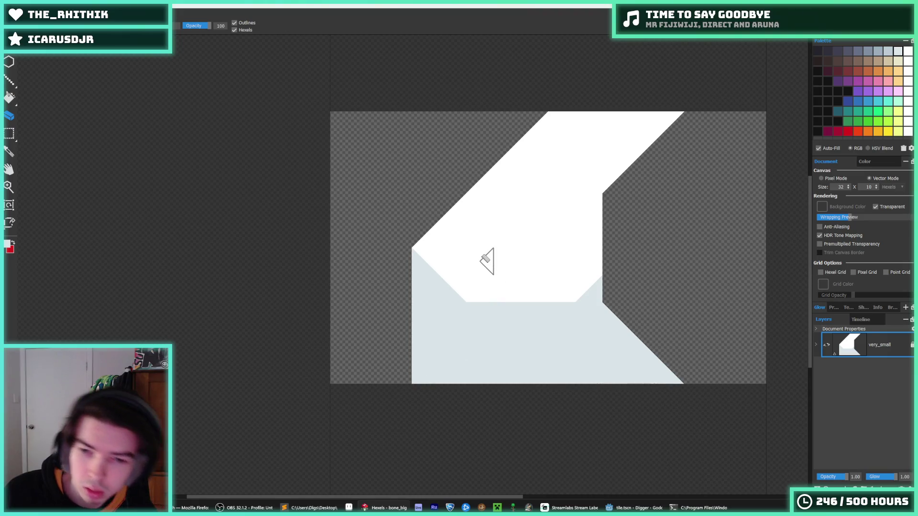
- Re-export over the existing bone_big.png and run the Digger game in Godot again
key("ctrl+e")
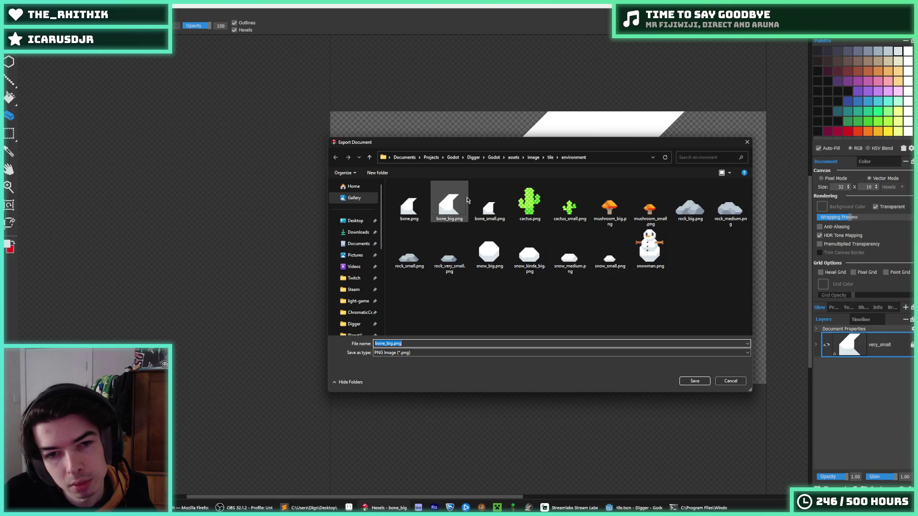
key("Return")
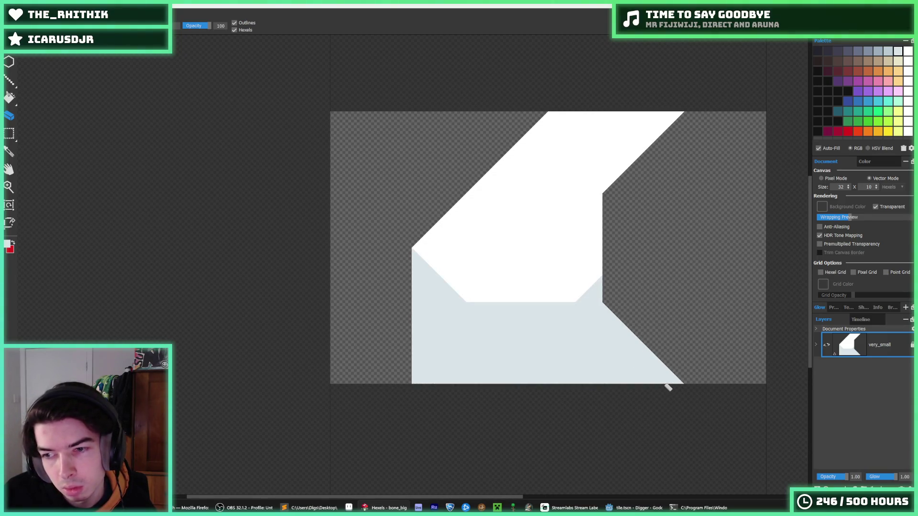
key("ctrl+e")
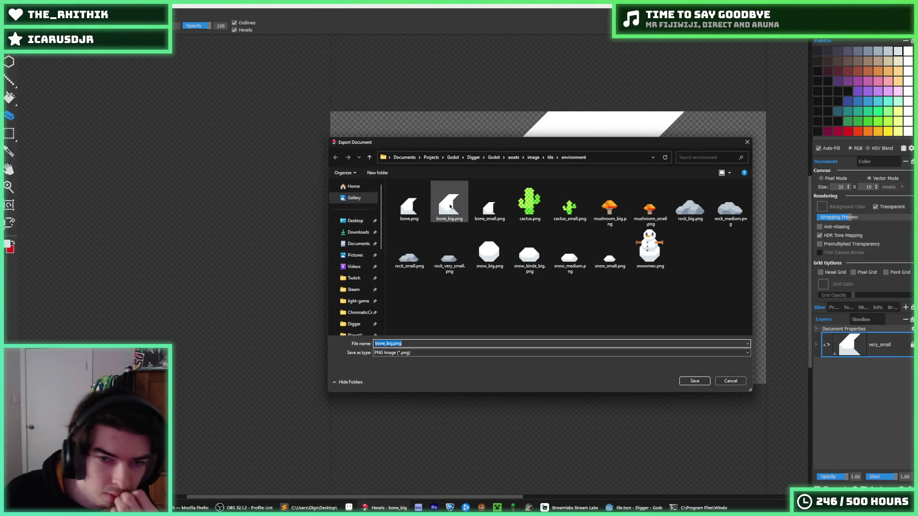
double_click(450, 207)
key("Return")
key("Return")
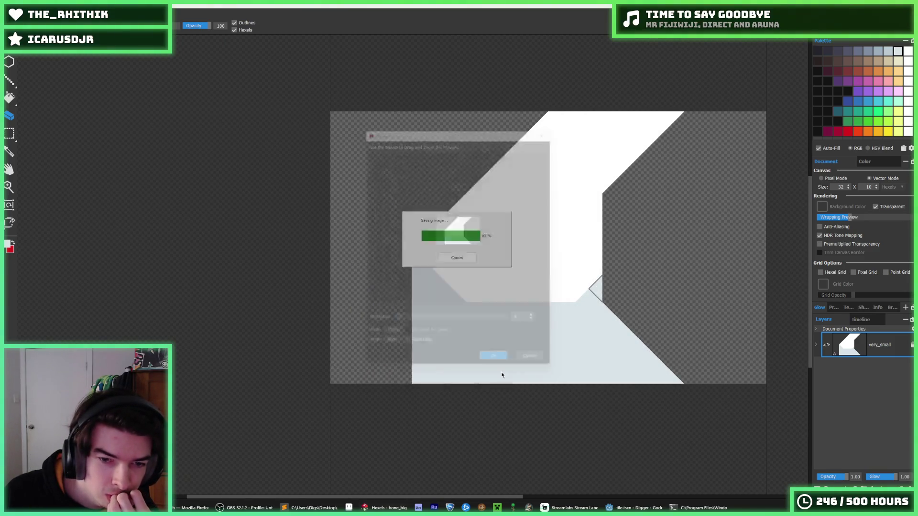
key("alt+Tab")
key("F5")
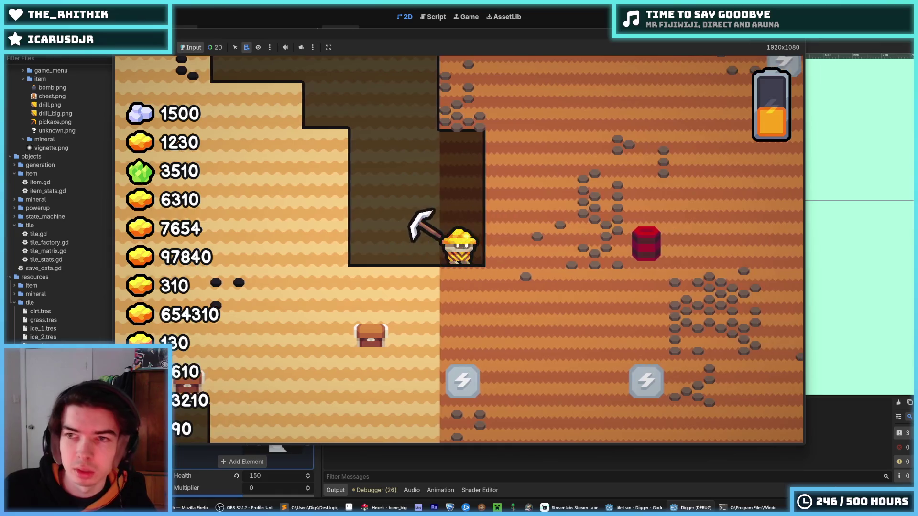
key("F8")
key("ctrl+s")
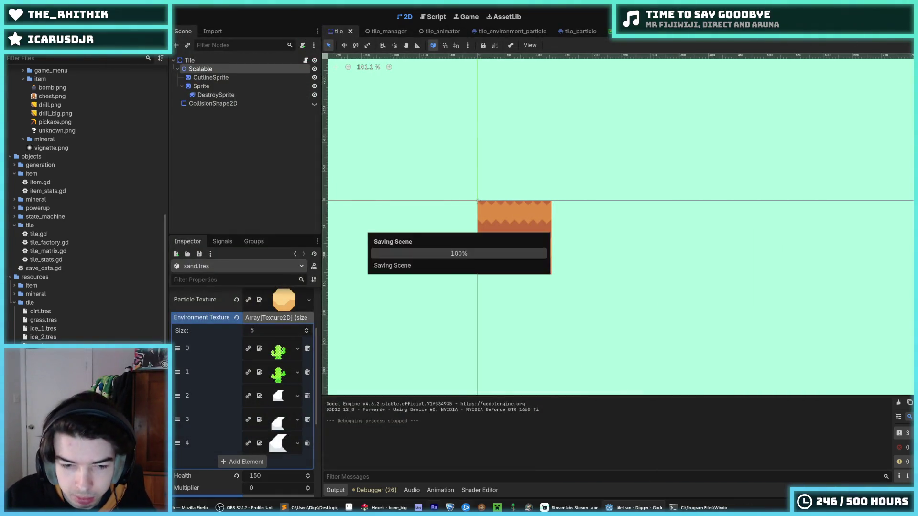
mouse_move(396, 510)
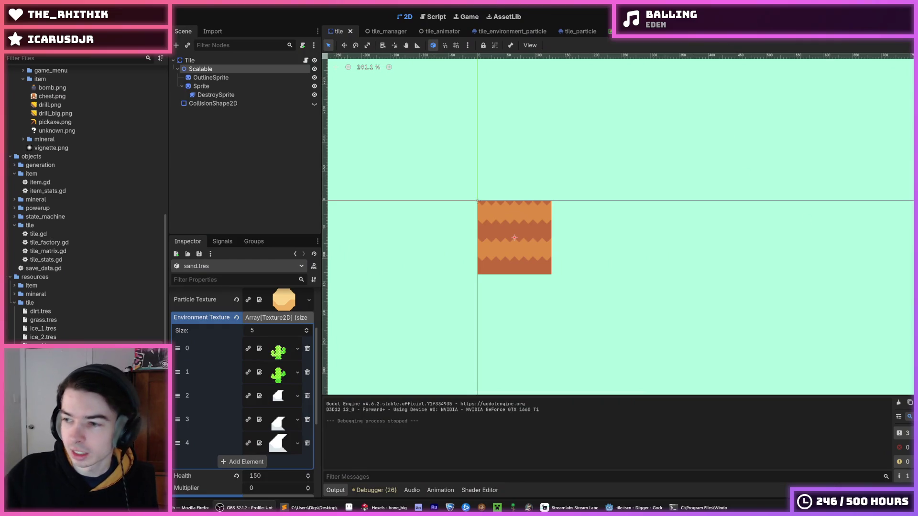
key("alt+Tab")
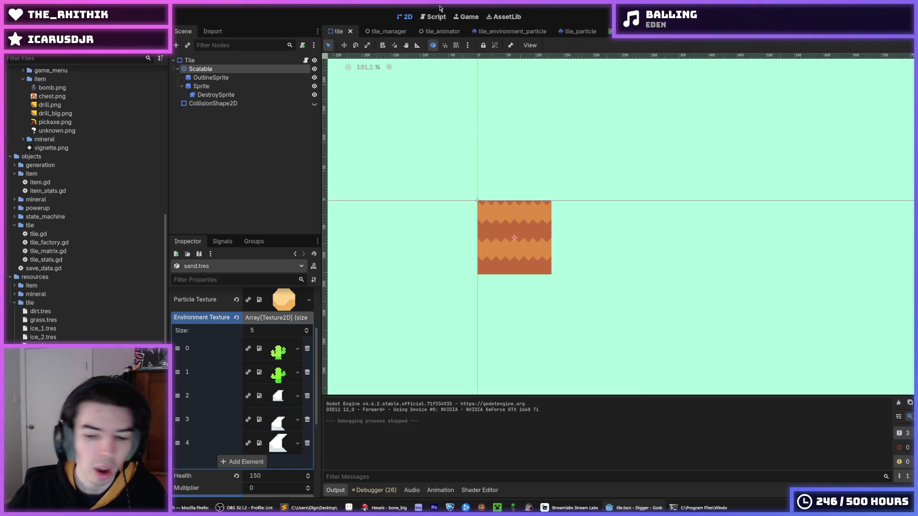
- Save the tile scene from the script editor and return to the 2D scene view
left_click(433, 17)
key("ctrl+s")
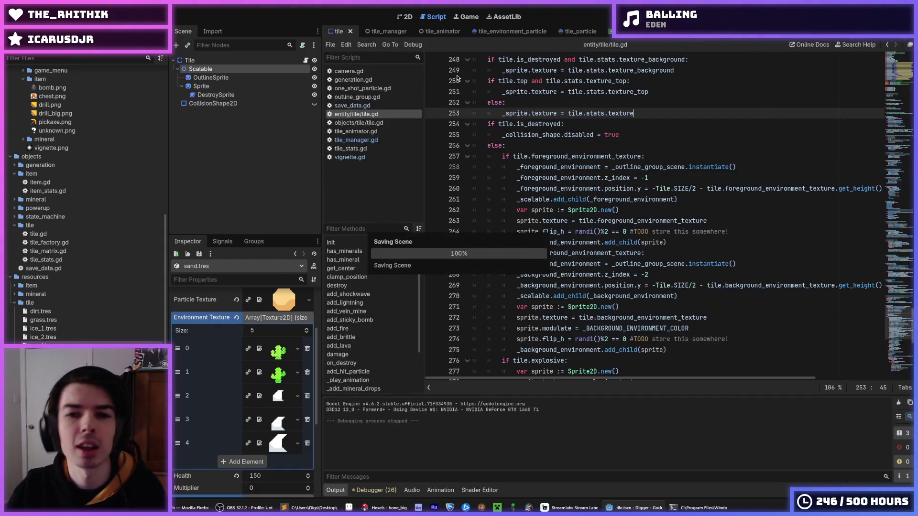
left_click(406, 19)
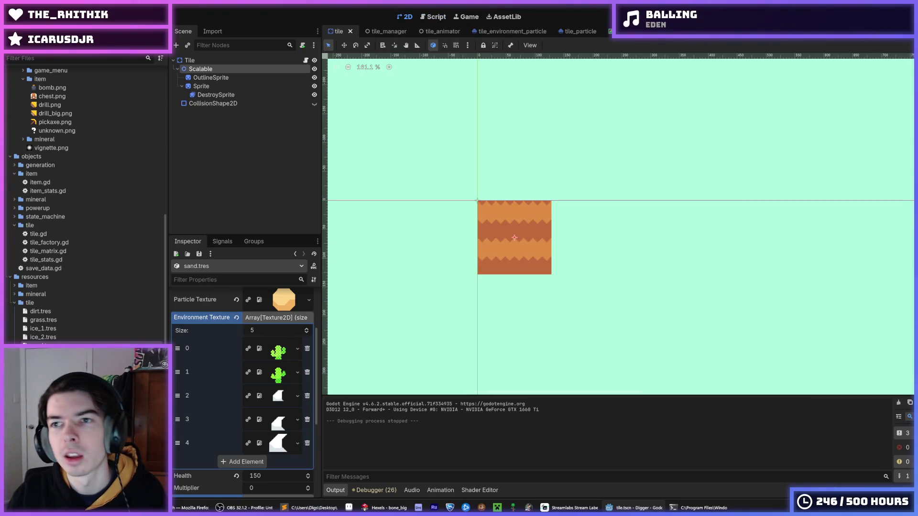
- Run the Digger game, walk the miner right into the desert to check the bone tiles, then quit
key("F5")
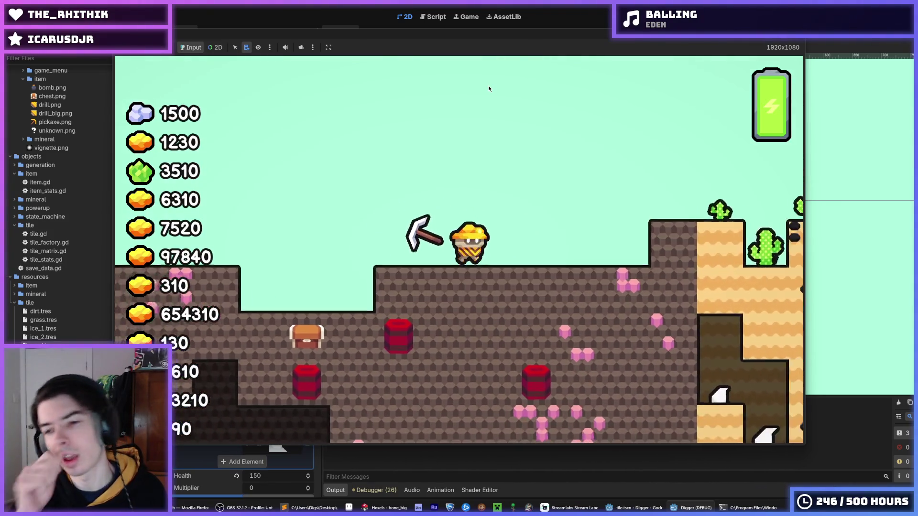
key("d")
key("d")
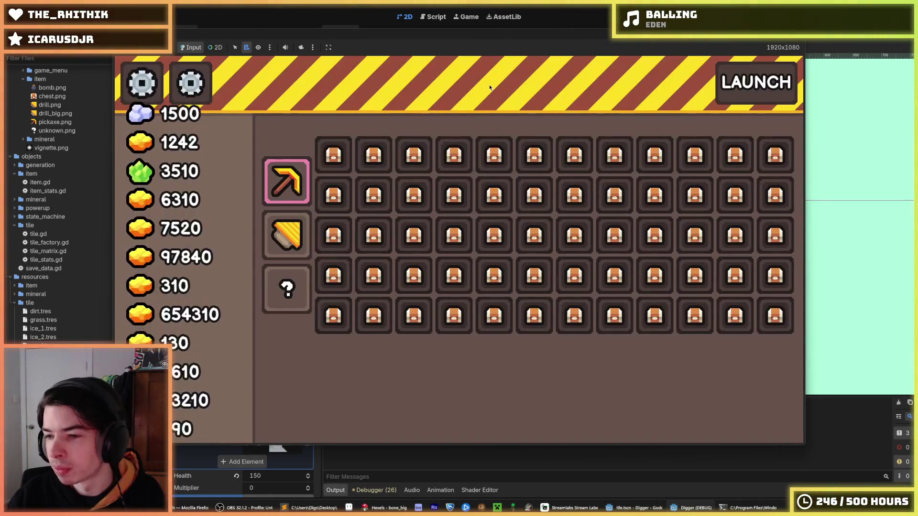
key("alt+F4")
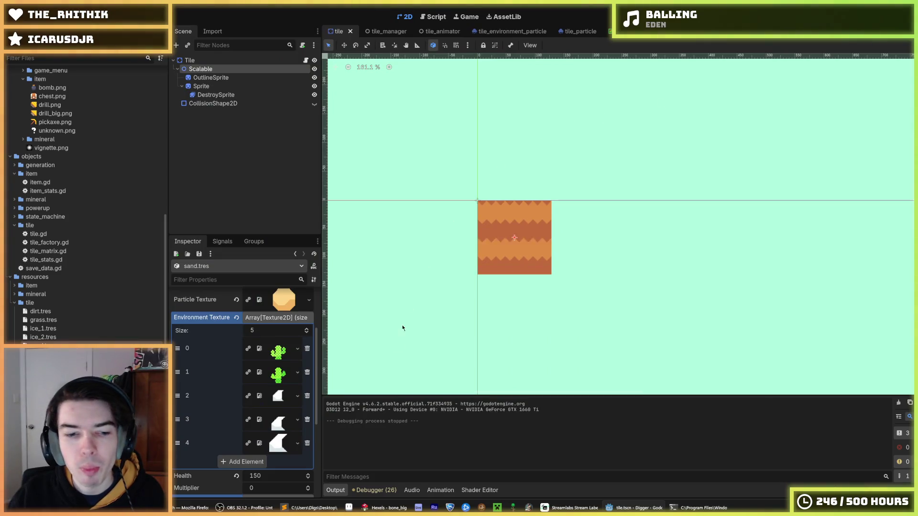
- Glance at the Hexels drawing, then return to Godot and save the Digger tile scene
key("ctrl+s")
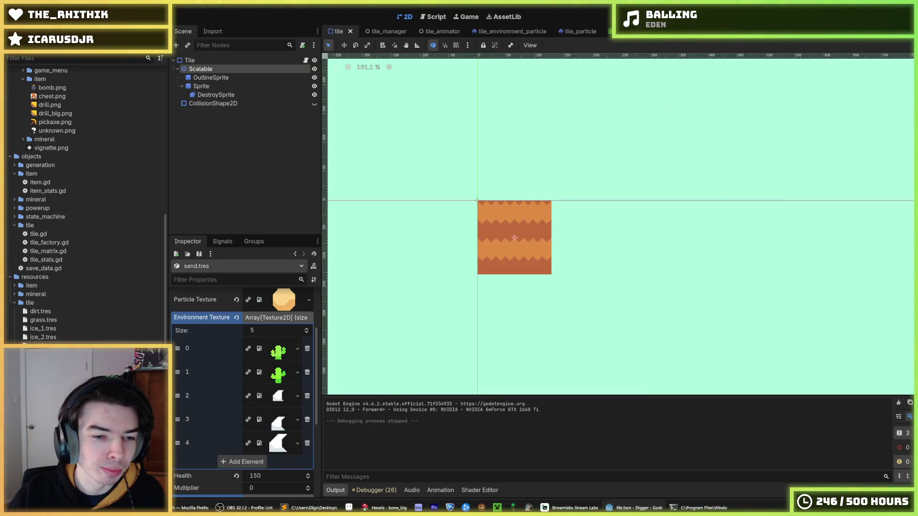
mouse_move(378, 511)
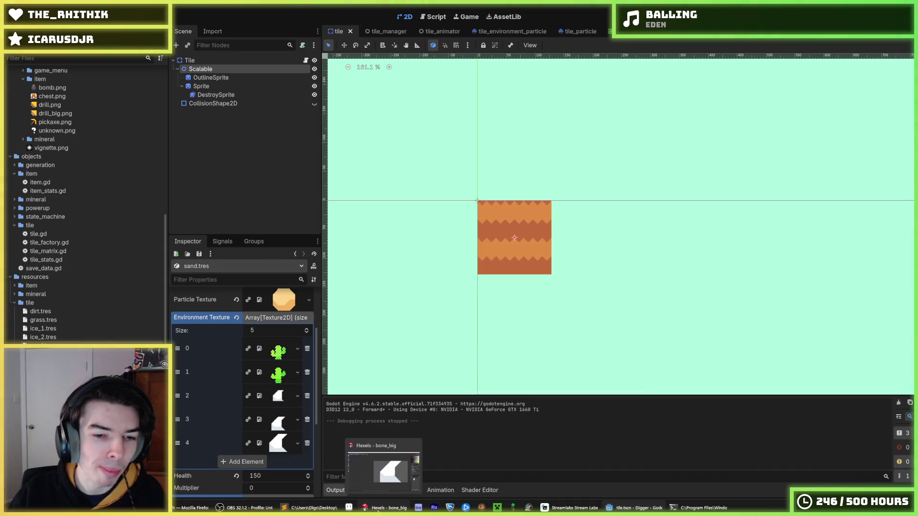
left_click(395, 475)
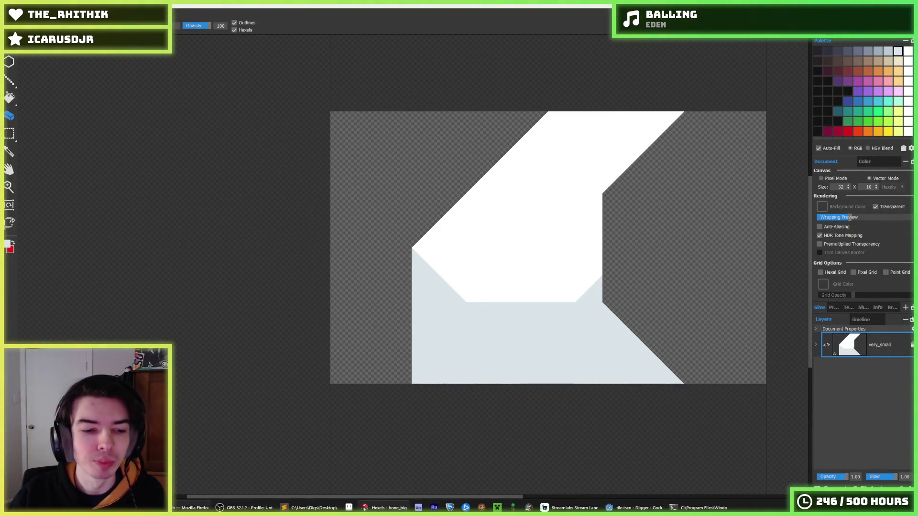
left_click(633, 508)
key("ctrl+s")
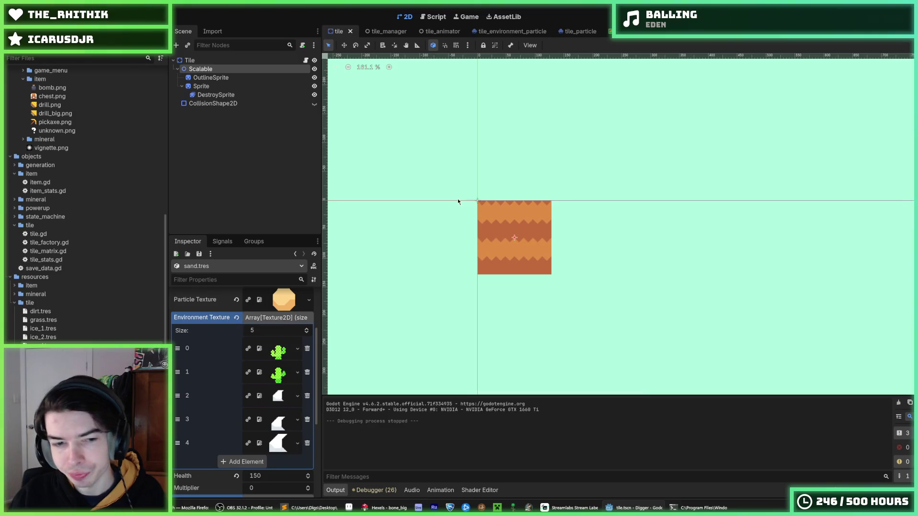
key("ctrl+s")
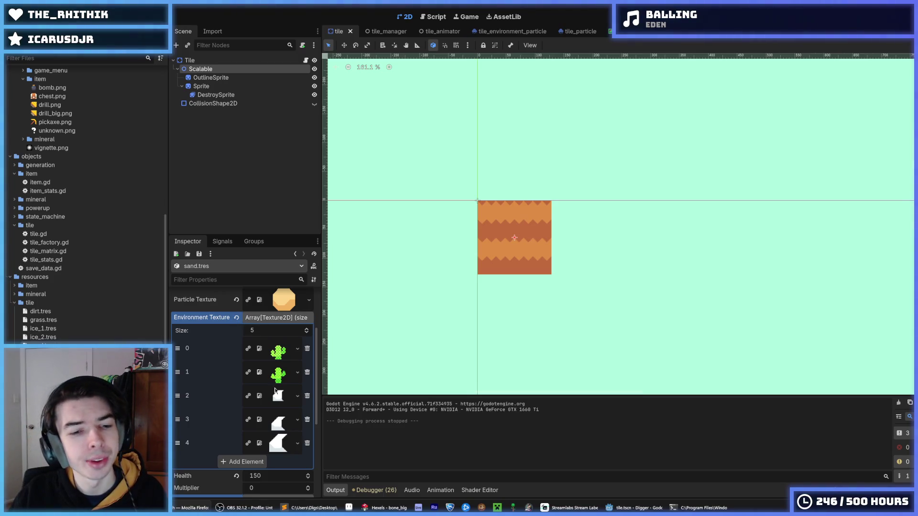
- Copy the Environment Texture list from sand.tres and save the scene
scroll(219, 403, "down", 1)
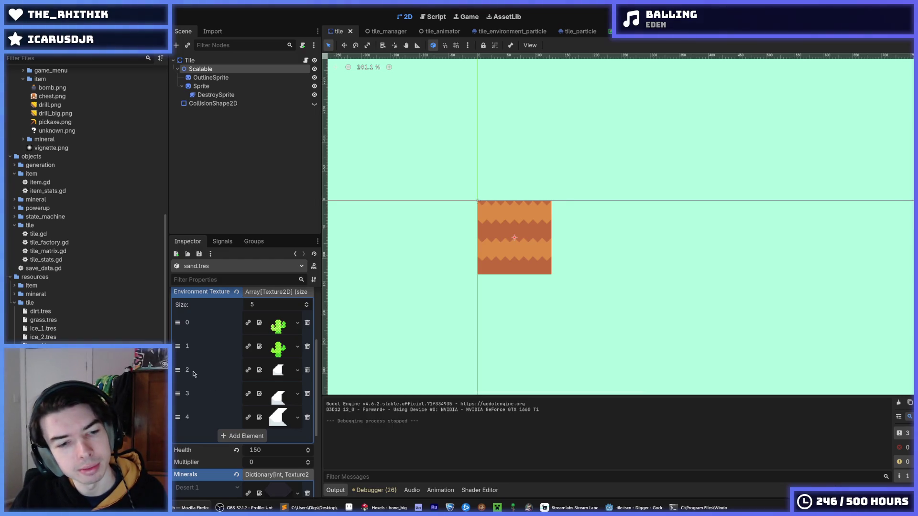
right_click(206, 294)
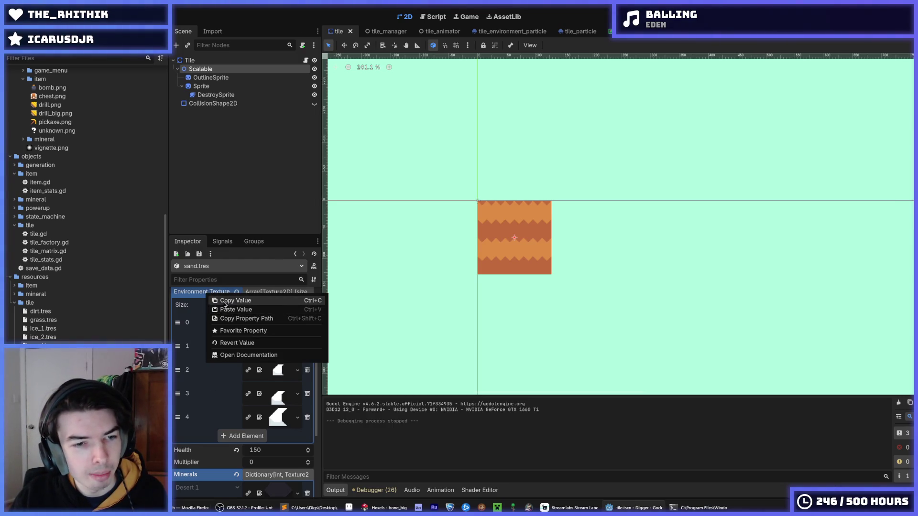
left_click(224, 301)
key("ctrl+s")
- Paste the textures into sandstone_1's Environment Textures and remove one cactus, leaving four
scroll(216, 379, "down", 3)
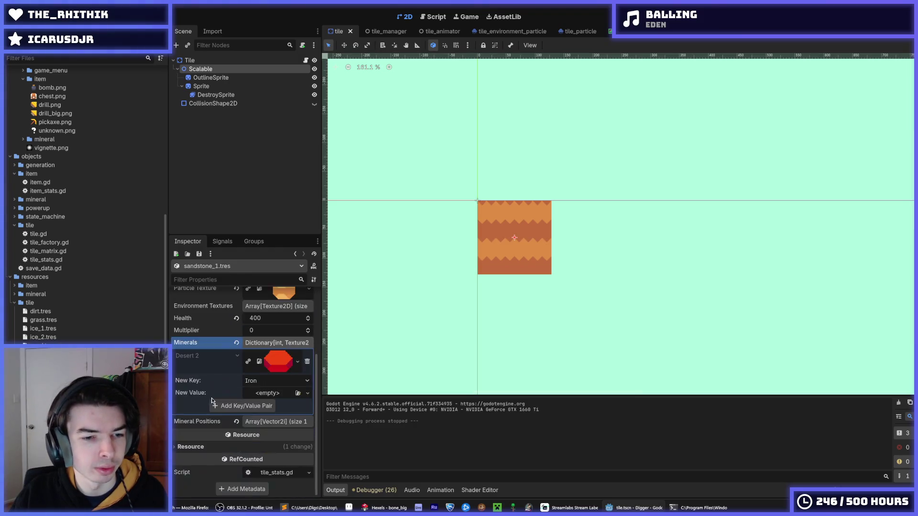
right_click(200, 334)
left_click(221, 347)
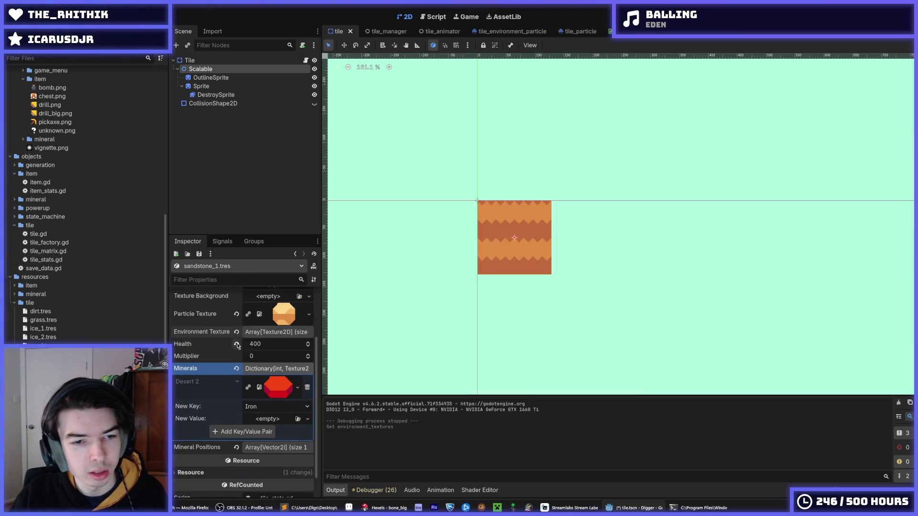
left_click(265, 334)
left_click(308, 363)
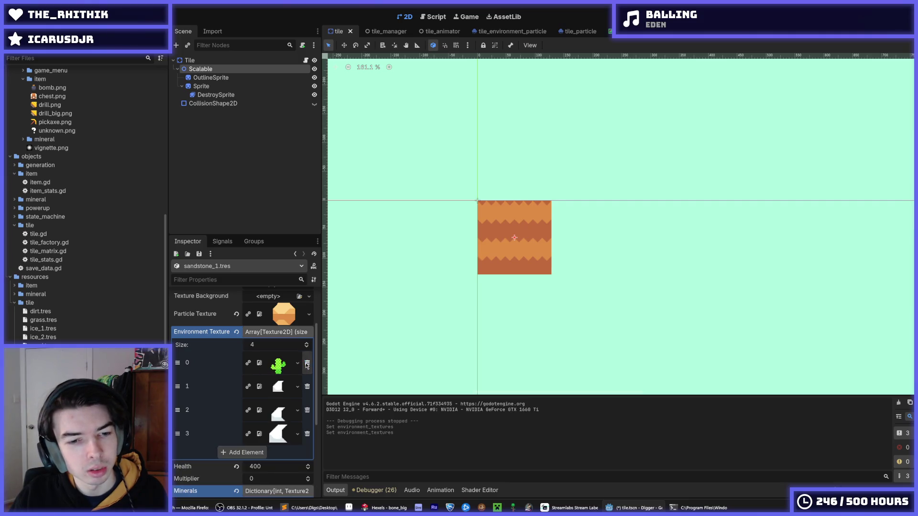